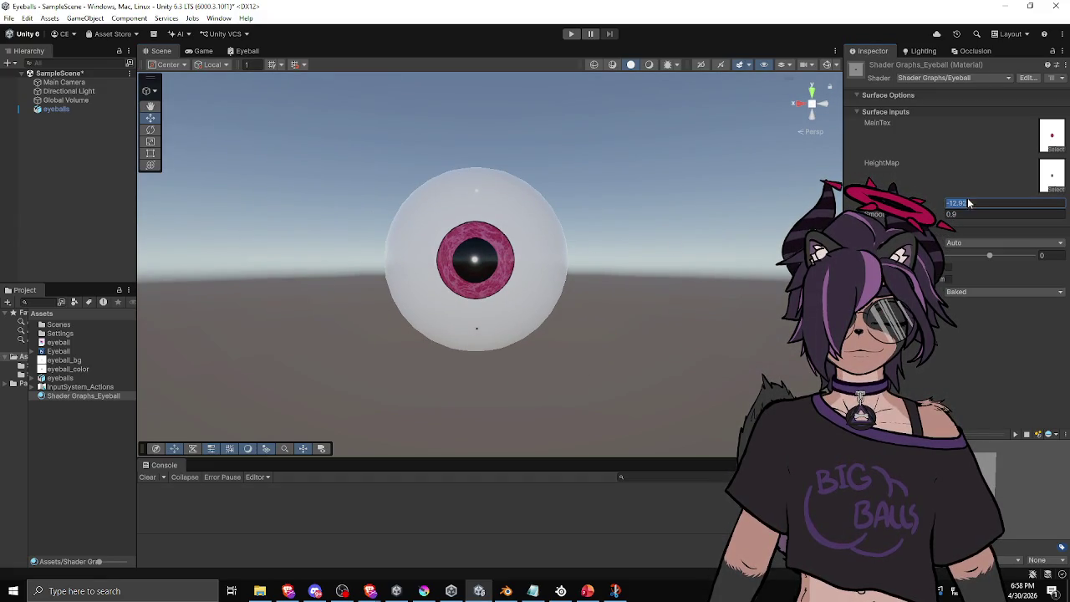
Step: Set the material Depth to 4, view the enlarged iris from the side, and open the Eyeball graph
type("0")
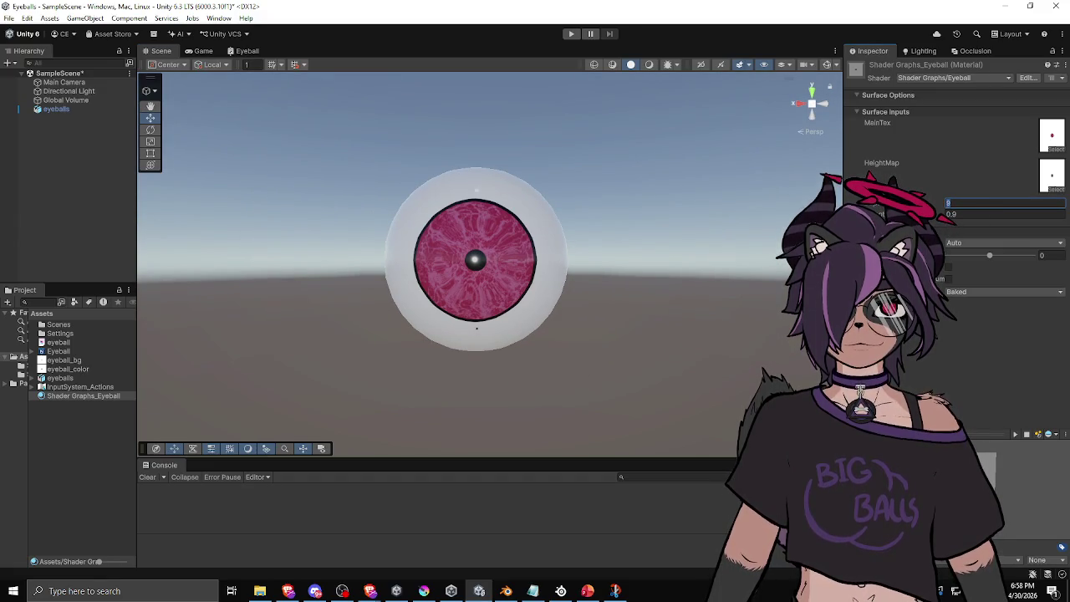
type("4")
mouse_move(569, 251)
left_mouse_down()
mouse_move(457, 359)
mouse_move(298, 243)
mouse_move(276, 275)
mouse_move(356, 346)
mouse_move(521, 375)
mouse_move(669, 346)
mouse_move(693, 112)
mouse_move(702, 189)
mouse_move(560, 320)
mouse_move(698, 296)
mouse_move(590, 285)
mouse_move(592, 301)
left_mouse_up()
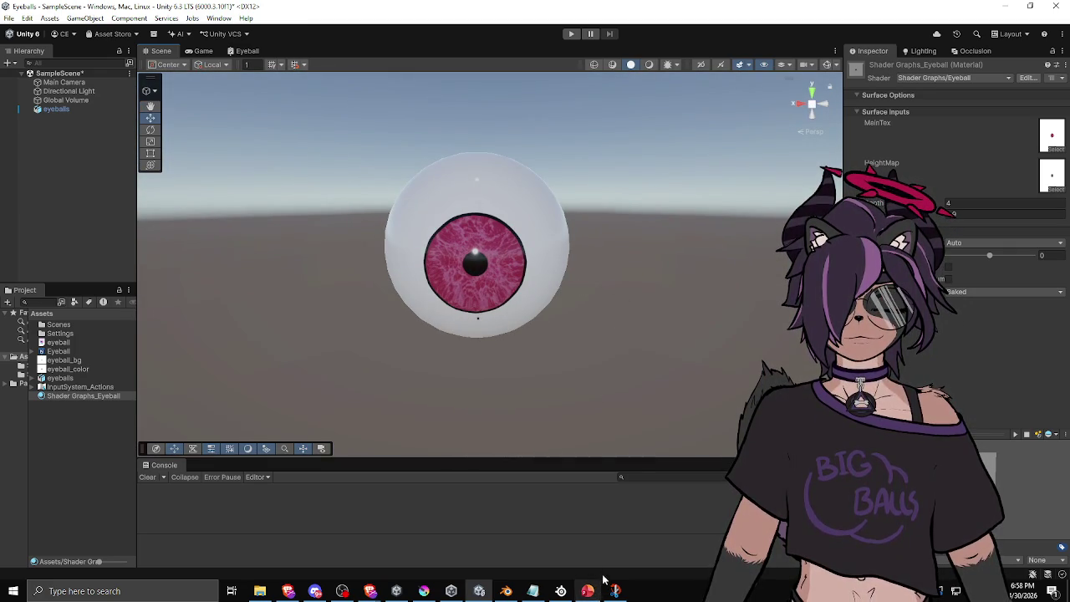
left_click(245, 51)
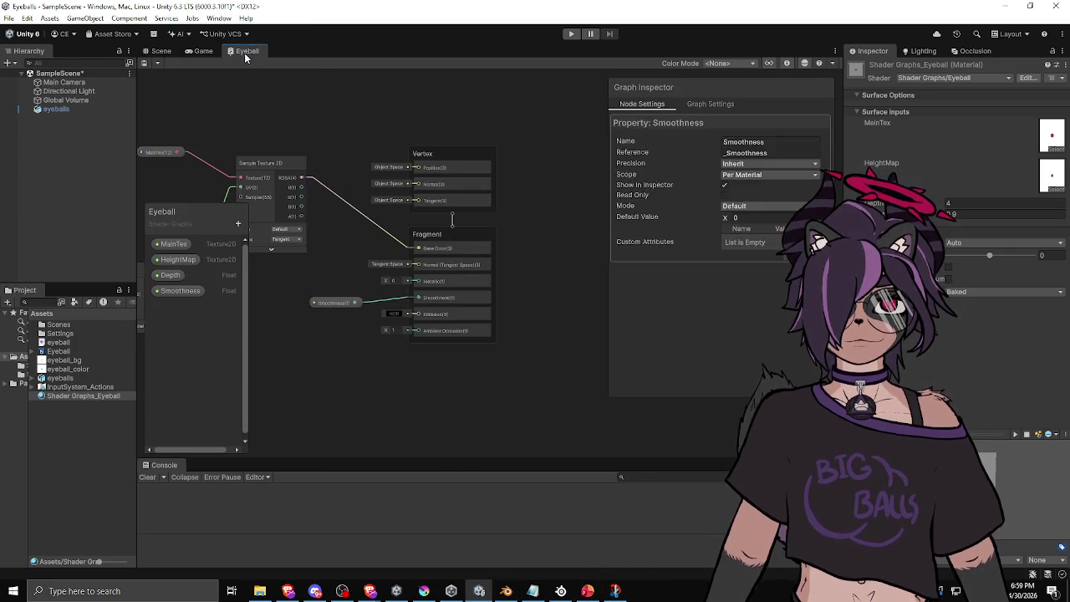
Step: Add a Power node to the graph and place it to the right
scroll(326, 247, "up", 5)
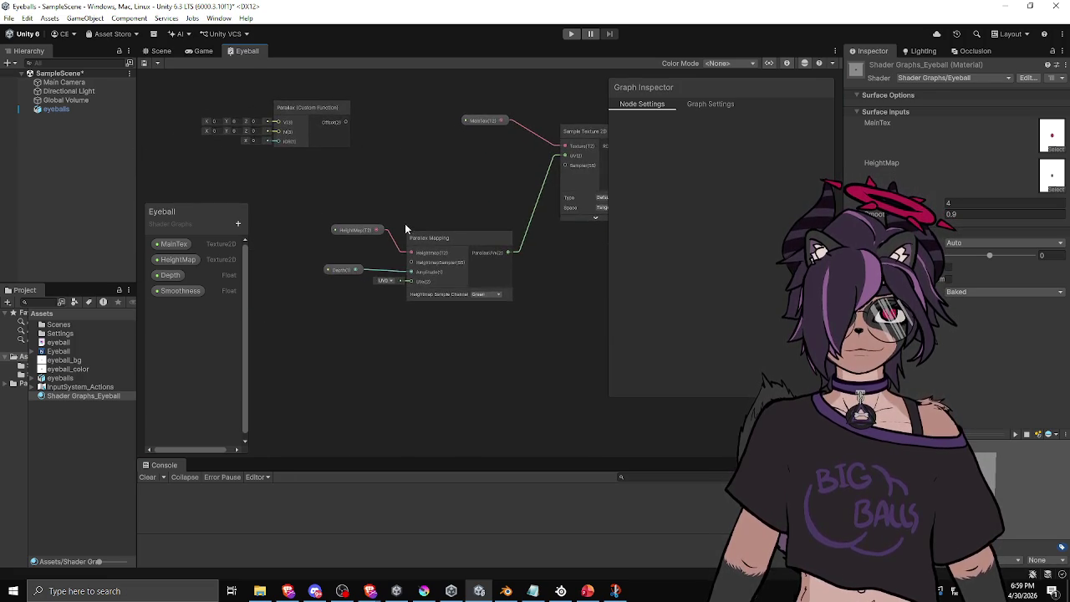
scroll(400, 236, "down", 2)
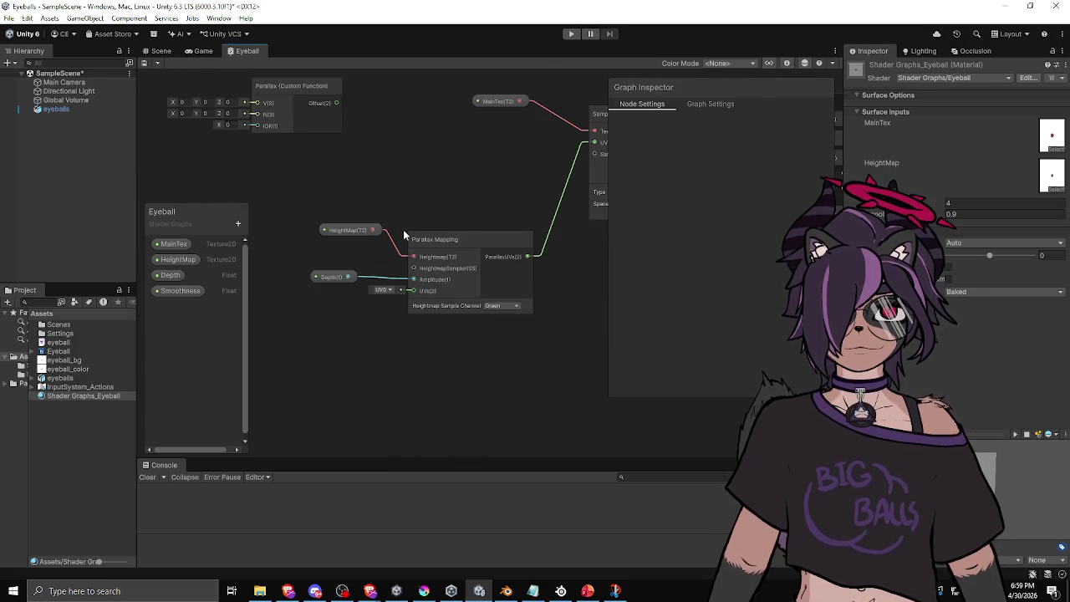
right_click(379, 343)
left_click(408, 352)
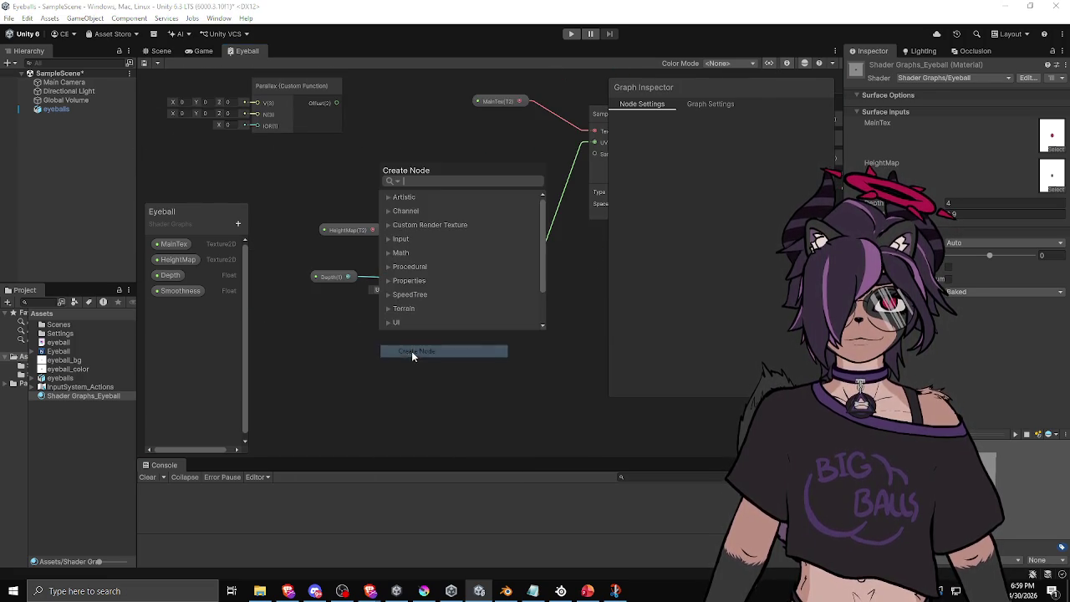
type("power")
key("Return")
mouse_move(414, 360)
left_mouse_down()
mouse_move(460, 361)
mouse_move(490, 348)
left_mouse_up()
Step: Create a HeightPower float property and wire it into the Power node's B input
left_click(237, 224)
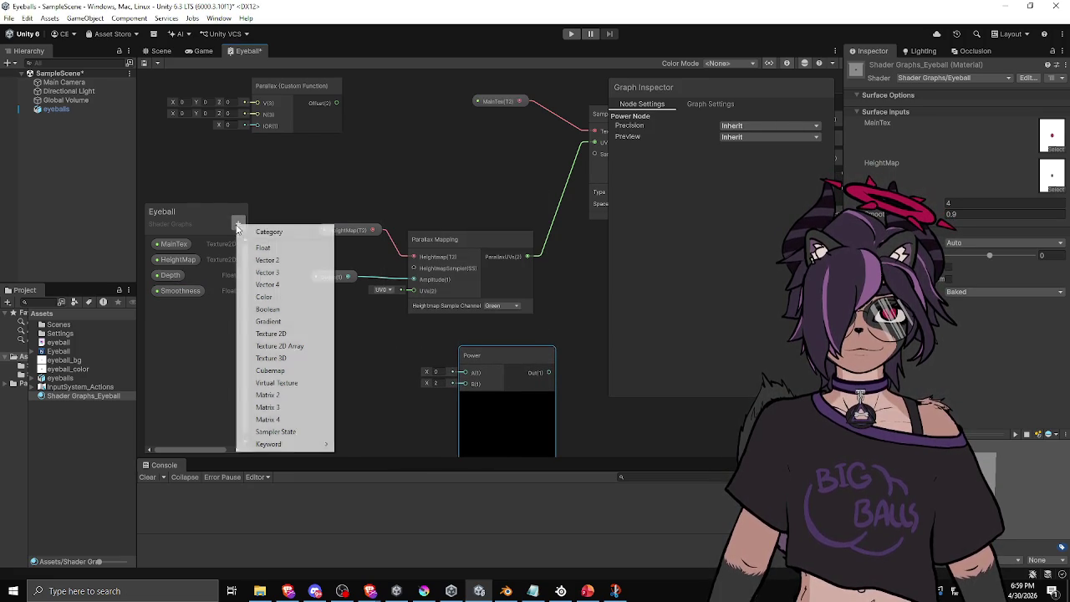
left_click(247, 248)
type("HeightPower")
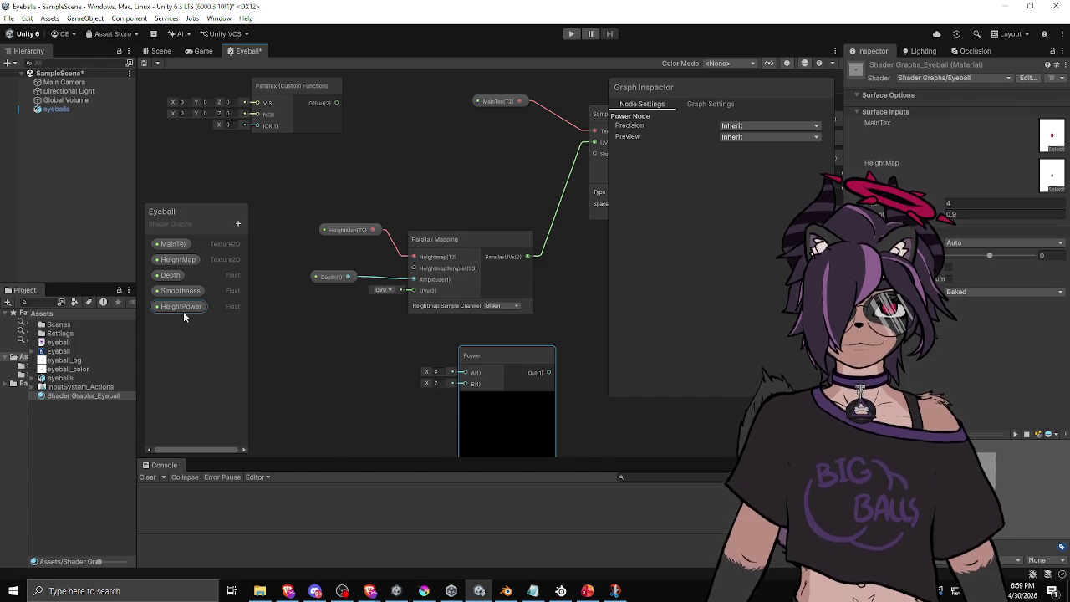
mouse_move(183, 311)
left_mouse_down()
mouse_move(306, 369)
mouse_move(465, 384)
left_mouse_up()
left_click_drag(330, 373, 341, 387)
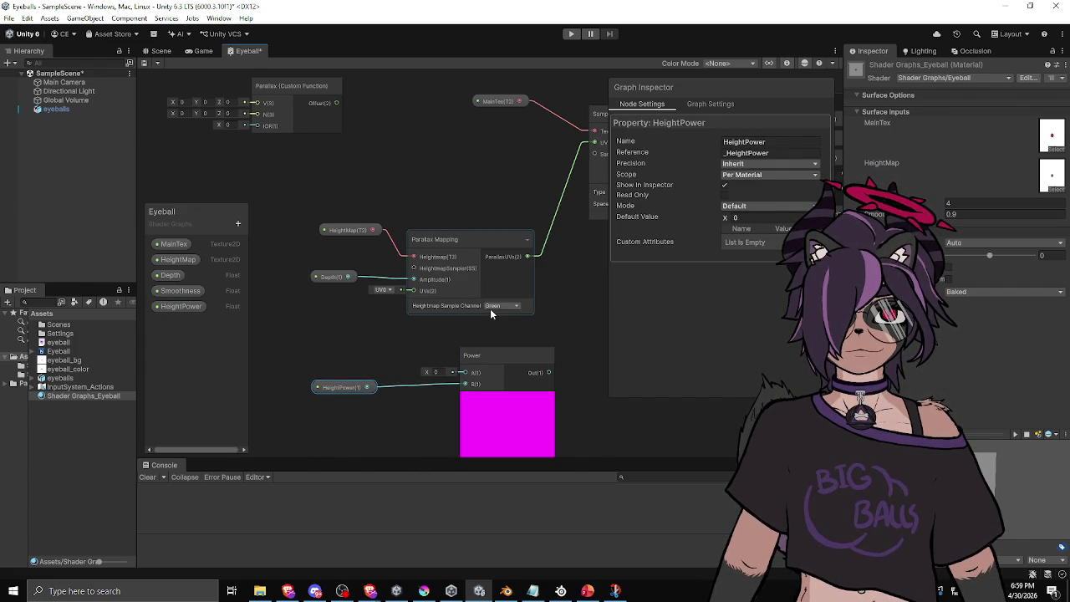
left_click(374, 233)
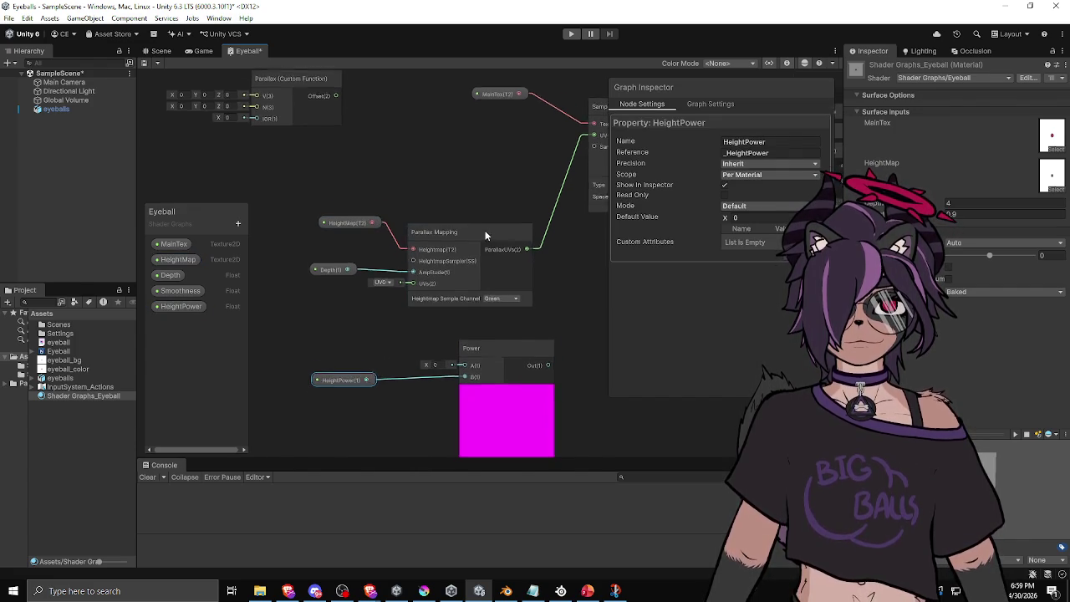
left_click_drag(485, 236, 568, 223)
left_click_drag(481, 185, 384, 188)
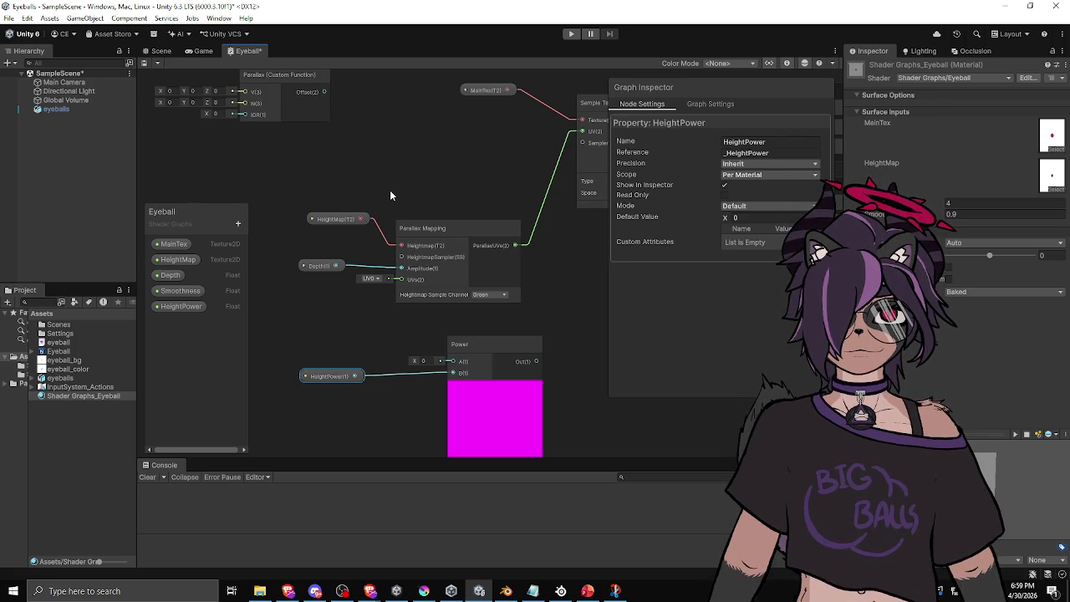
Step: Move the Power node down-left and the Parallax custom function node up-left
left_click(494, 386)
left_click_drag(484, 346, 320, 383)
left_click_drag(370, 322, 460, 381)
left_click_drag(302, 208, 291, 298)
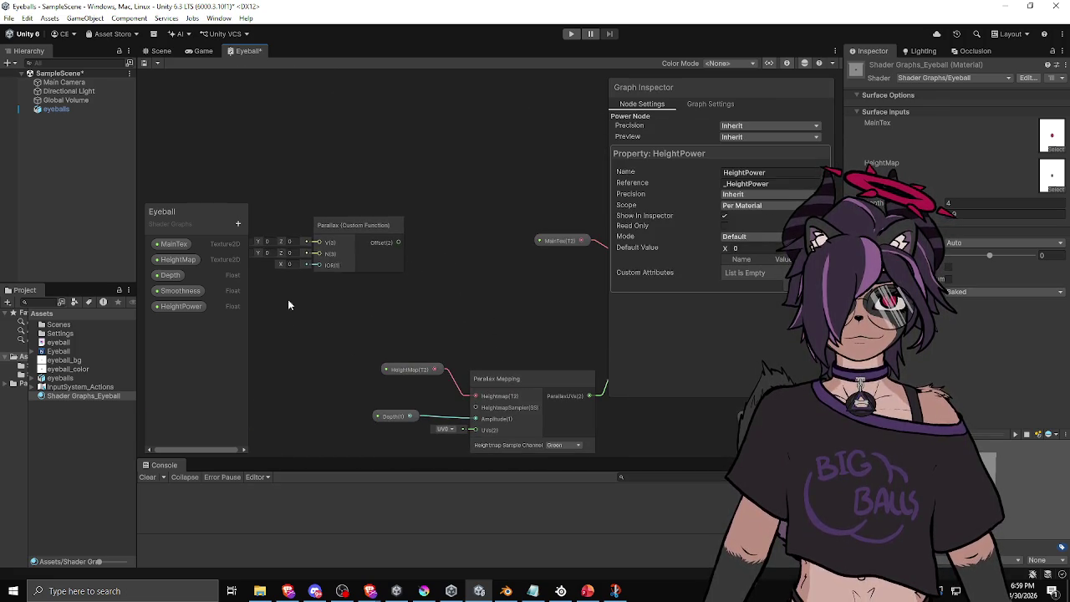
mouse_move(359, 225)
left_mouse_down()
mouse_move(267, 178)
mouse_move(286, 164)
left_mouse_up()
left_click_drag(359, 166, 404, 174)
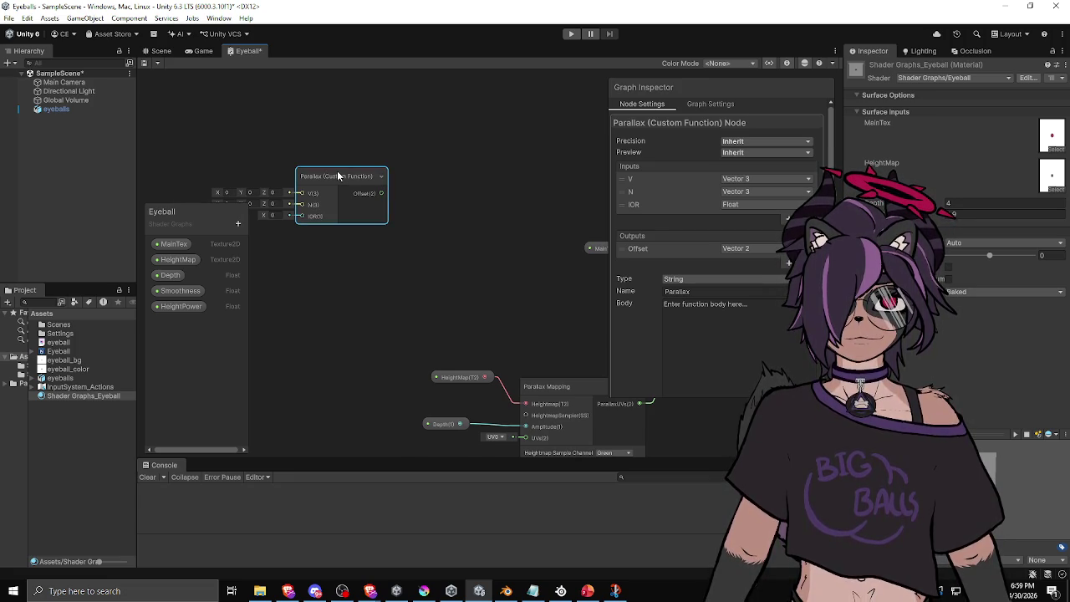
left_click_drag(494, 237, 543, 231)
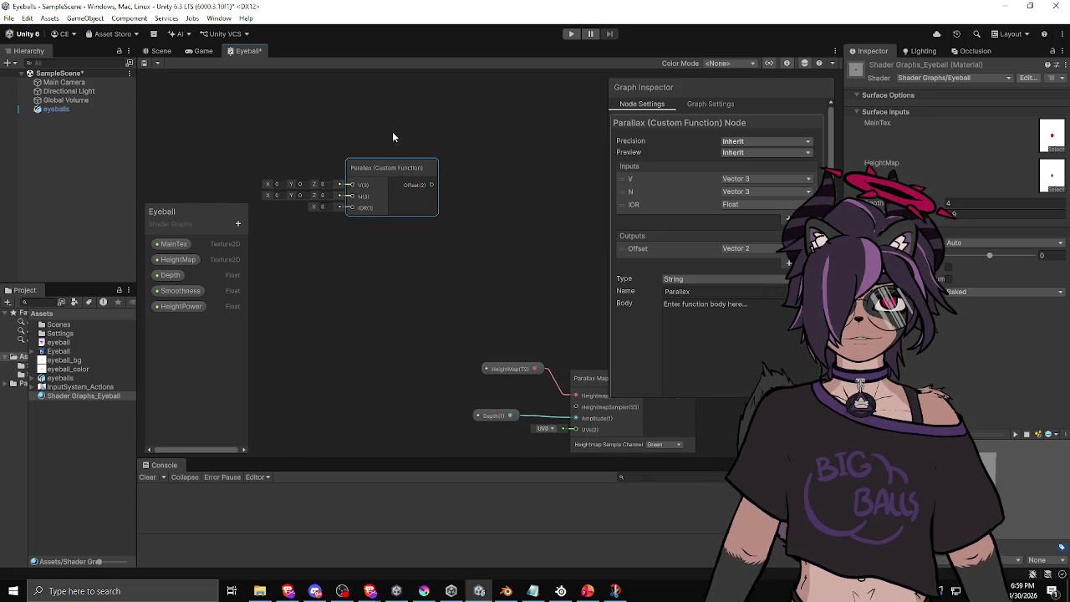
left_click_drag(394, 131, 523, 153)
Step: Add a View Direction node with a collapsed preview and wire it into Parallax V
right_click(350, 180)
left_click(372, 186)
type("view")
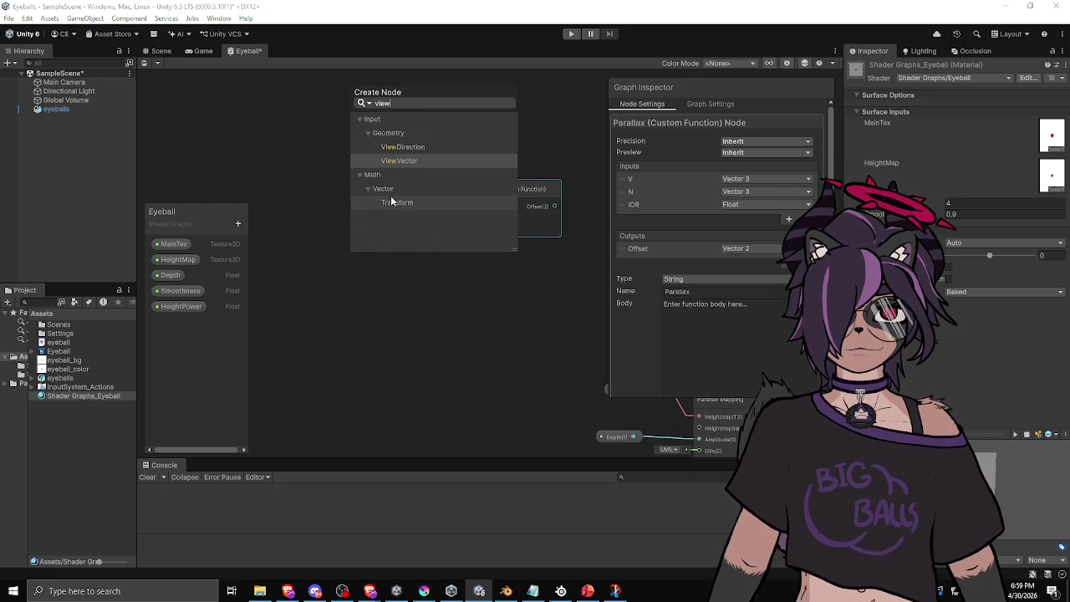
left_click(402, 146)
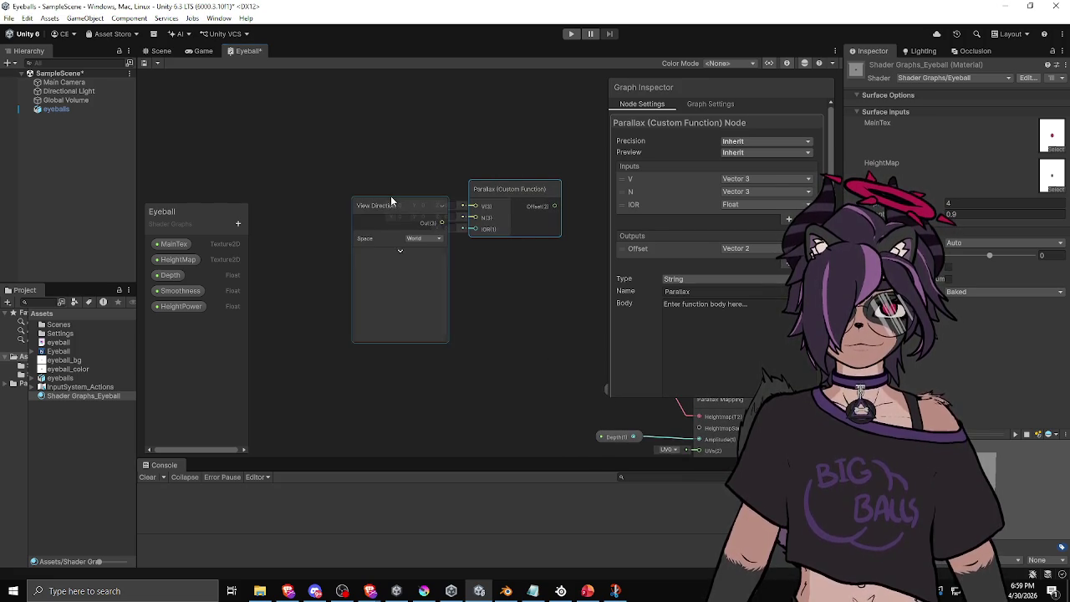
left_click(399, 248)
mouse_move(401, 245)
left_mouse_down()
mouse_move(335, 207)
mouse_move(473, 205)
left_mouse_up()
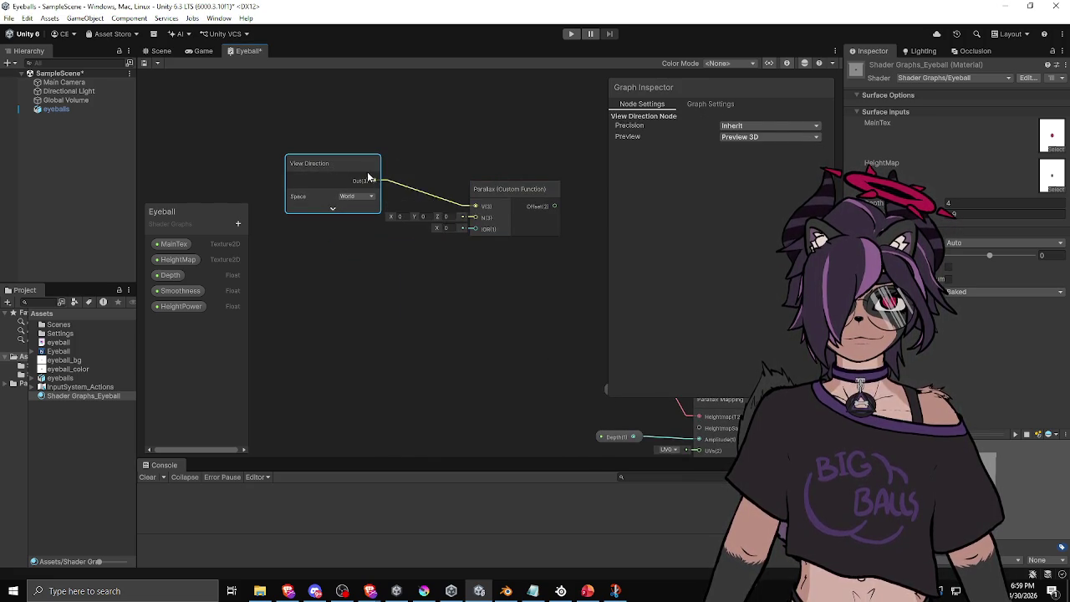
left_click_drag(351, 167, 379, 148)
Step: Add a Normal Vector node, wire it into Parallax N, and collapse its preview
right_click(294, 269)
left_click(318, 278)
type("normal")
key("Down")
key("Down")
key("Down")
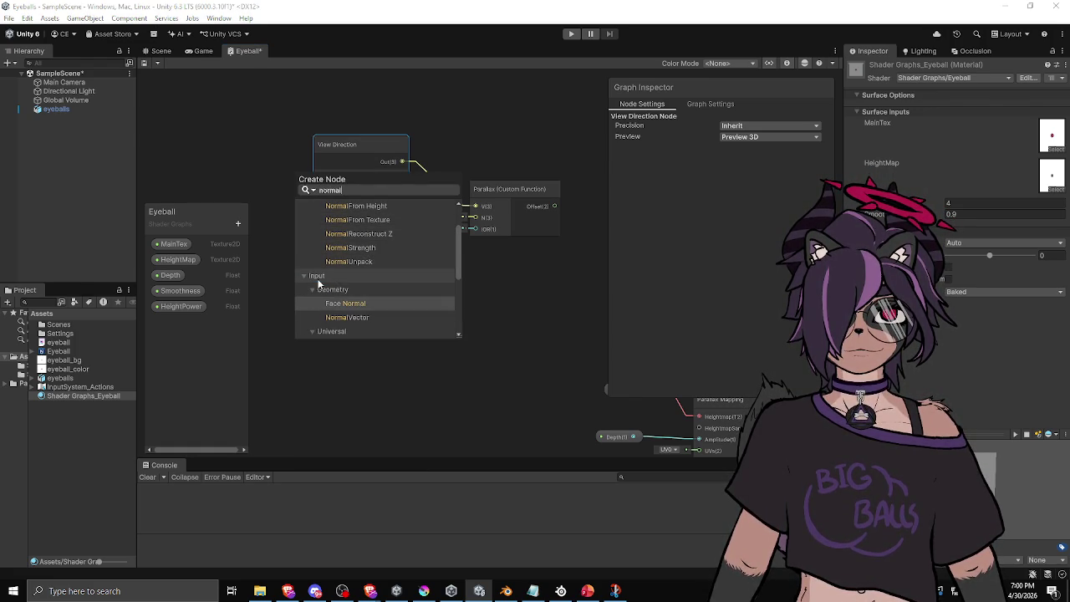
key("Return")
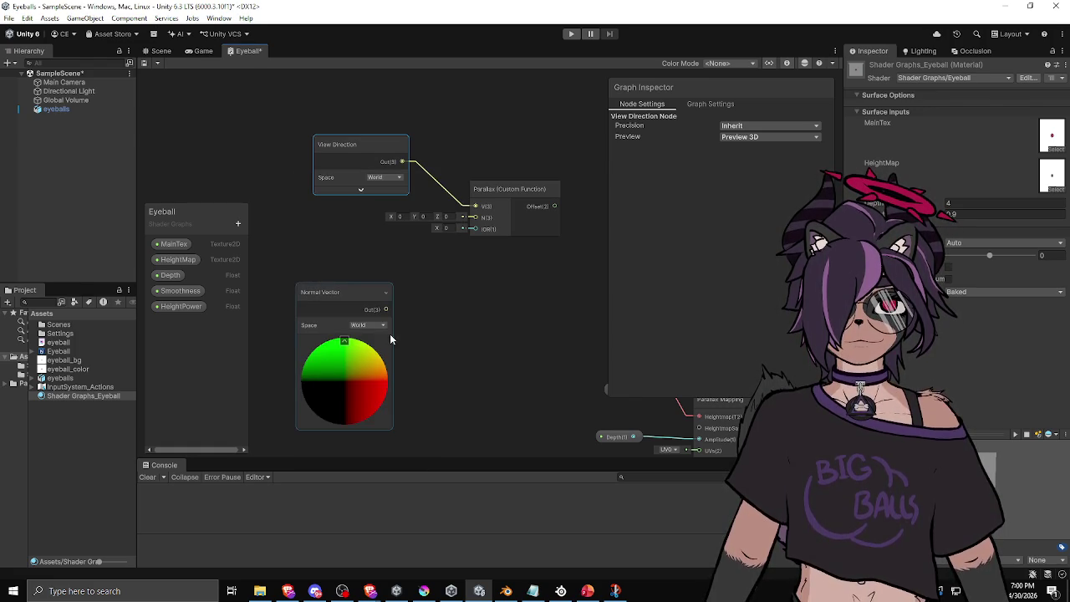
left_click_drag(386, 309, 475, 218)
mouse_move(351, 302)
left_mouse_down()
mouse_move(345, 253)
mouse_move(374, 203)
mouse_move(367, 207)
left_mouse_up()
left_click(338, 292)
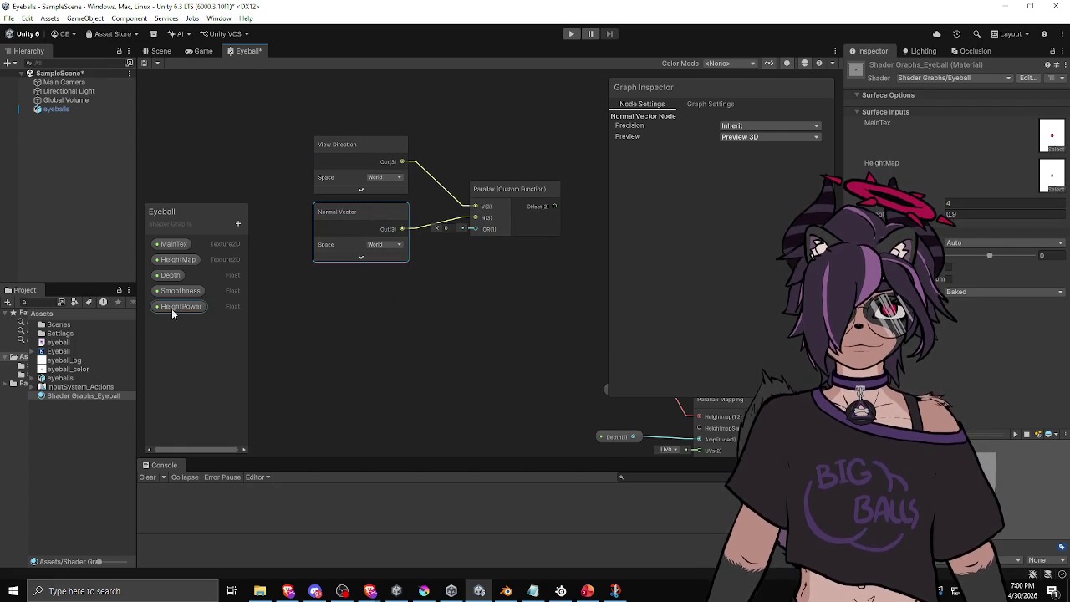
Step: Create an IOR float property and connect it to the Parallax IOR input
left_click(239, 225)
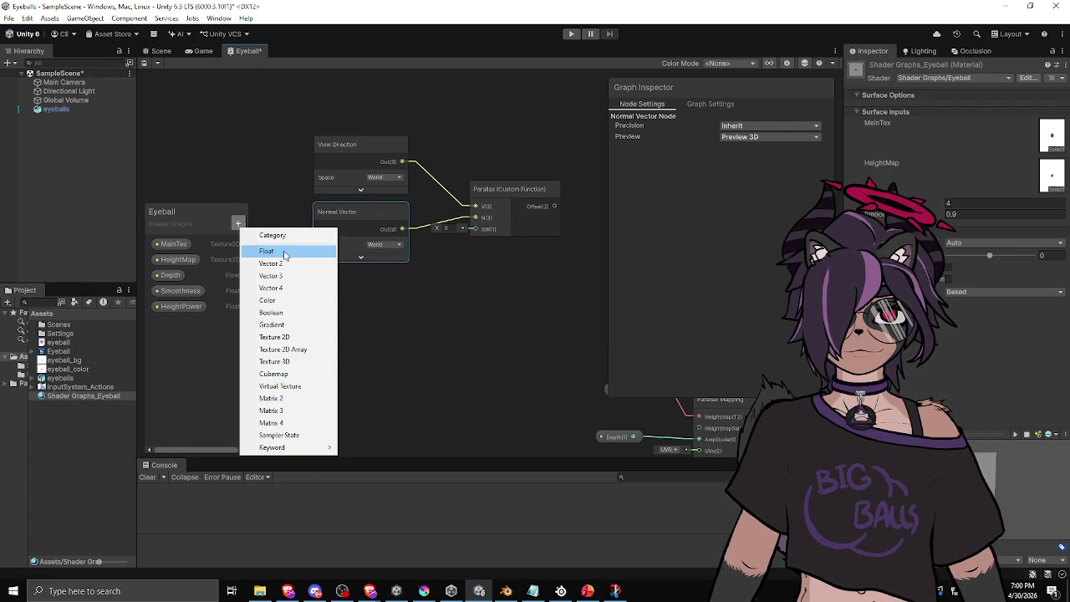
left_click(283, 250)
type("IOR")
key("Return")
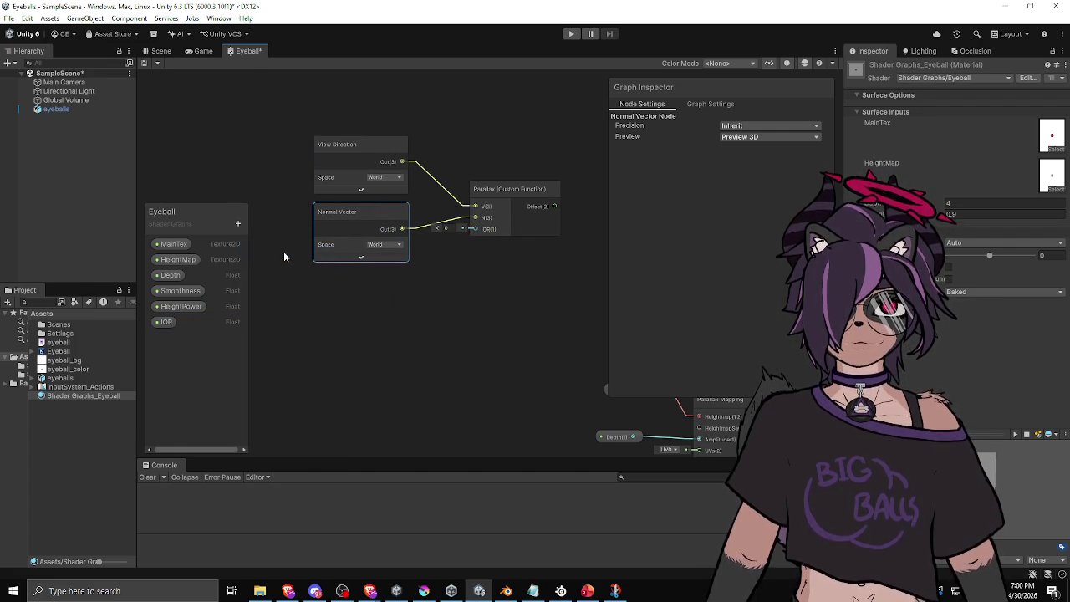
mouse_move(163, 322)
left_mouse_down()
mouse_move(353, 304)
mouse_move(476, 229)
left_mouse_up()
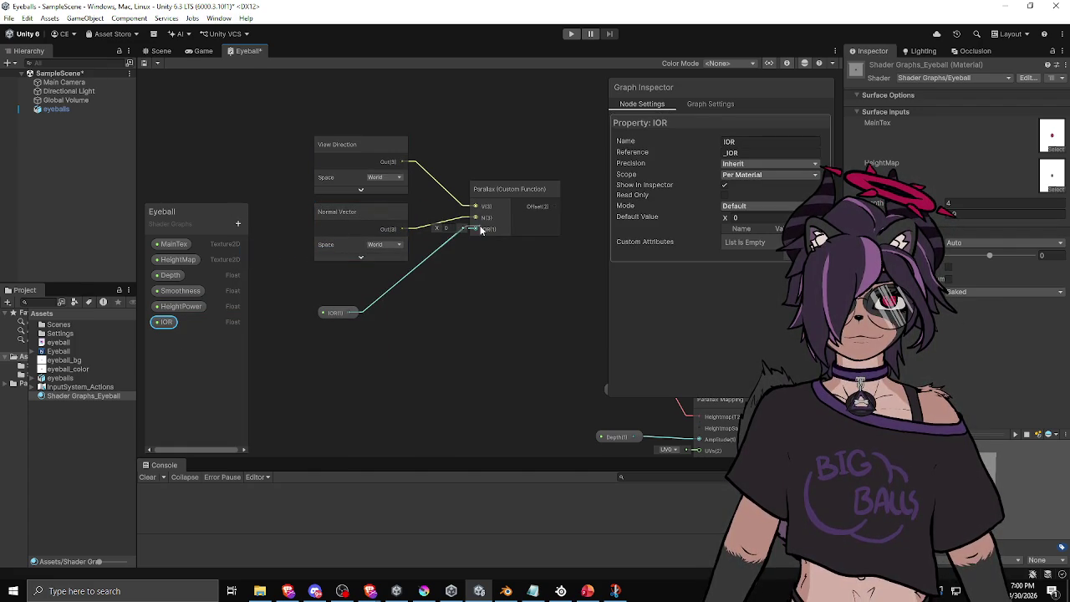
mouse_move(337, 318)
left_mouse_down()
mouse_move(348, 282)
mouse_move(381, 277)
left_mouse_up()
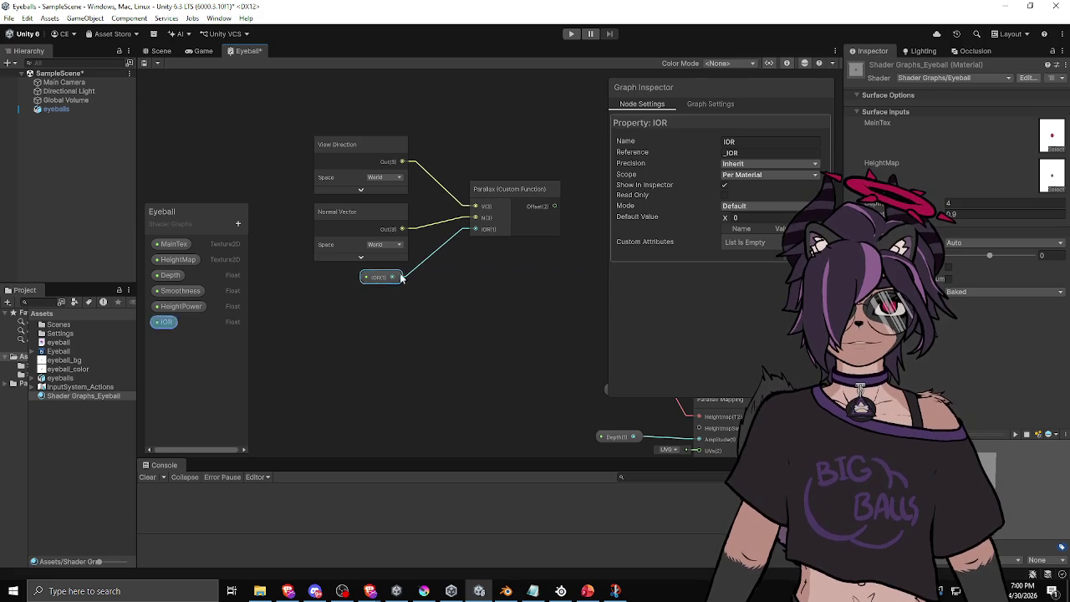
left_click_drag(533, 246, 481, 254)
left_click(479, 200)
left_click(738, 310)
type("float3 R = refract(V")
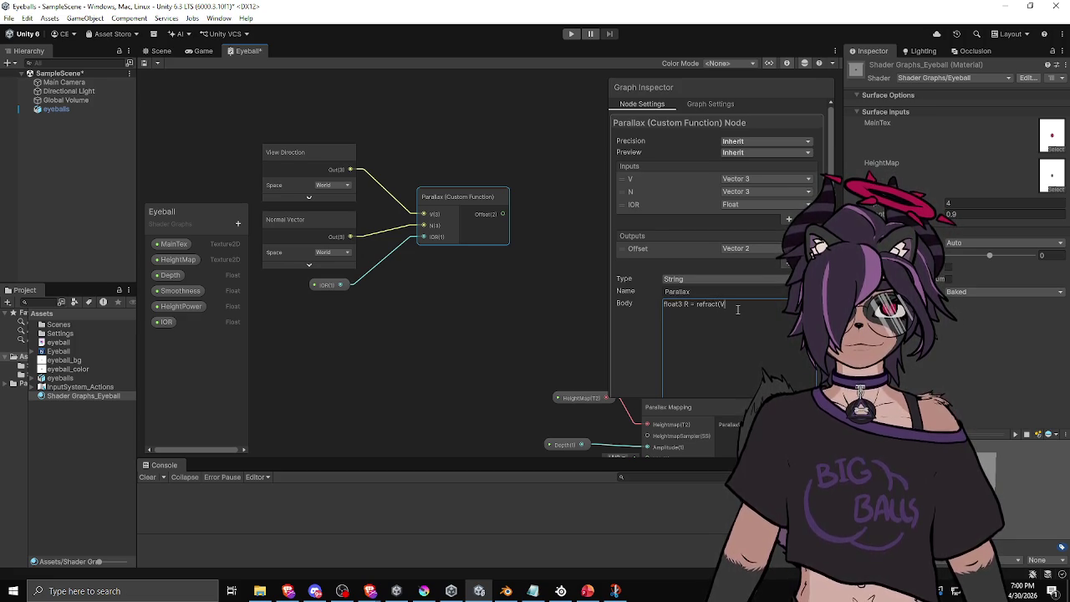
Step: Complete the body line as 'float3 R = refract(V, N, IOR);' and check the eyeball diagram in Krita
type(", N, IOR")
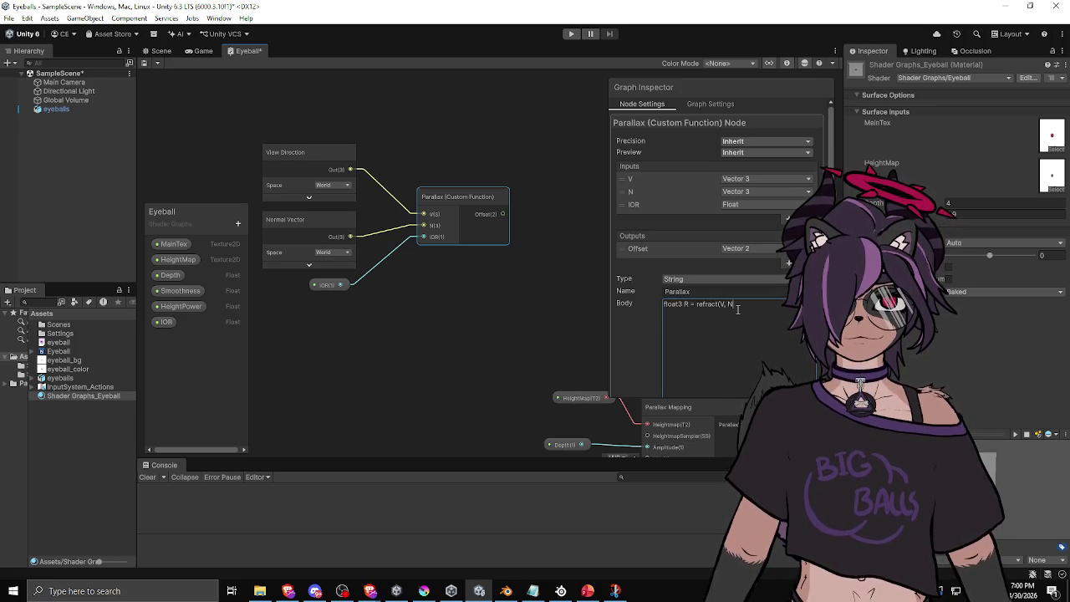
type(");")
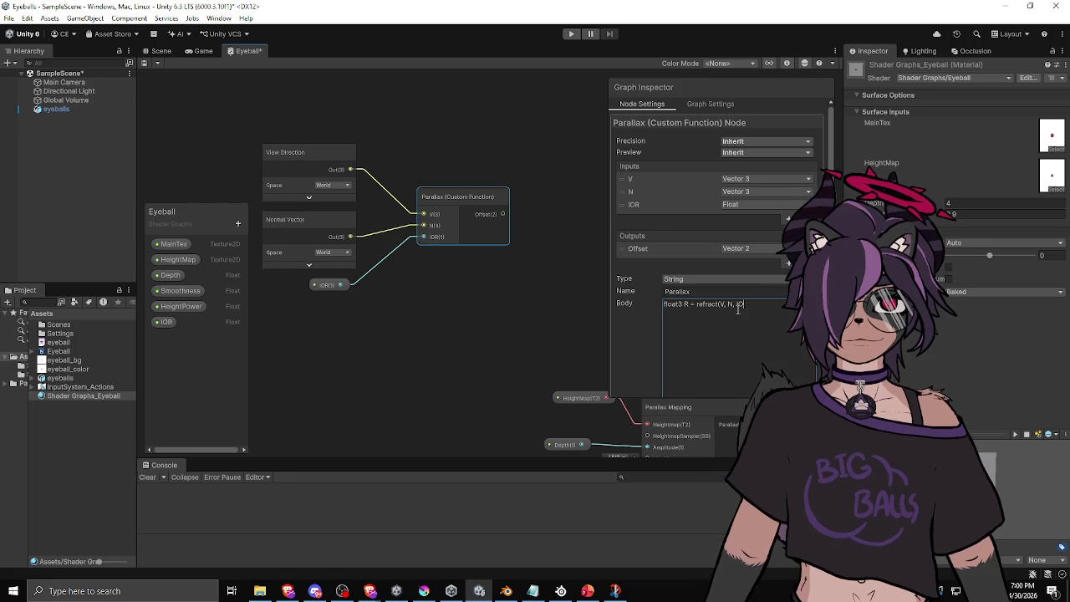
left_click(474, 308)
scroll(491, 232, "down", 1)
mouse_move(491, 232)
left_mouse_down()
mouse_move(408, 245)
mouse_move(395, 197)
left_mouse_up()
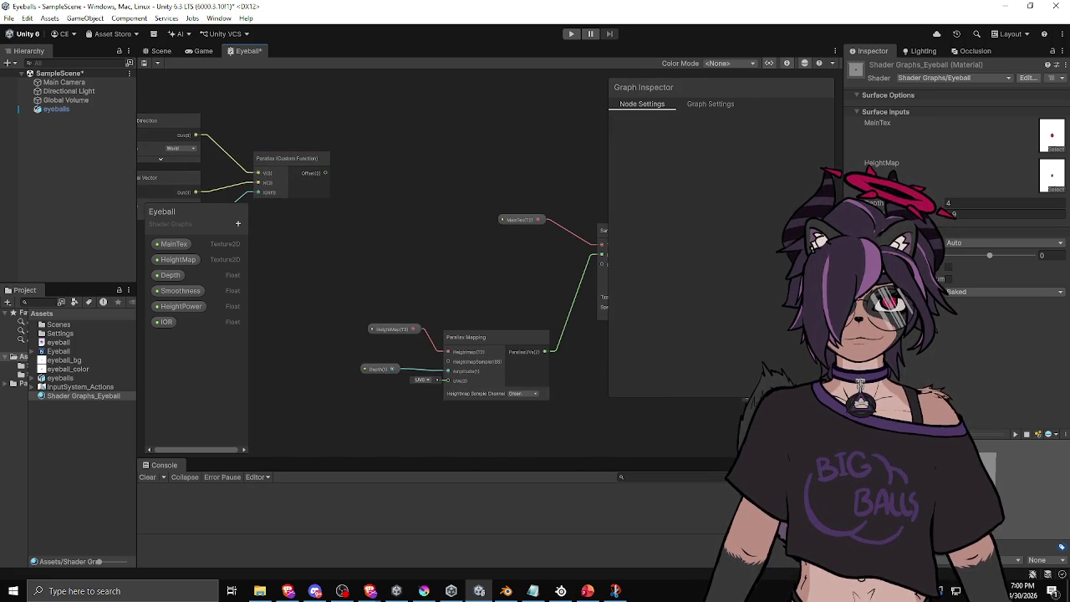
key("alt+Tab")
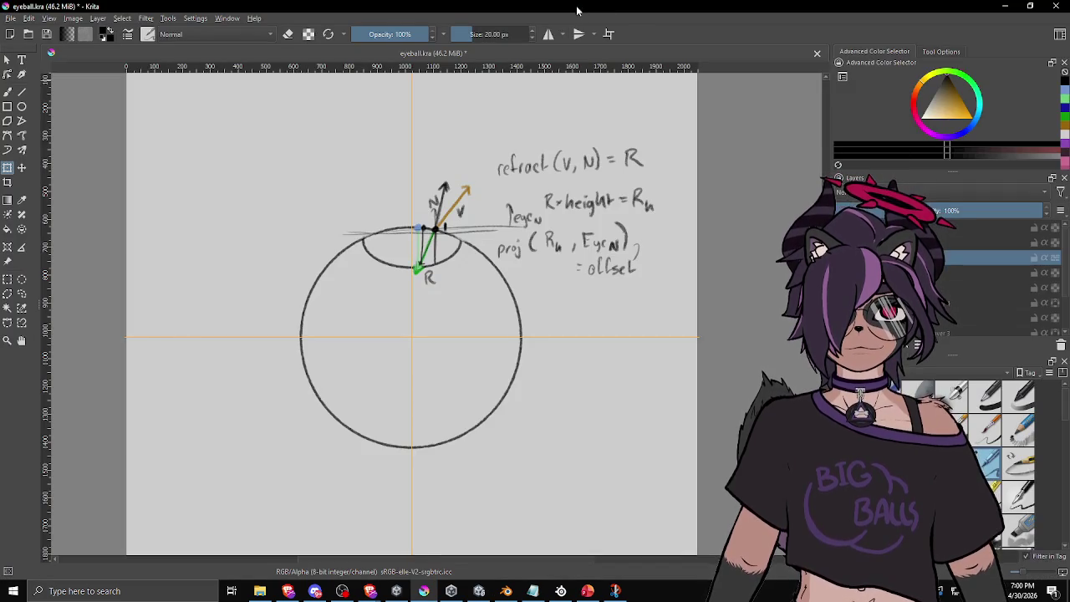
key("alt+Tab")
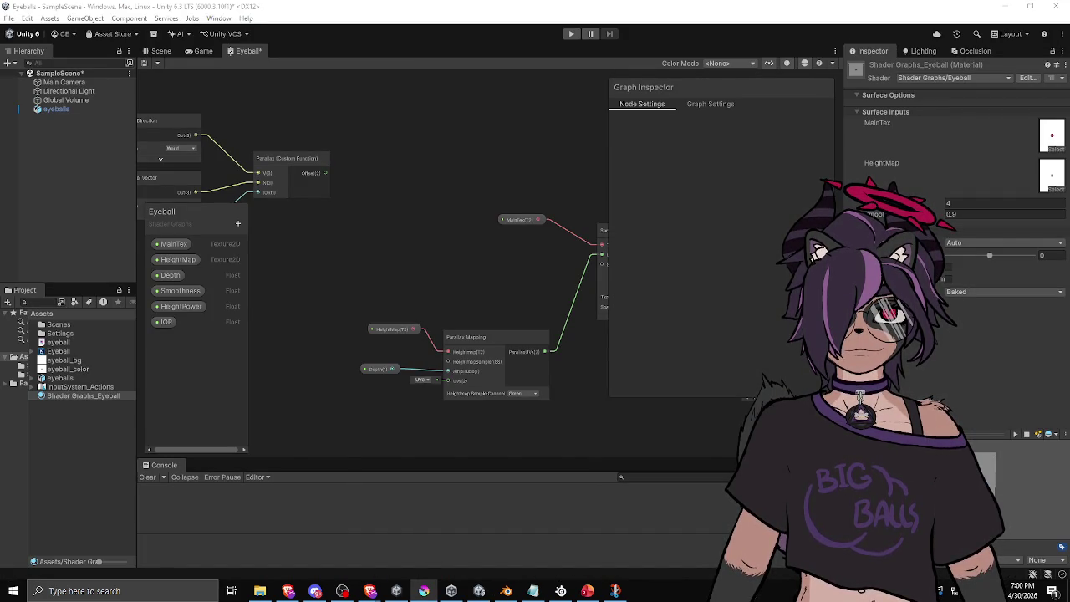
left_click_drag(340, 325, 436, 330)
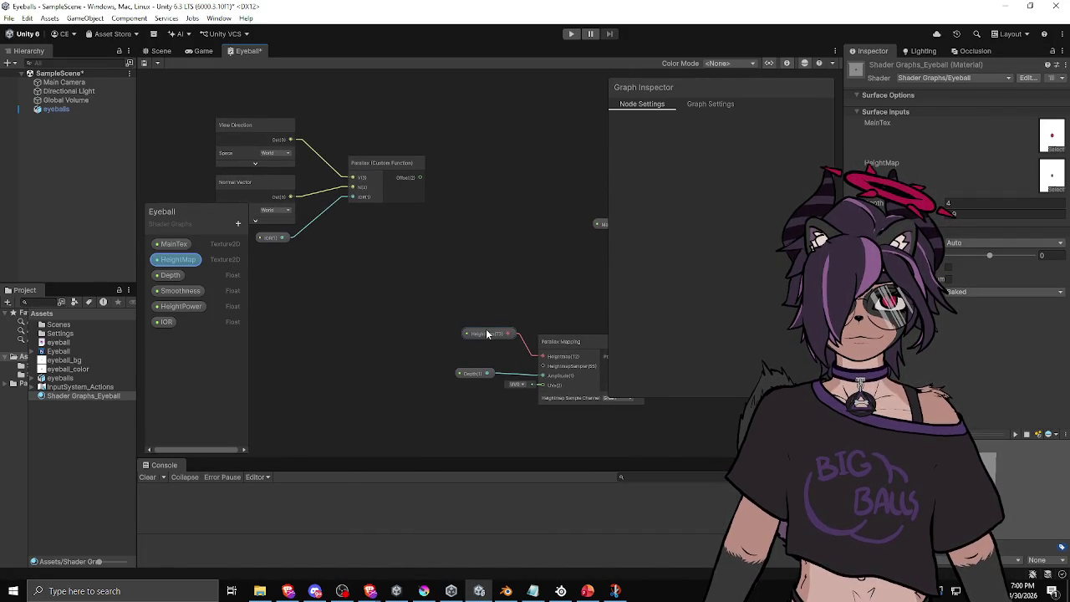
Step: Drag HeightMap onto the graph and create a Sample Texture 2D node connected to it
mouse_move(174, 259)
left_mouse_down()
mouse_move(164, 257)
mouse_move(302, 284)
mouse_move(412, 269)
left_mouse_up()
type("text")
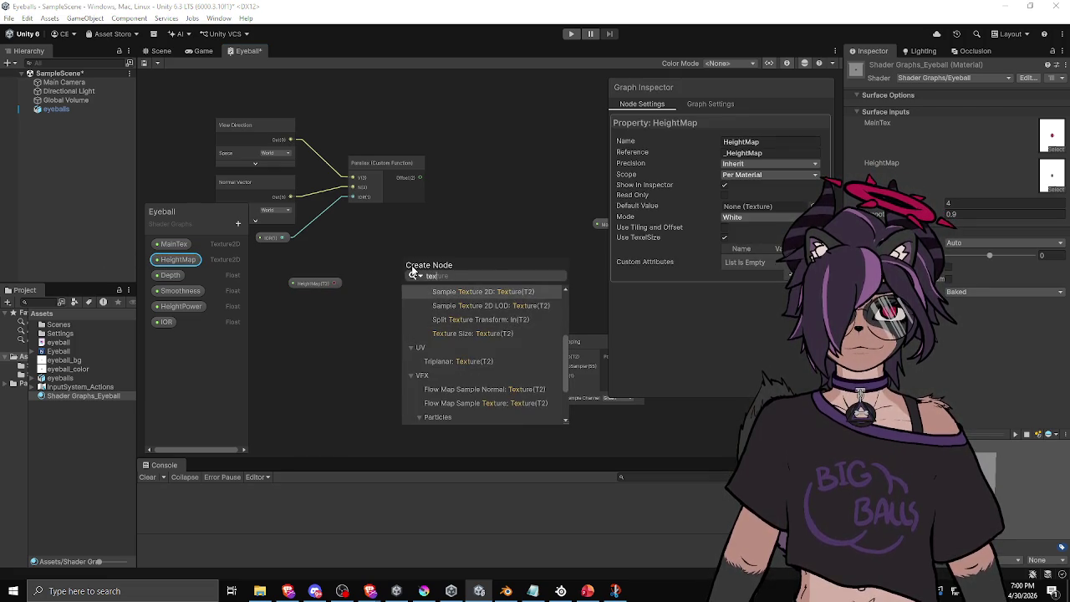
key("BackSpace")
type("sample")
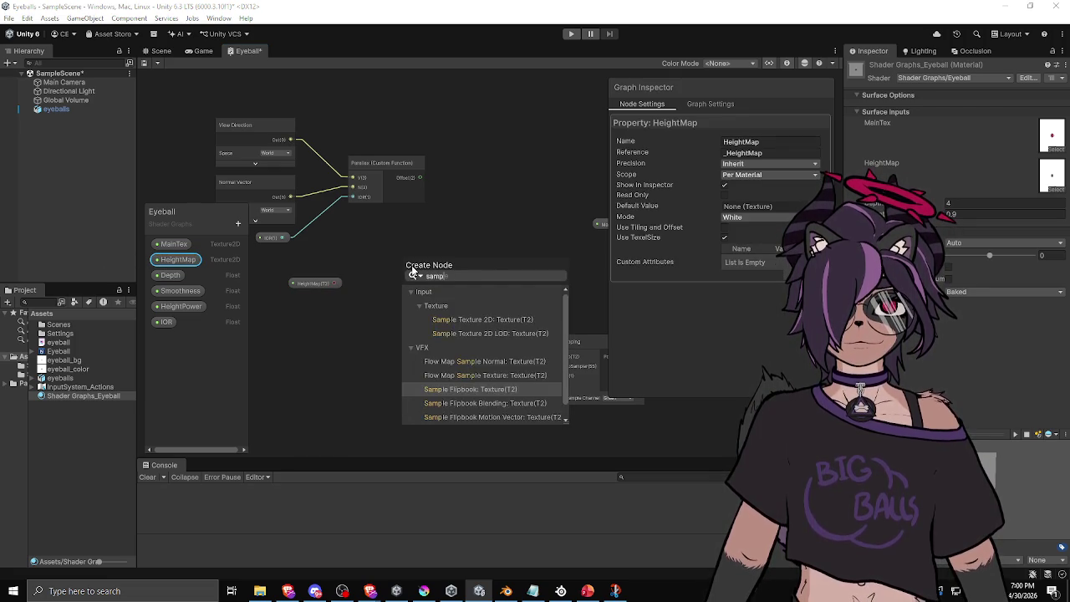
key("Up")
key("Up")
key("Up")
key("Return")
mouse_move(414, 272)
left_mouse_down()
mouse_move(268, 301)
mouse_move(328, 301)
mouse_move(265, 312)
mouse_move(422, 313)
left_mouse_up()
Step: Arrange the Power and HeightPower nodes beside the sampler, collapsing the Power preview
scroll(422, 313, "down", 2)
left_click(472, 341)
mouse_move(316, 377)
left_mouse_down()
mouse_move(458, 269)
mouse_move(411, 274)
left_mouse_up()
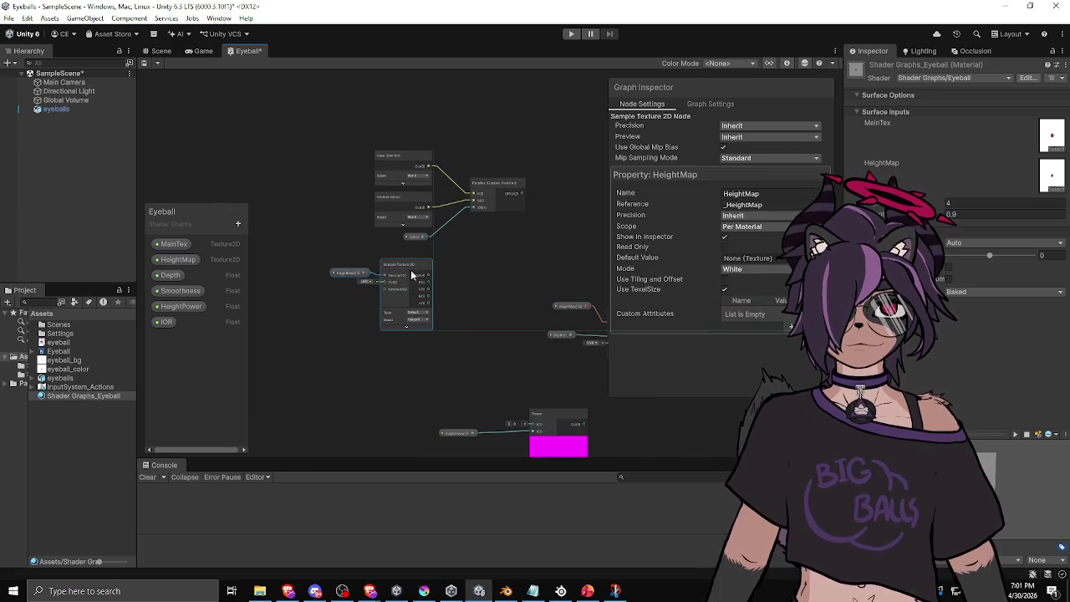
left_click_drag(497, 434, 446, 383)
left_click(434, 410)
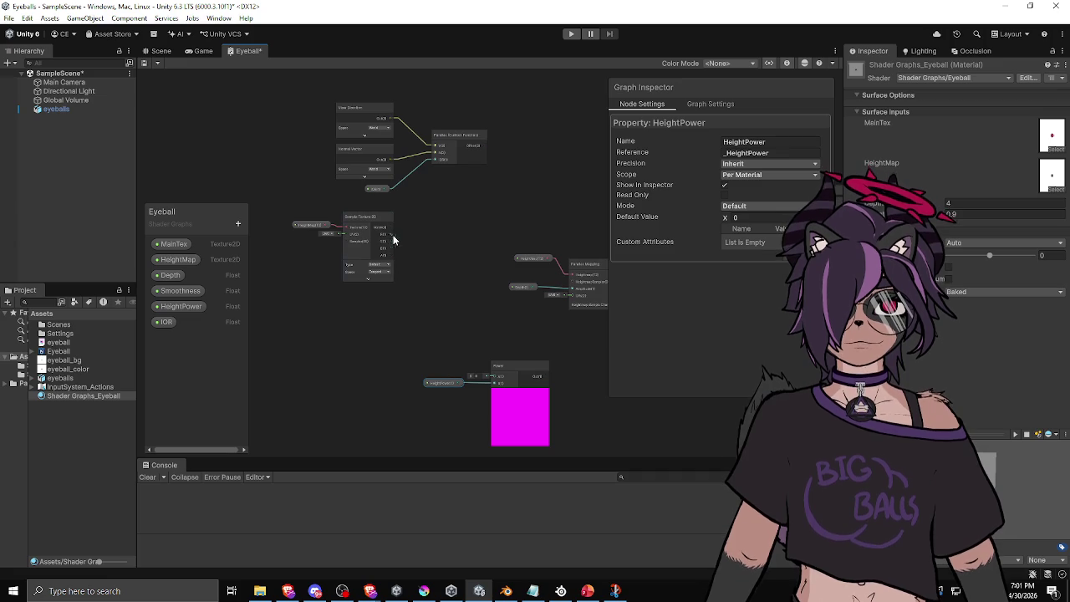
left_click_drag(518, 369, 445, 230)
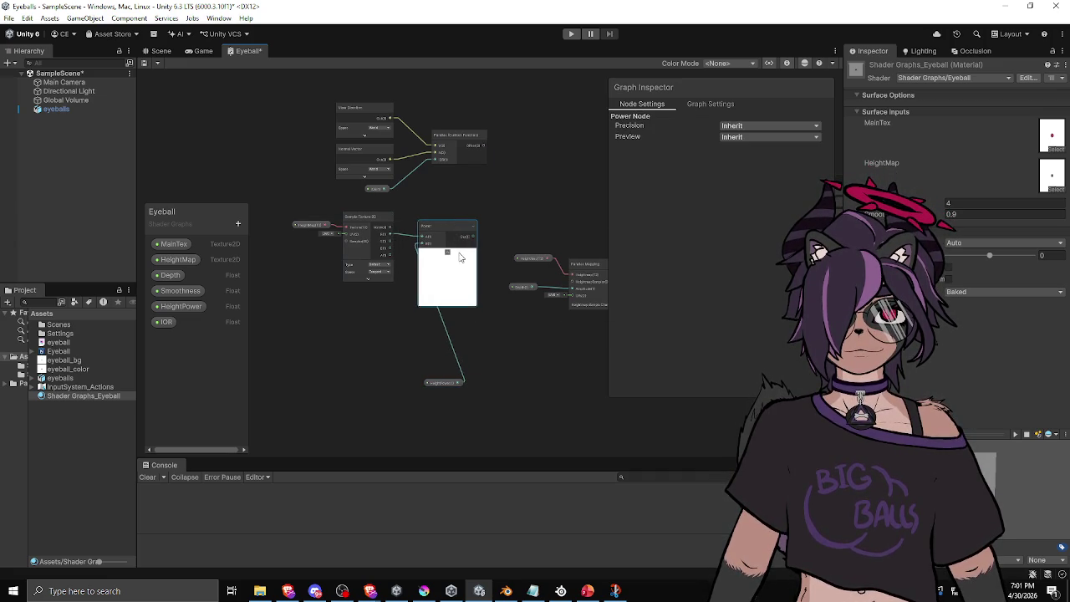
left_click(448, 251)
mouse_move(439, 382)
left_mouse_down()
mouse_move(358, 304)
mouse_move(371, 293)
left_mouse_up()
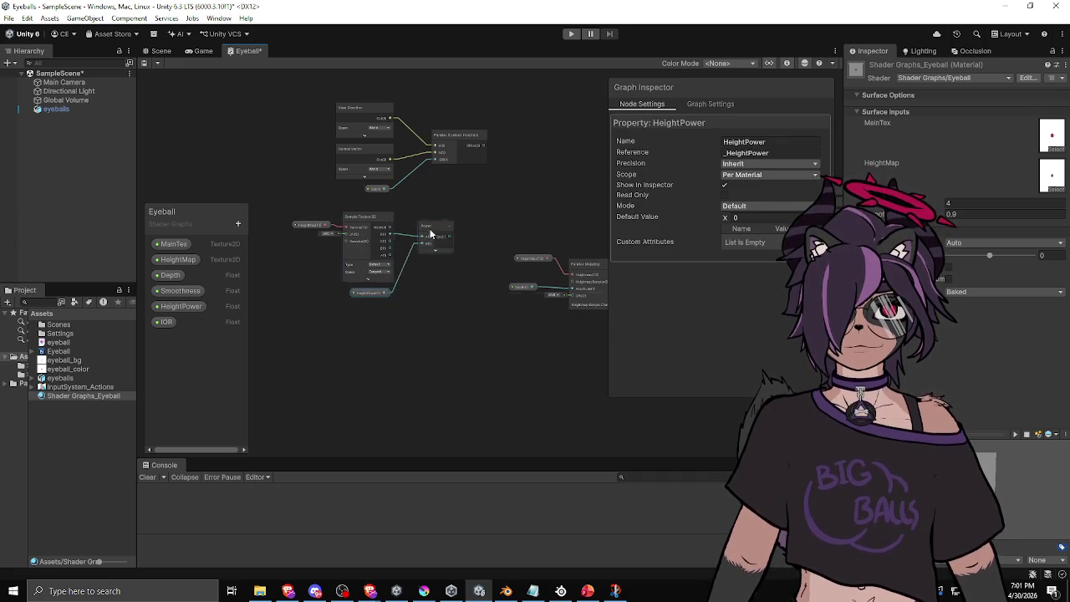
Step: Edit the HeightPower property's default value in the Graph Inspector
scroll(401, 262, "up", 3)
left_click(180, 307)
left_click(740, 216)
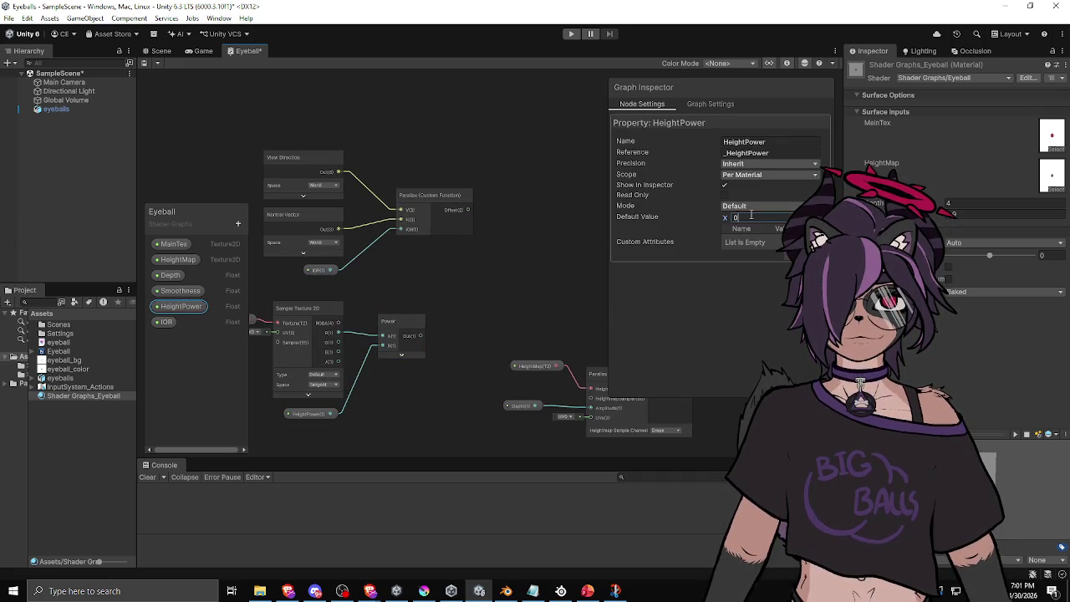
left_click(440, 283)
scroll(465, 301, "up", 4)
left_click(456, 323)
Step: Add a float input named Height to the Parallax custom function
left_click_drag(457, 323, 456, 352)
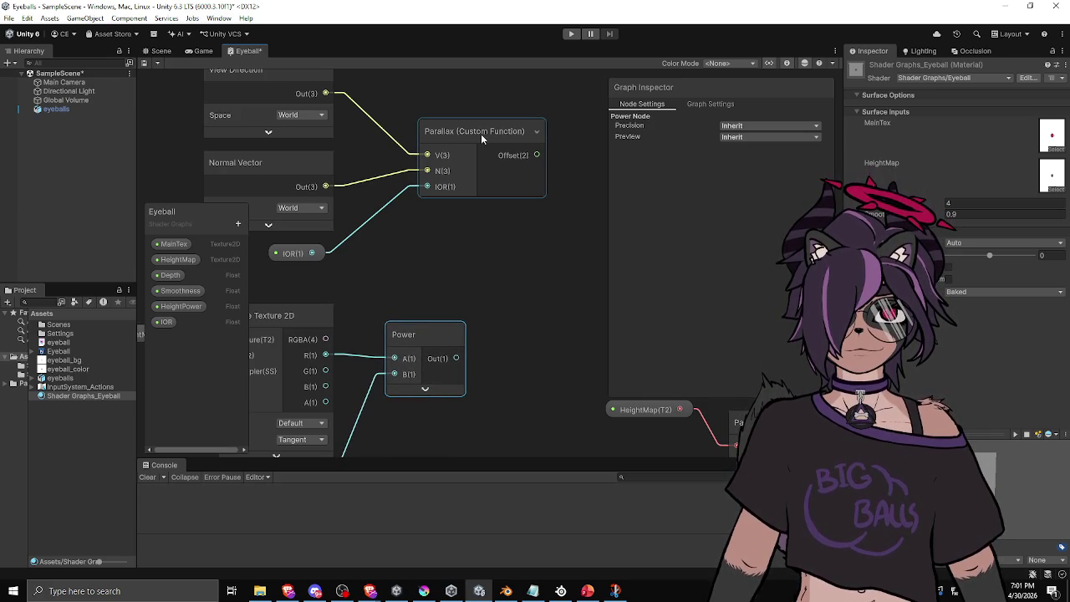
left_click(481, 134)
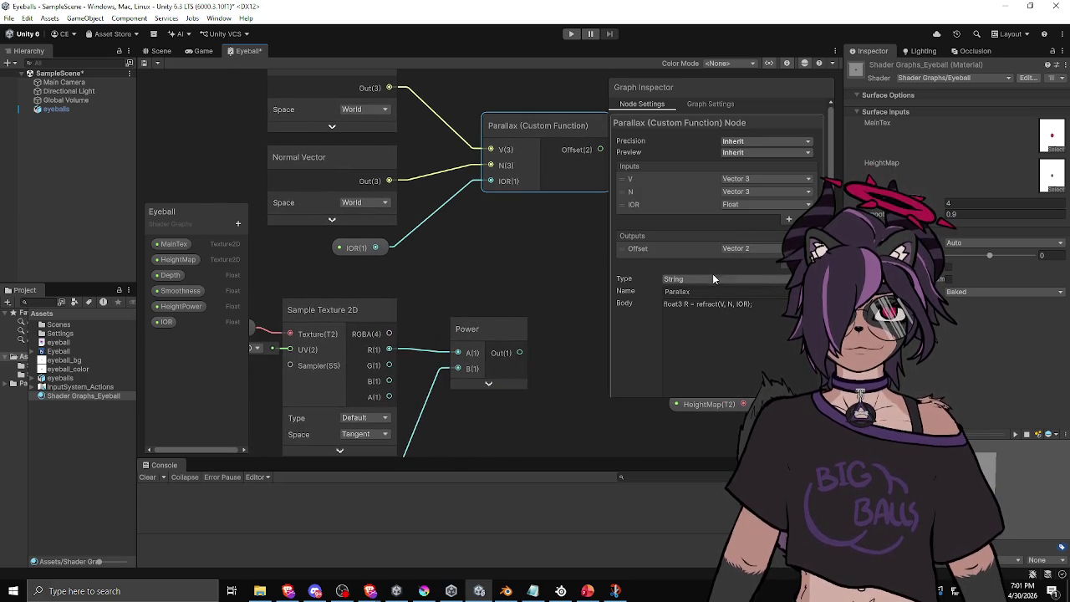
left_click(789, 219)
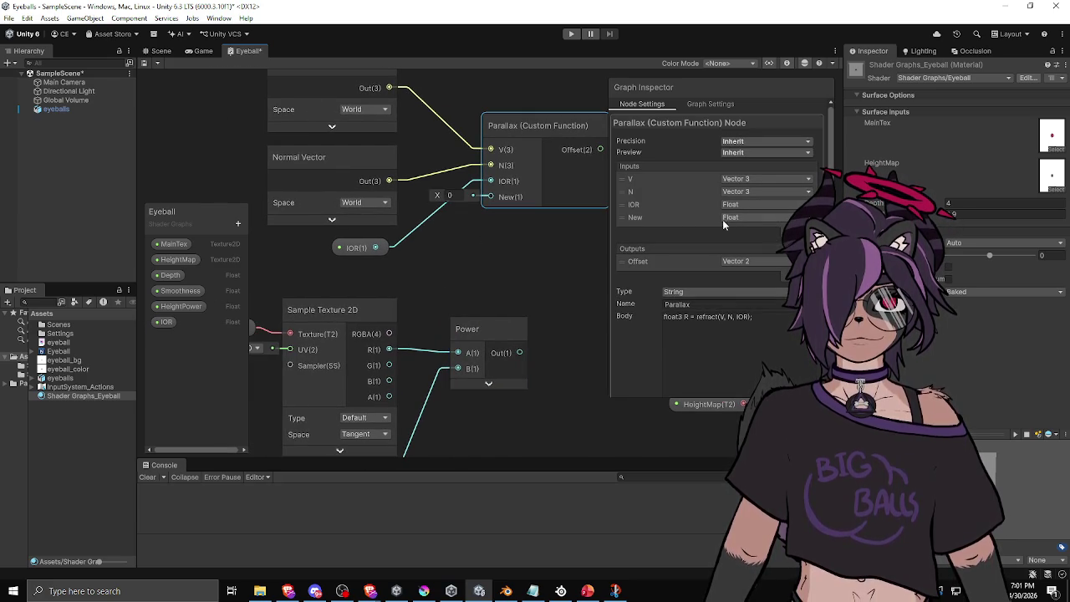
double_click(636, 217)
left_click(519, 268)
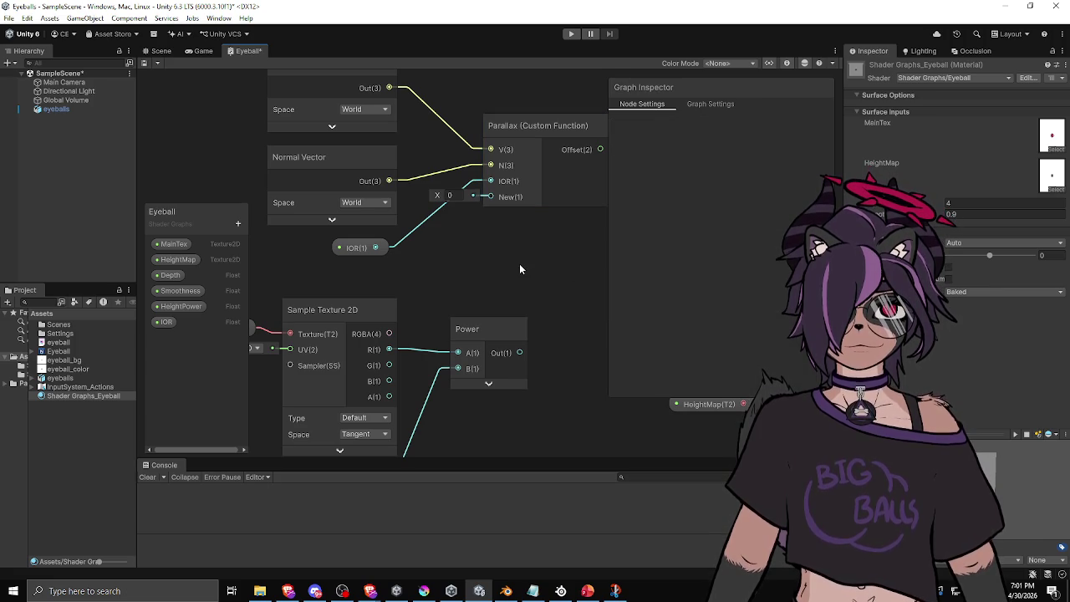
left_click(530, 194)
double_click(635, 217)
type("Height")
key("Return")
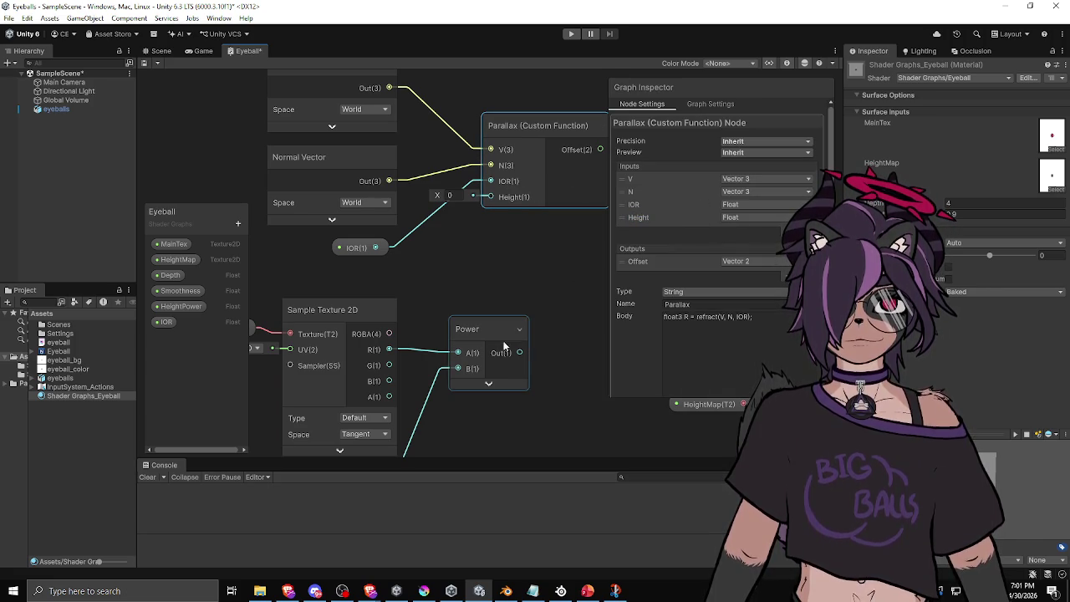
Step: Connect the Power node's output to the Parallax Height input
left_click_drag(525, 350, 491, 196)
mouse_move(438, 274)
left_mouse_down()
mouse_move(496, 249)
mouse_move(335, 381)
left_mouse_up()
scroll(497, 249, "down", 3)
Step: Add the line 'float3 Rh = R * Height;' below the refract line in the Parallax body
left_click_drag(460, 267, 448, 269)
left_click(552, 164)
left_click_drag(552, 164, 457, 220)
left_click(457, 220)
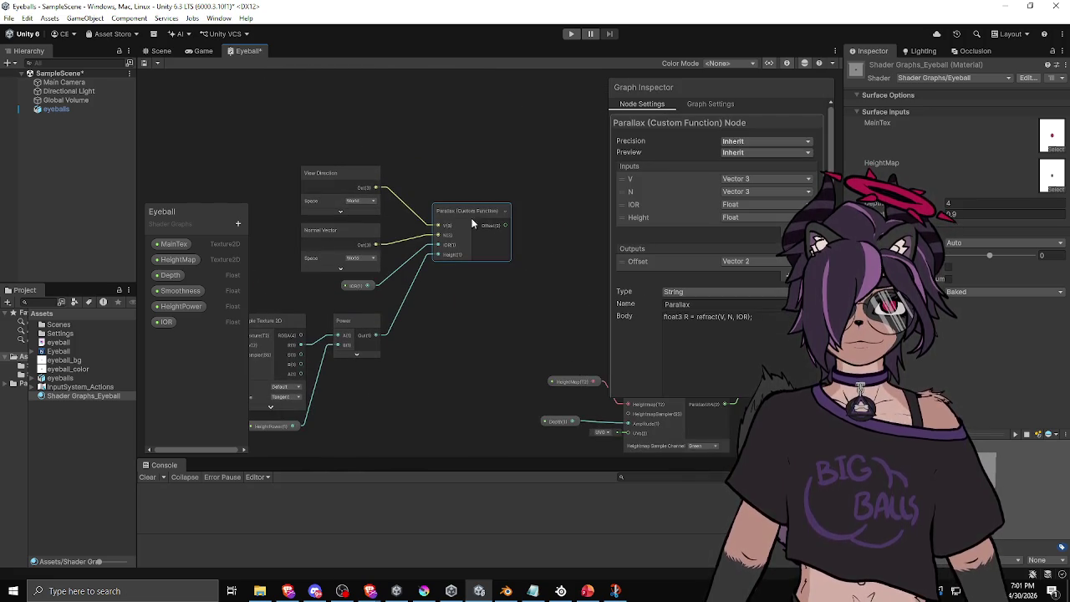
left_click(776, 317)
left_click(776, 318)
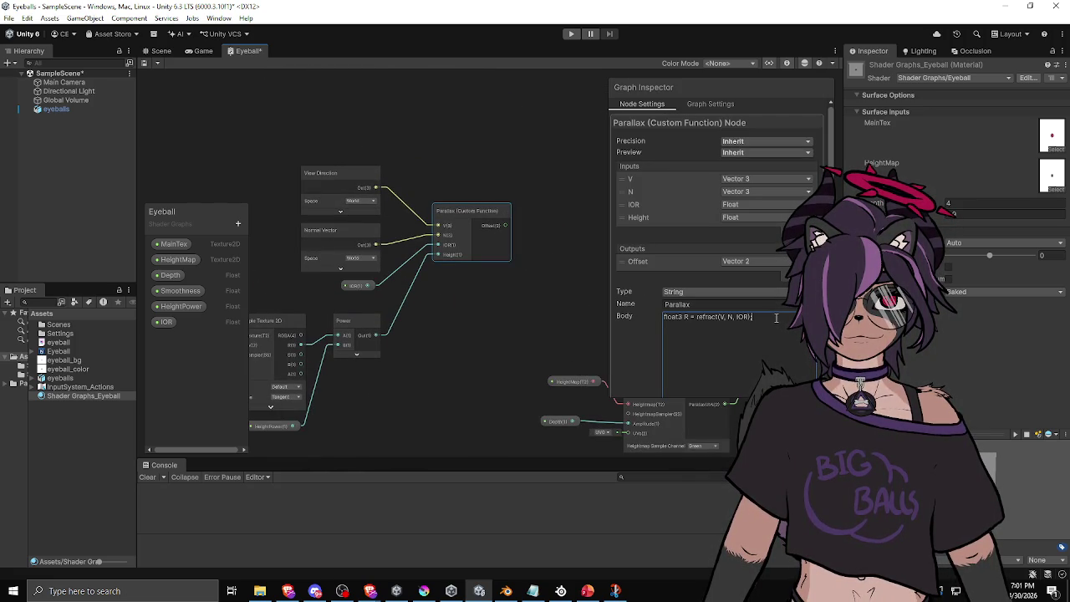
key("Return")
type("Rh")
key("BackSpace")
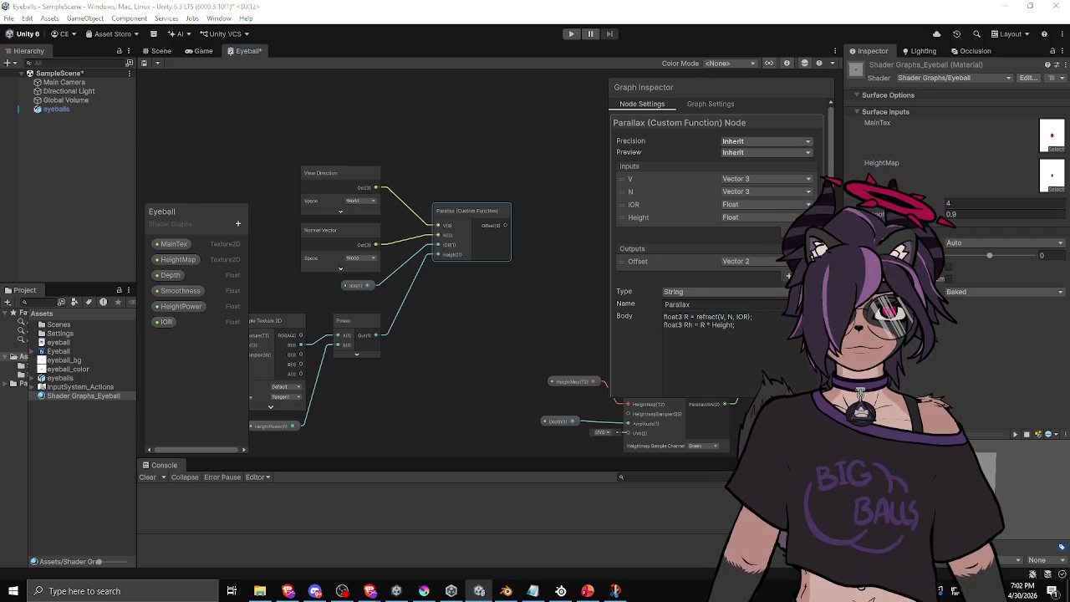
key("alt+Tab")
key("alt+Tab")
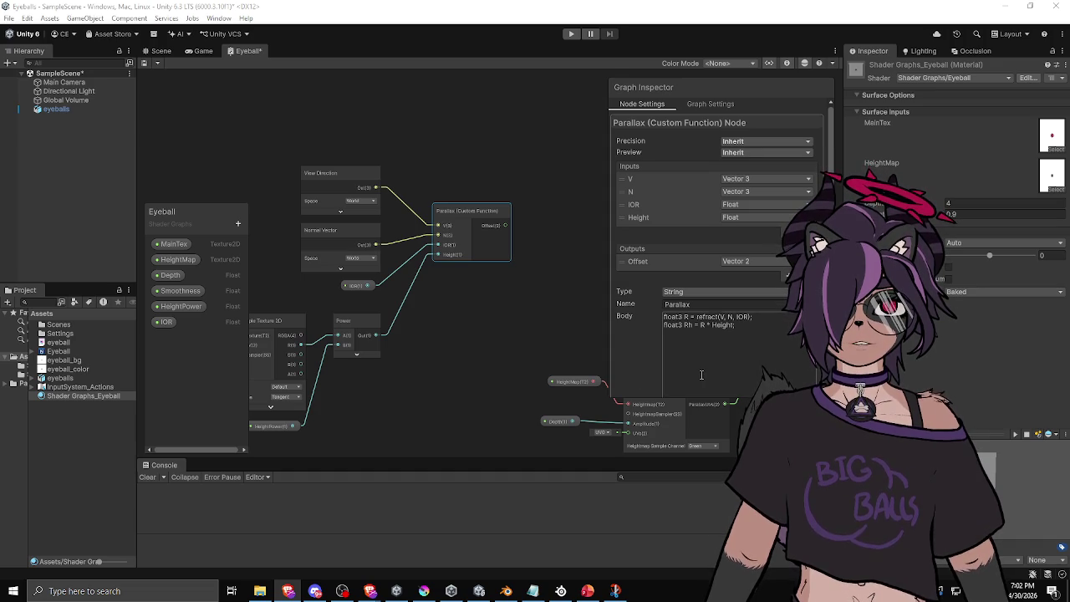
left_click(759, 325)
left_click(759, 324)
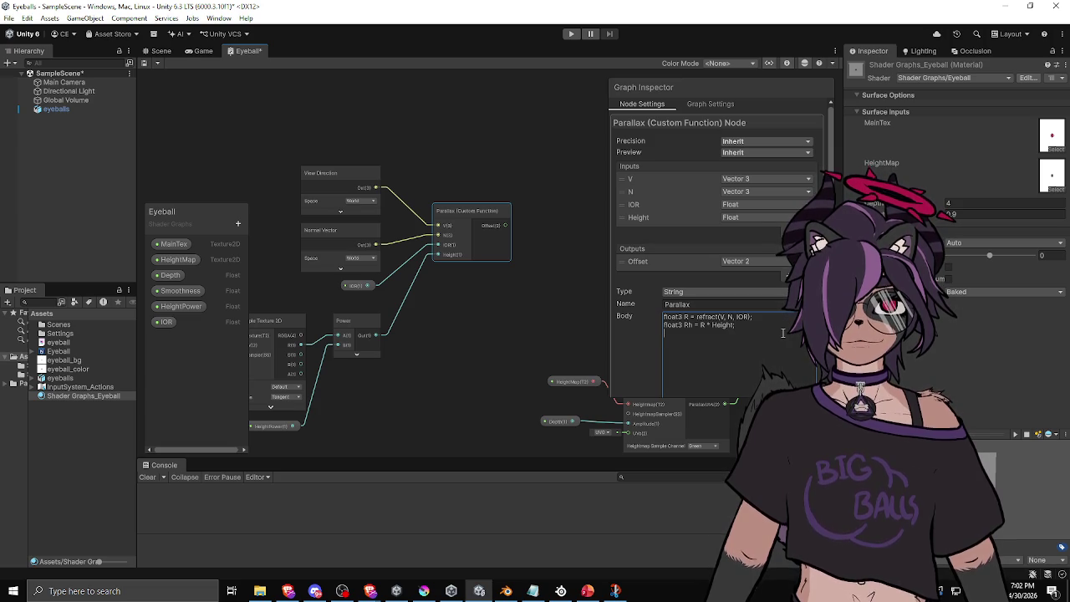
Step: Add the body line 'float3 Rp = Rh - dot(Rh, EyeN);' to the Parallax function
type("float32")
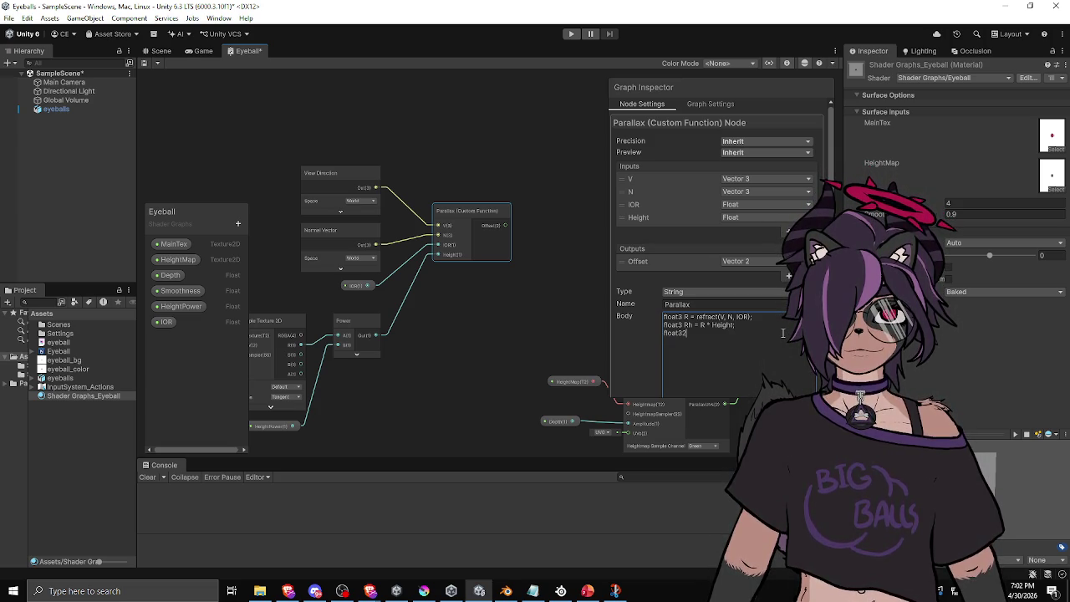
key("BackSpace")
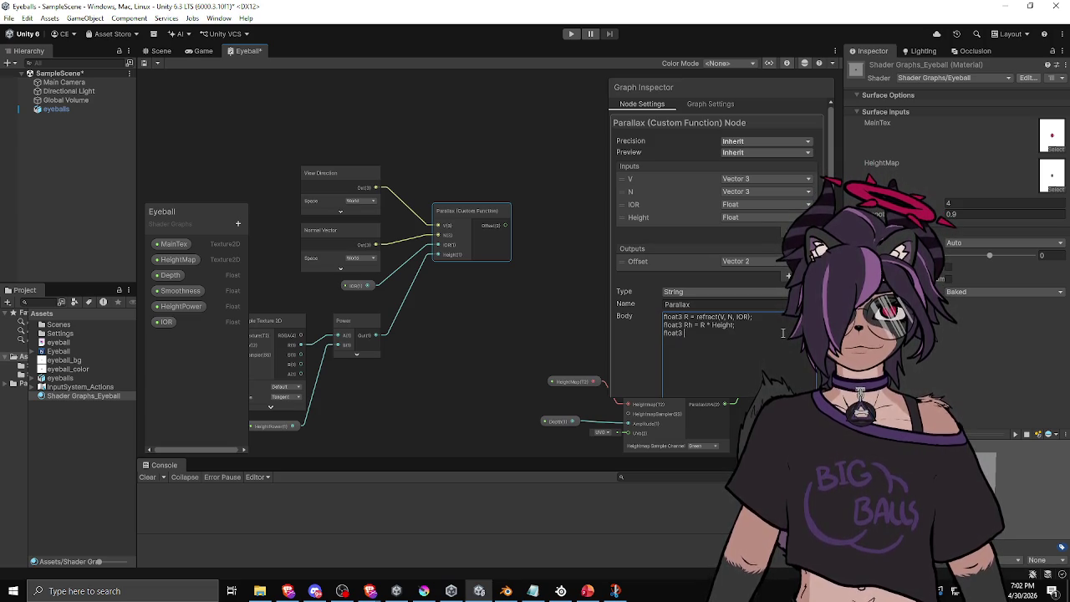
type("Rproj")
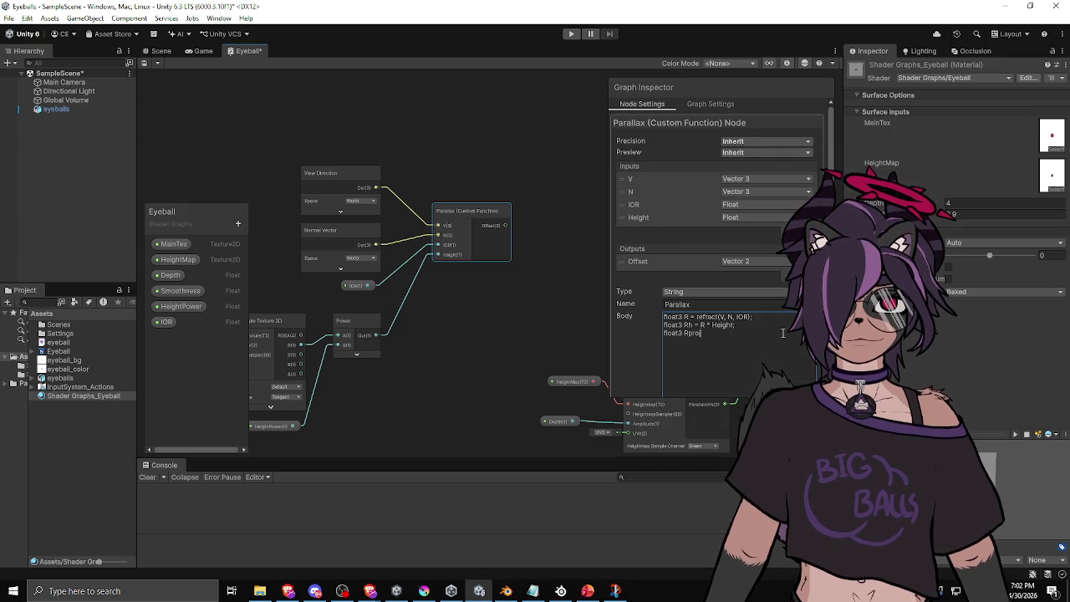
key("BackSpace")
key("BackSpace")
key("BackSpace")
type("=")
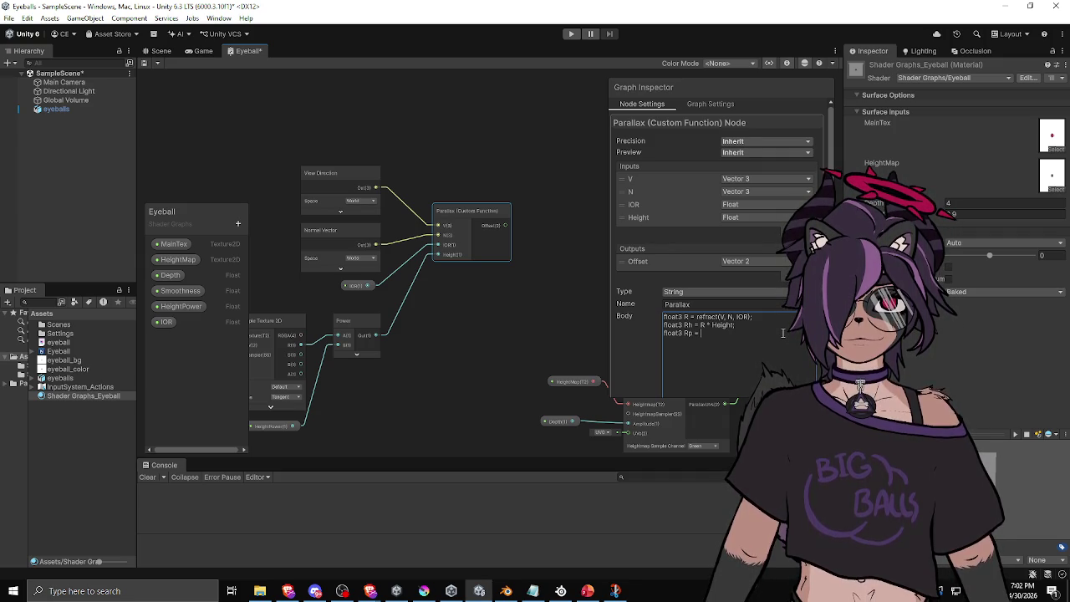
type("Rh")
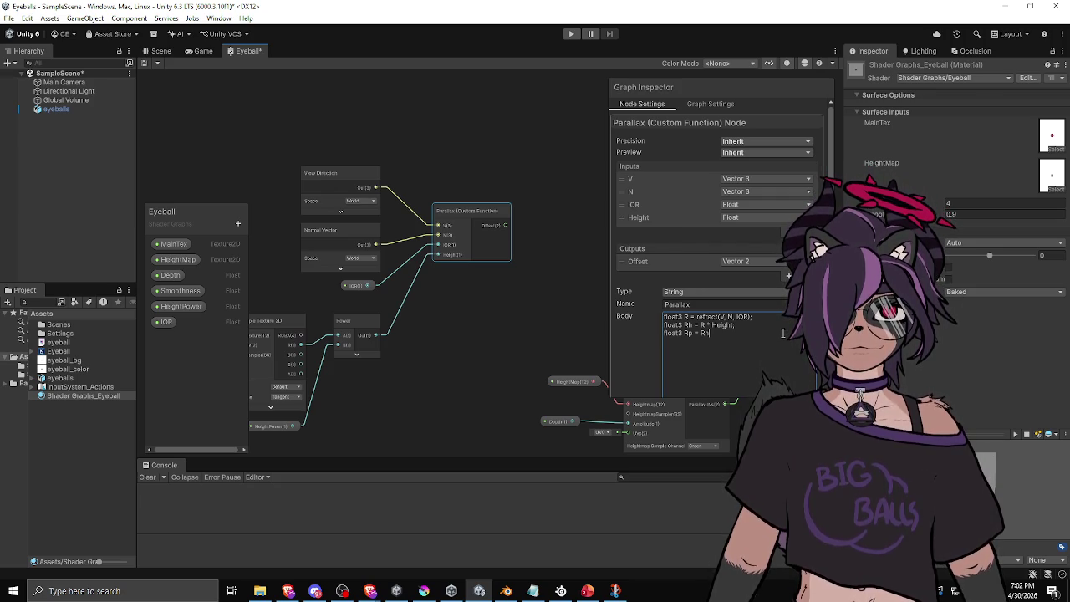
type(" - ")
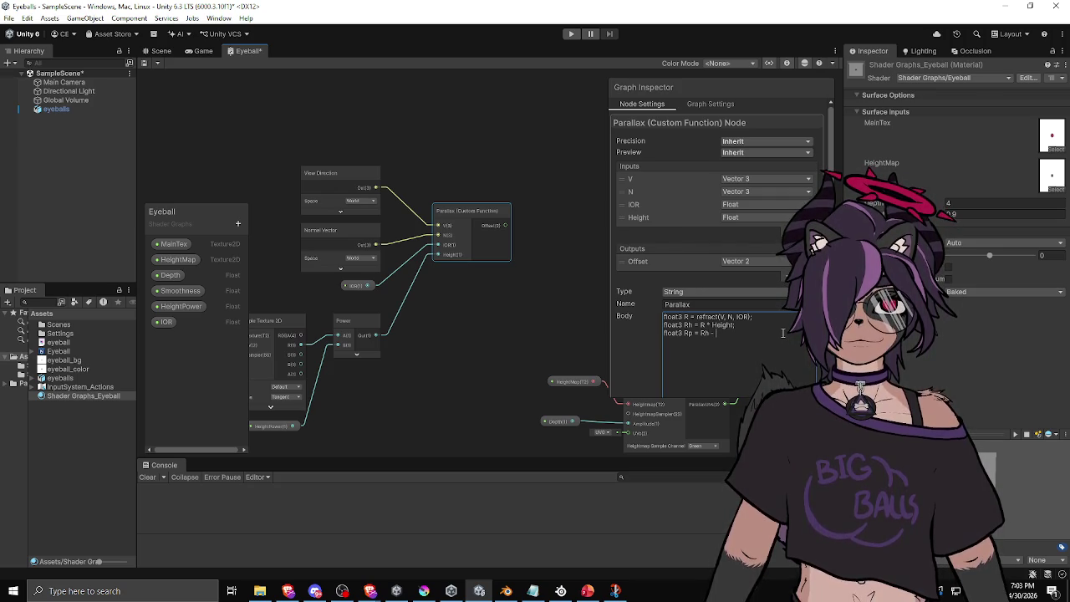
type("dot(Rh, N")
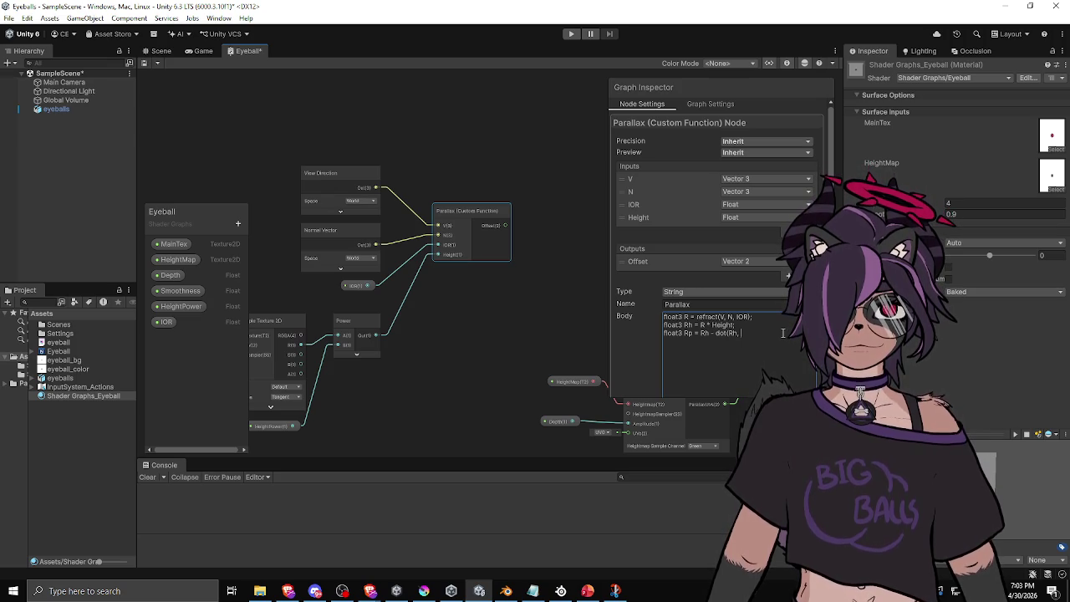
key("BackSpace")
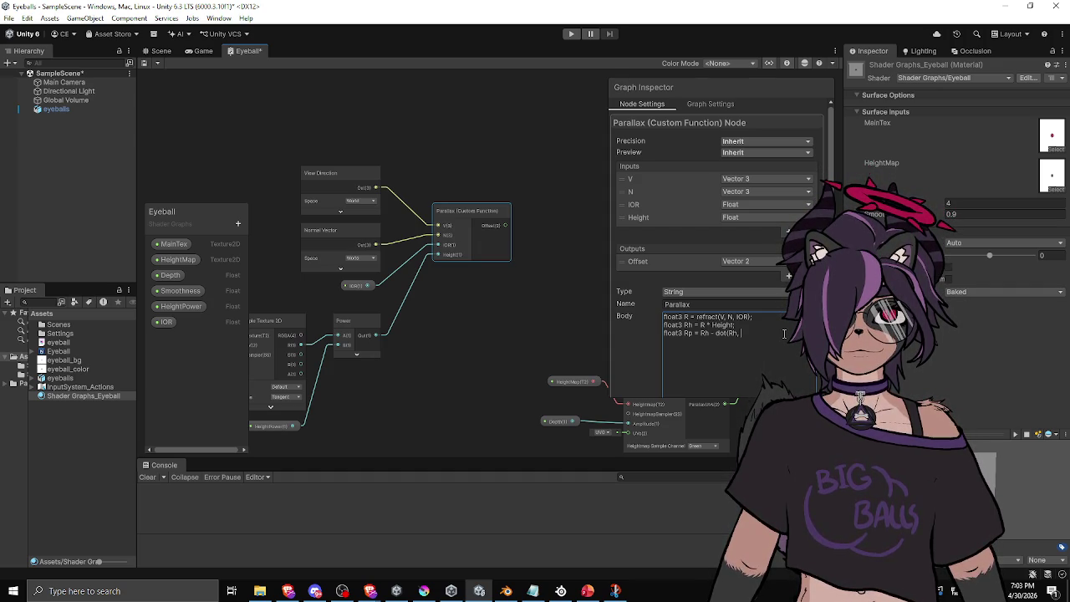
type("EyeN);")
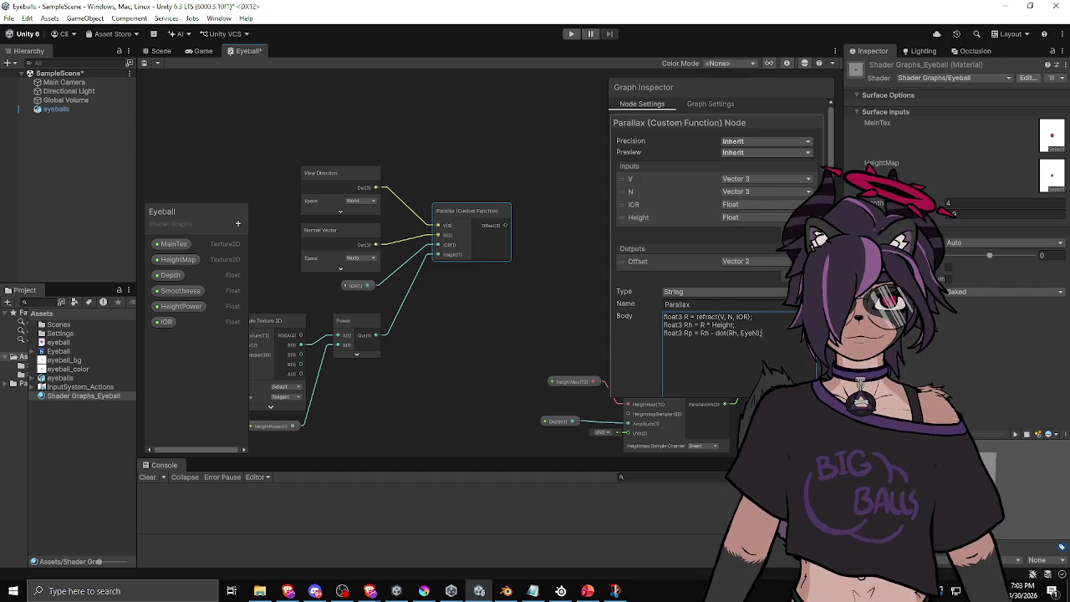
Step: Add a Vector 3 input named EyeN to the Parallax node
left_click(790, 230)
left_click(632, 230)
type("EyeNorma")
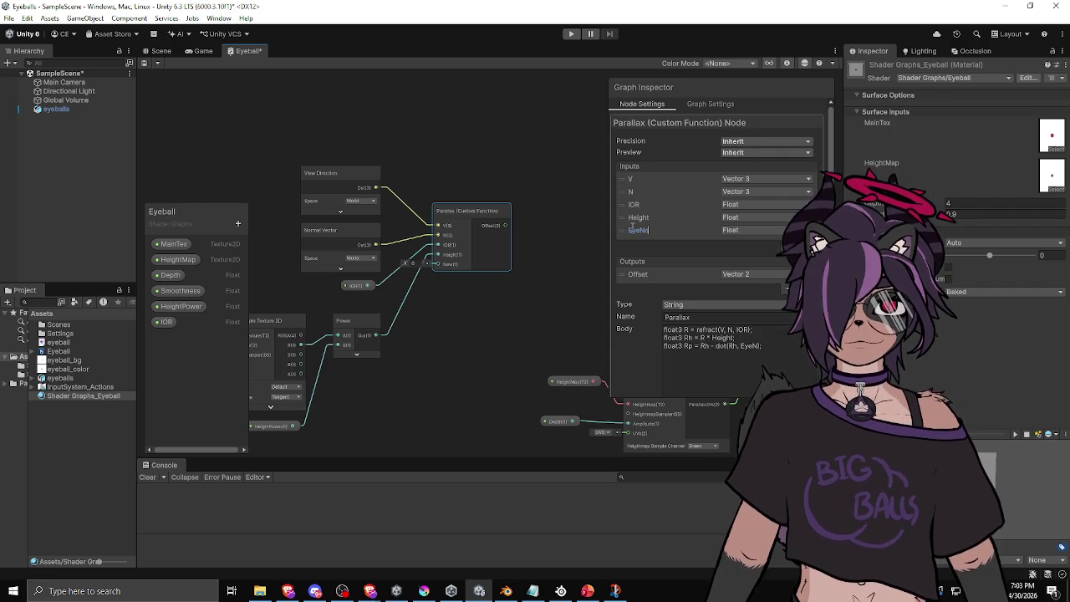
key("BackSpace")
key("BackSpace")
key("BackSpace")
left_click(753, 227)
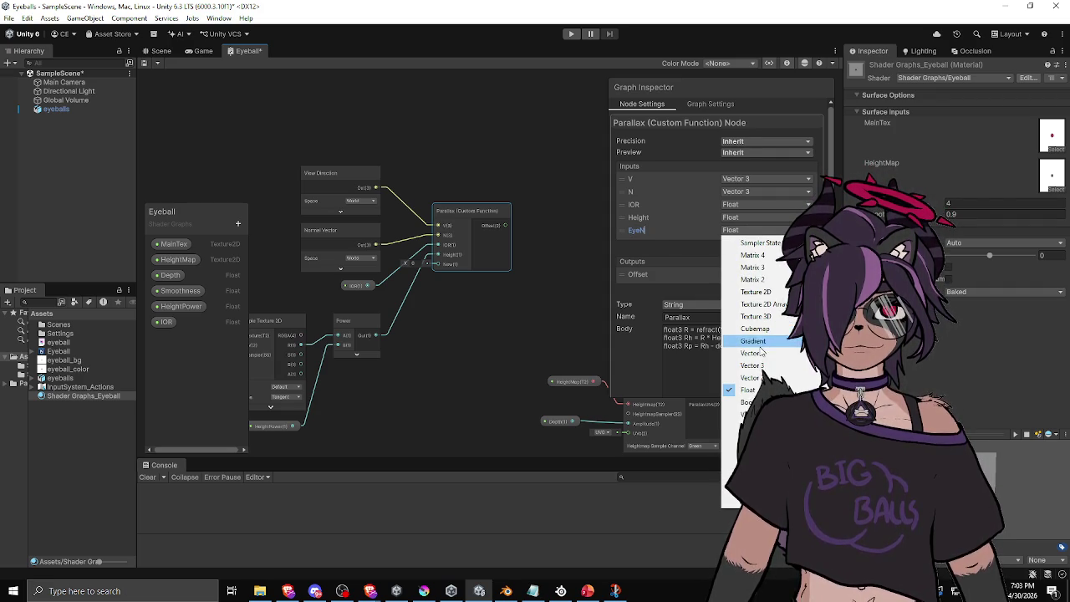
left_click(752, 366)
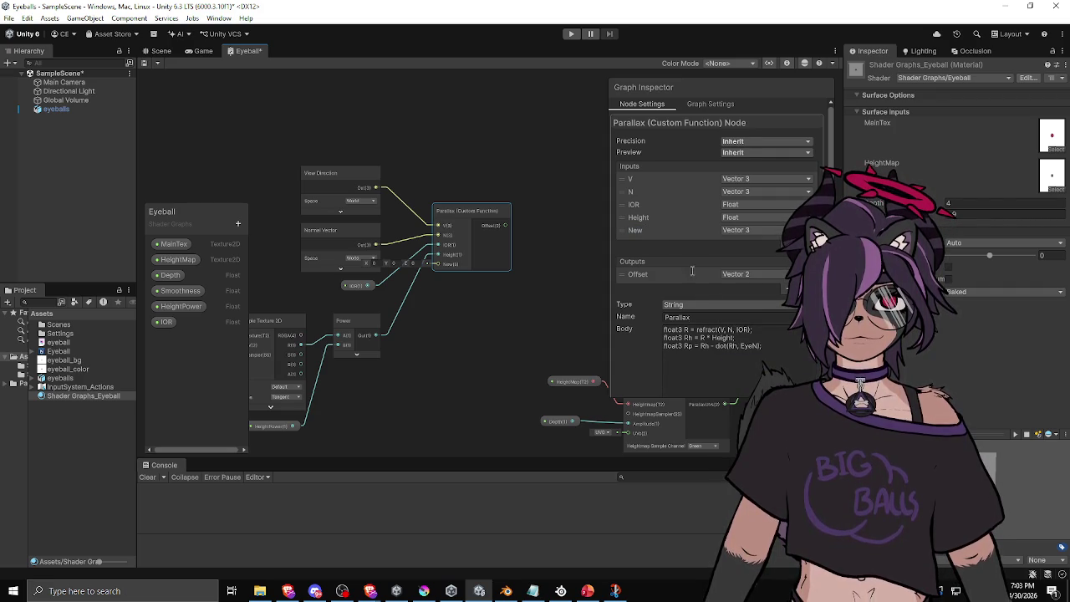
left_click(643, 233)
double_click(636, 230)
type("EyeN")
key("Return")
left_click(778, 343)
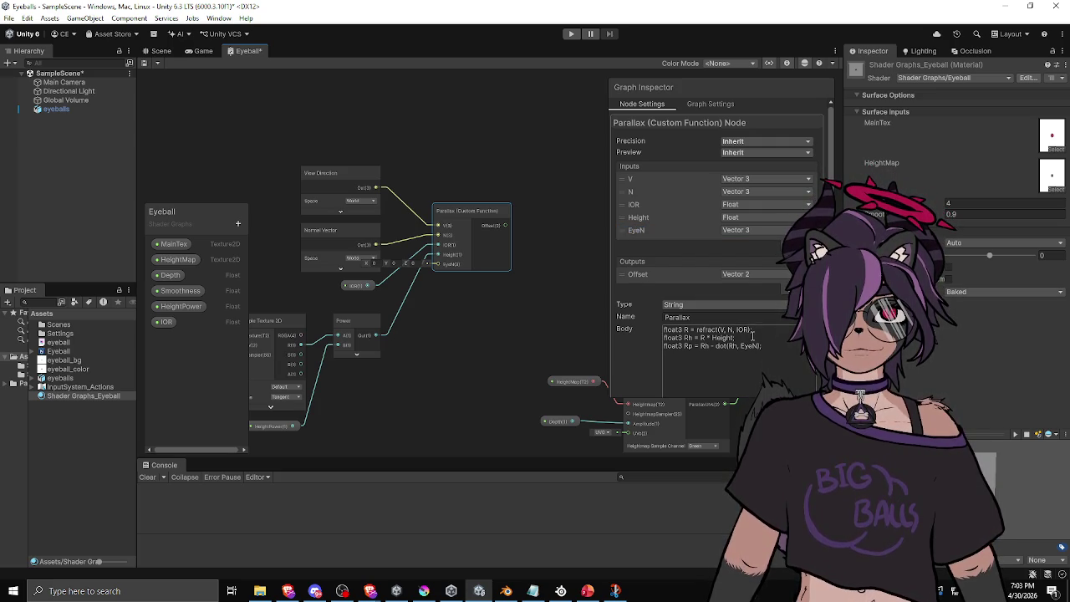
left_click(783, 345)
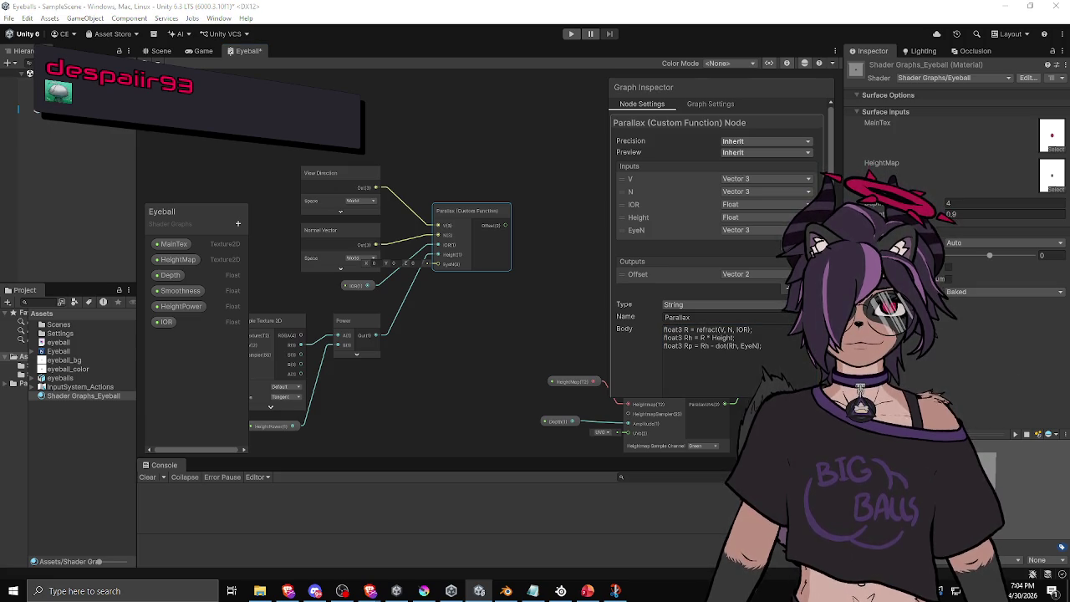
key("alt+Tab")
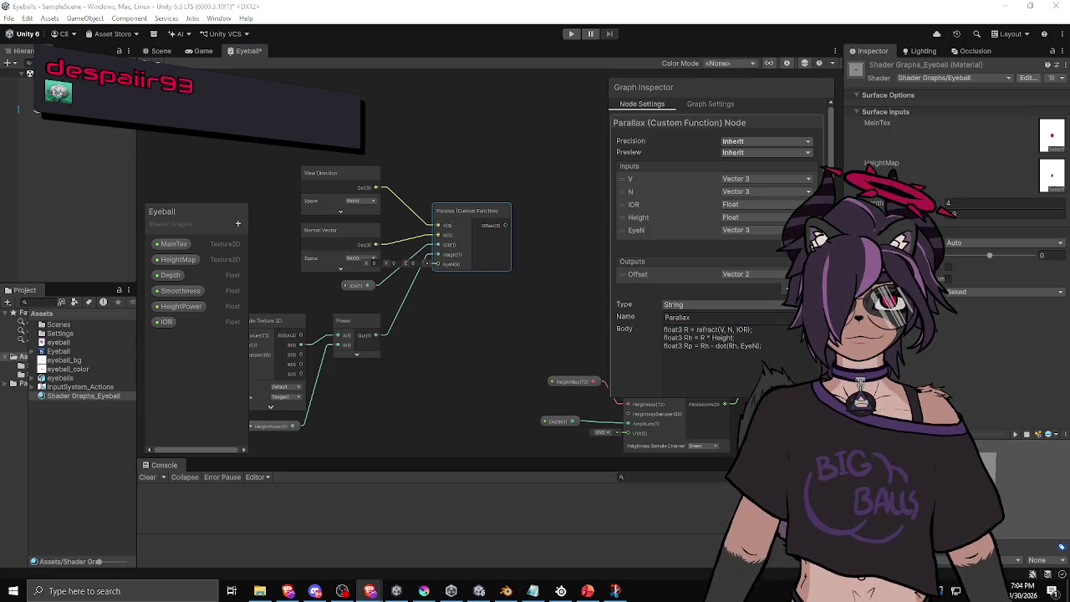
left_click(752, 353)
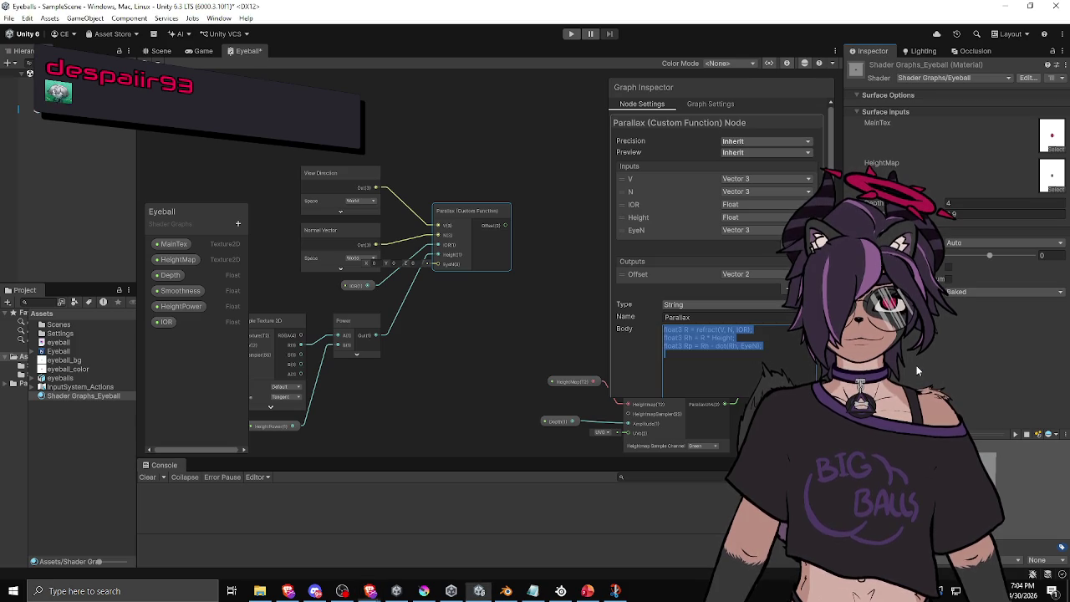
left_click(761, 358)
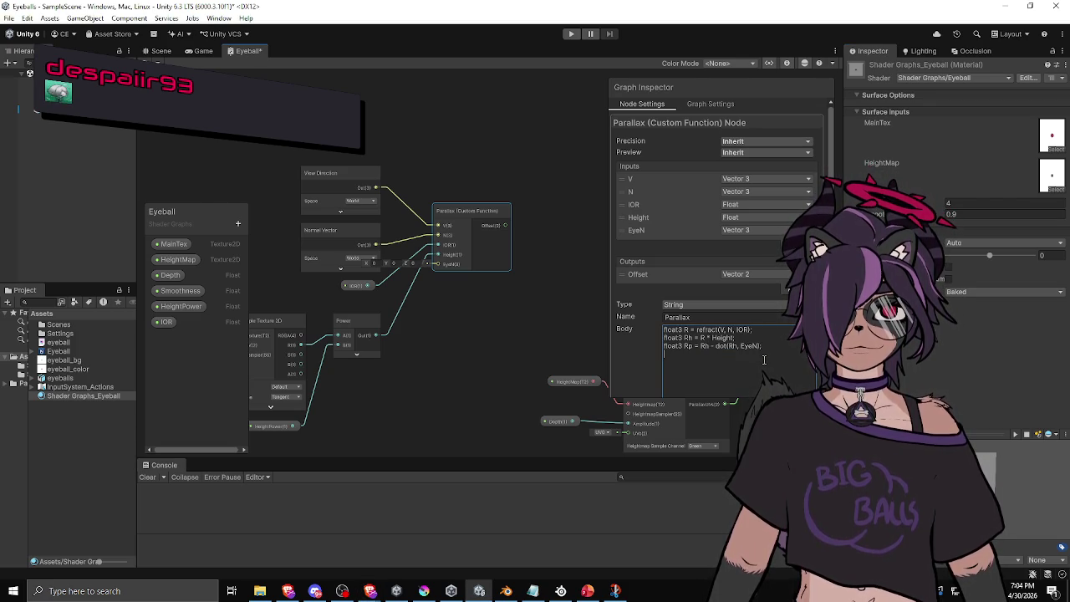
key("Return")
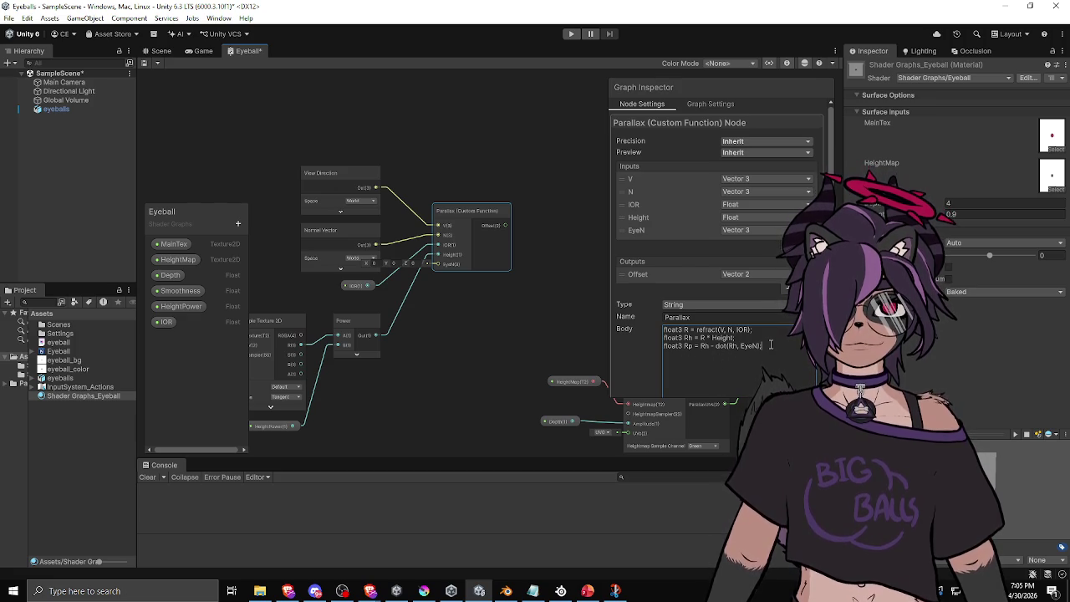
left_click_drag(703, 349, 651, 348)
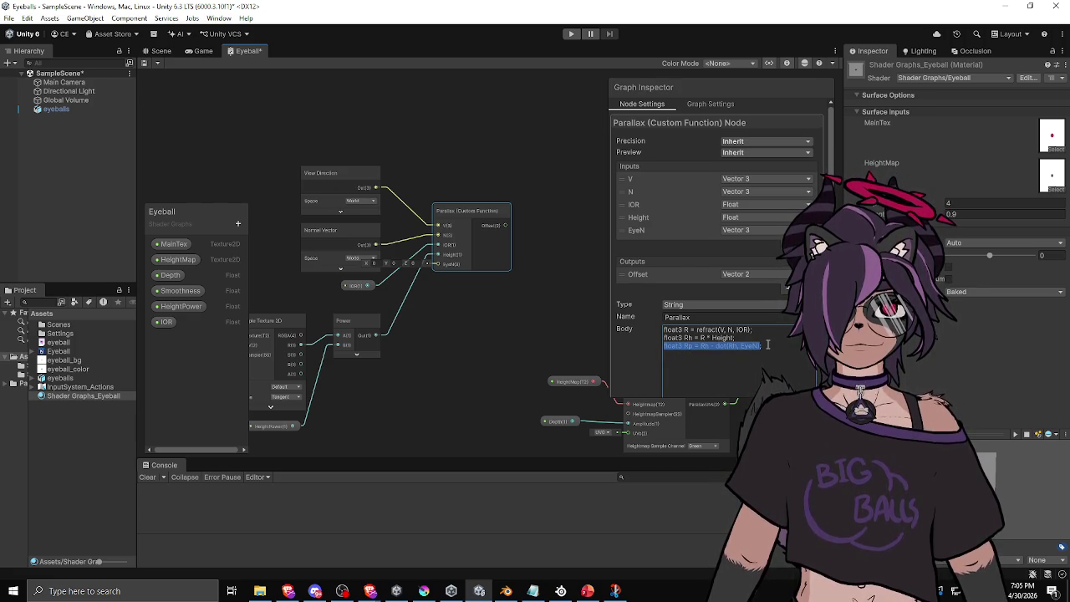
Step: Delete the Rp body line and the EyeN input, leaving inputs V, N, IOR and Height
key("BackSpace")
key("BackSpace")
key("Return")
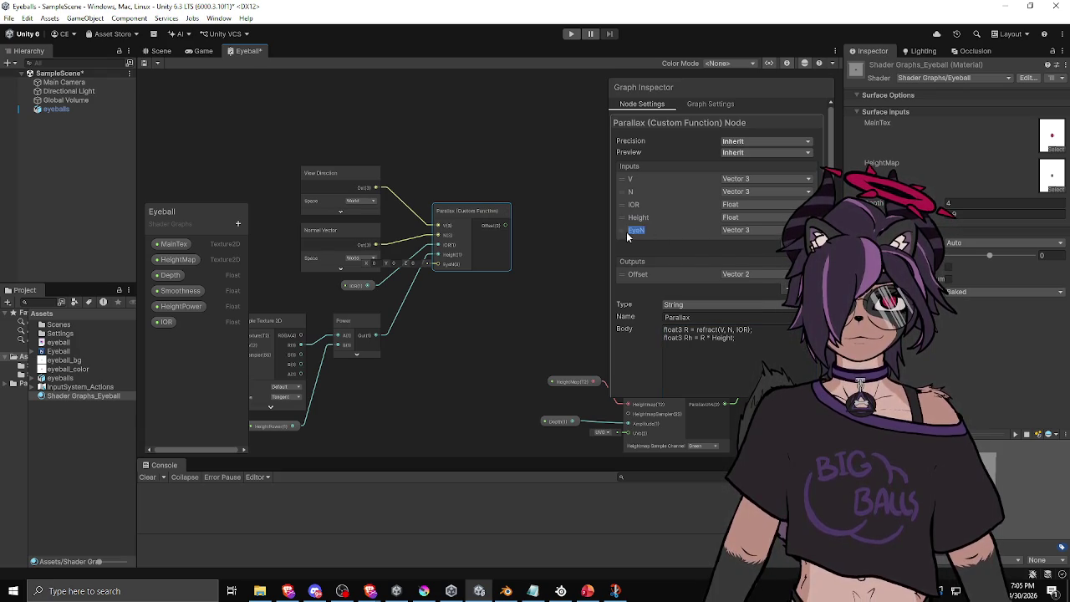
left_click(617, 231)
key("Delete")
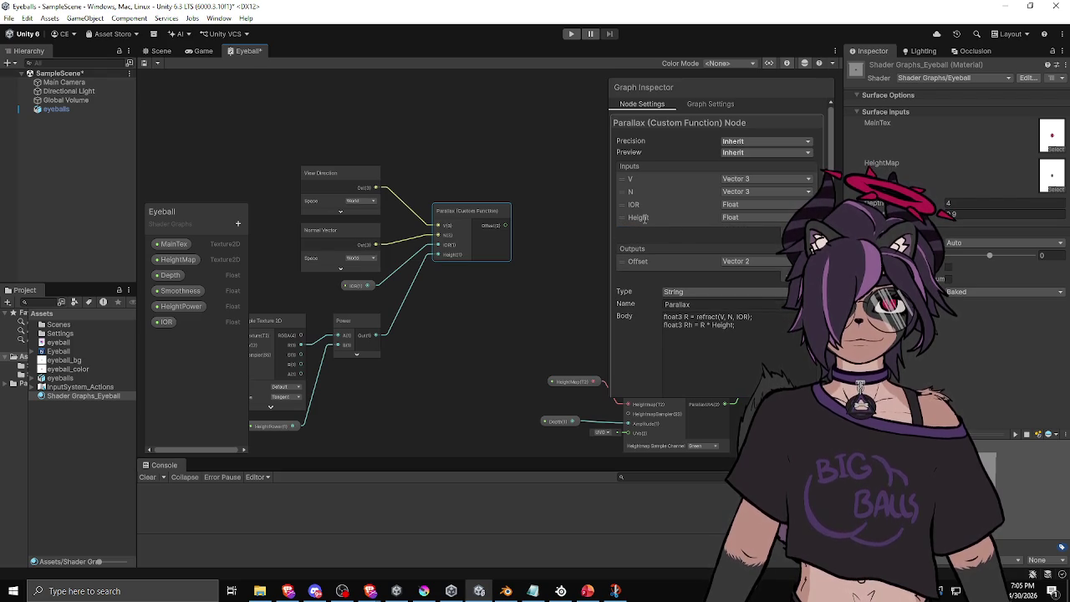
double_click(639, 261)
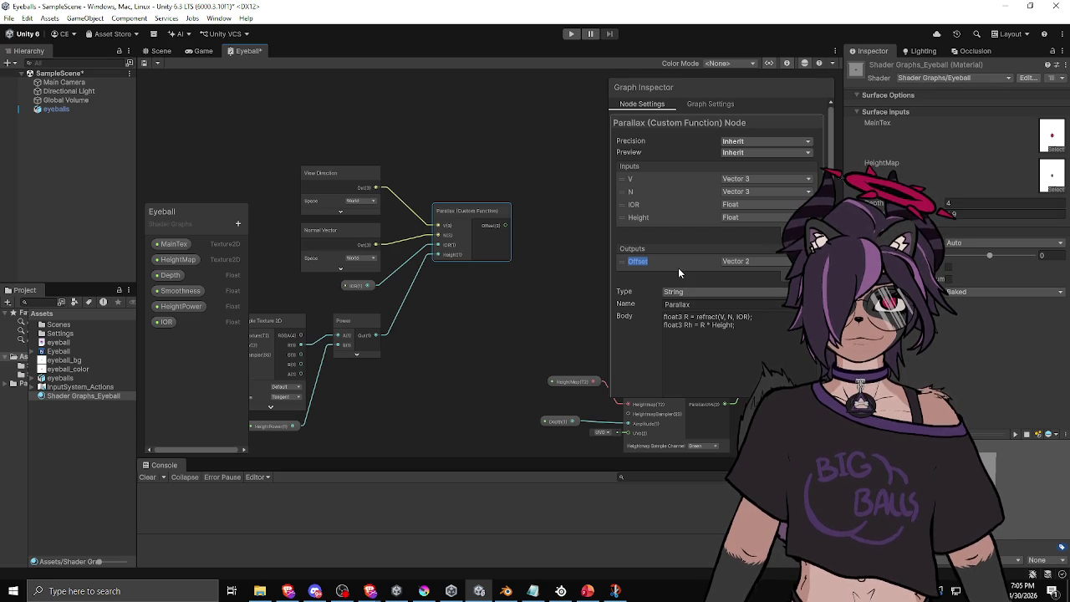
Step: Rename the custom function's output to Rh
type("HeighRe")
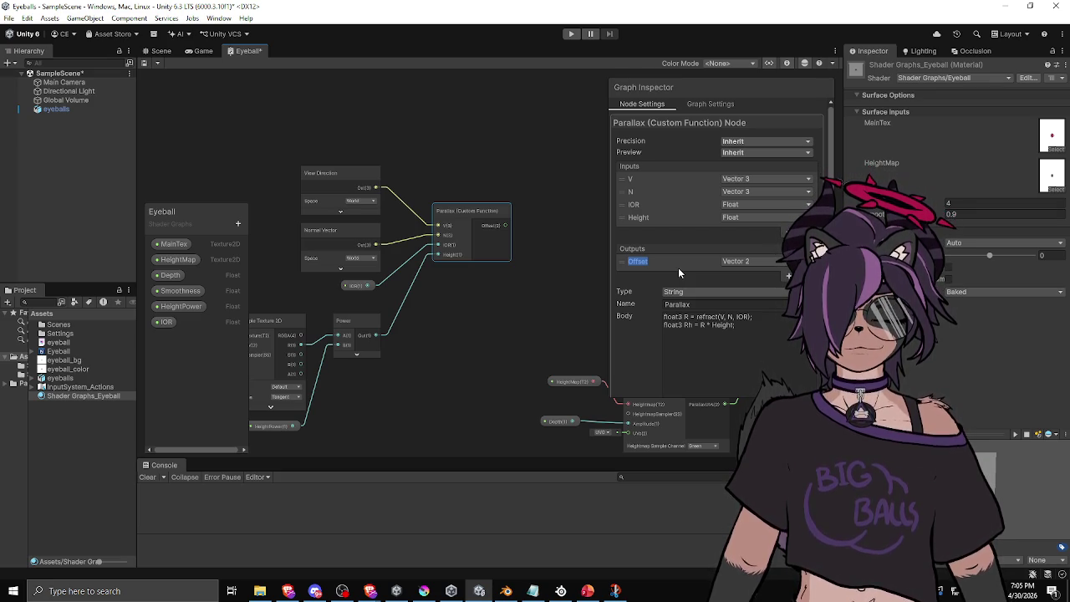
type("fract")
key("Return")
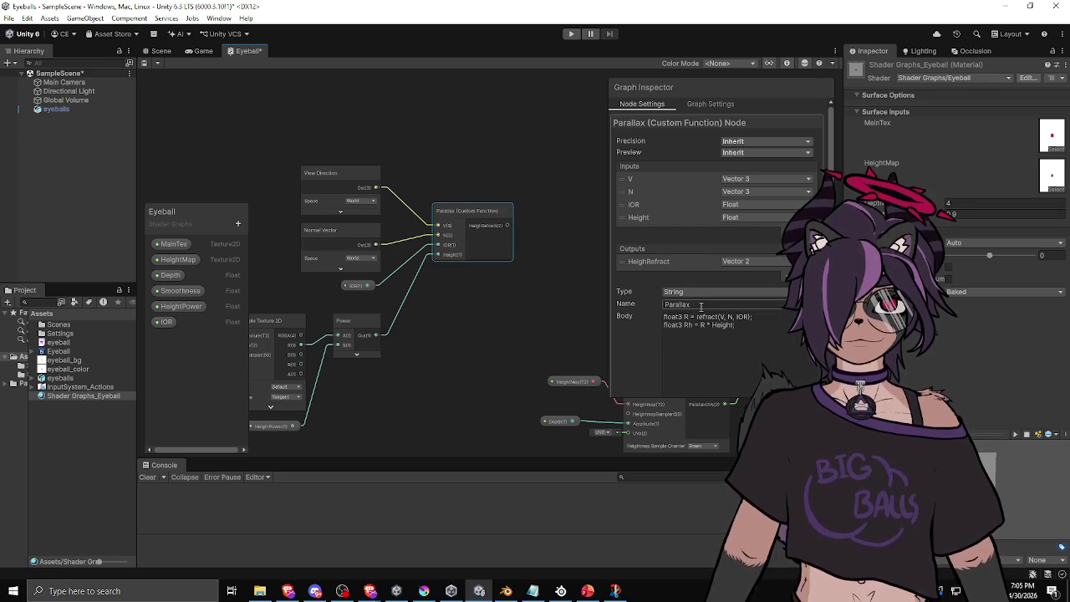
double_click(648, 260)
type("Rh")
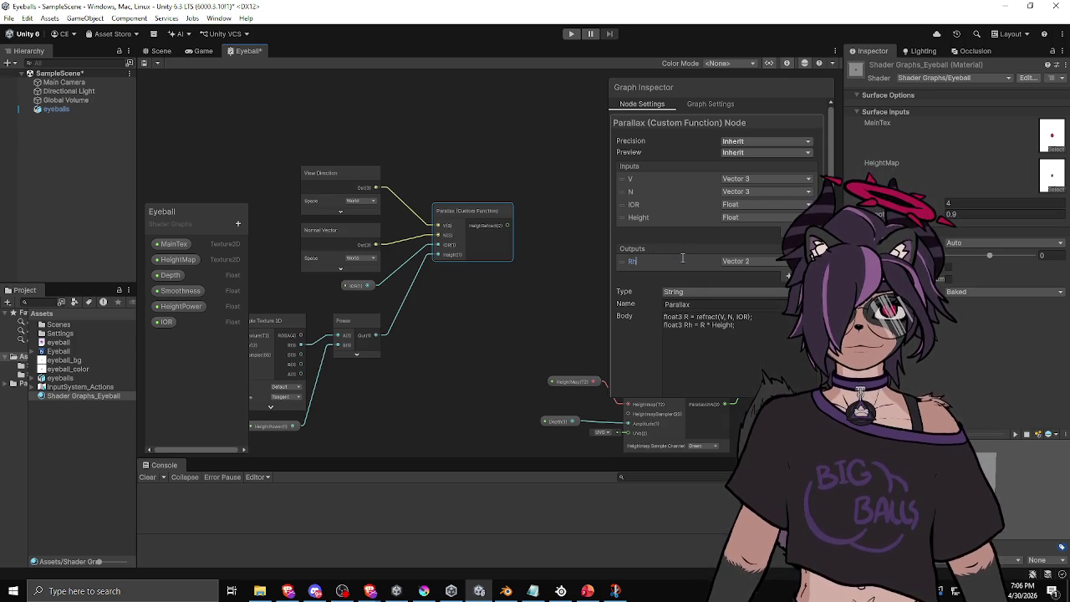
left_click(684, 323)
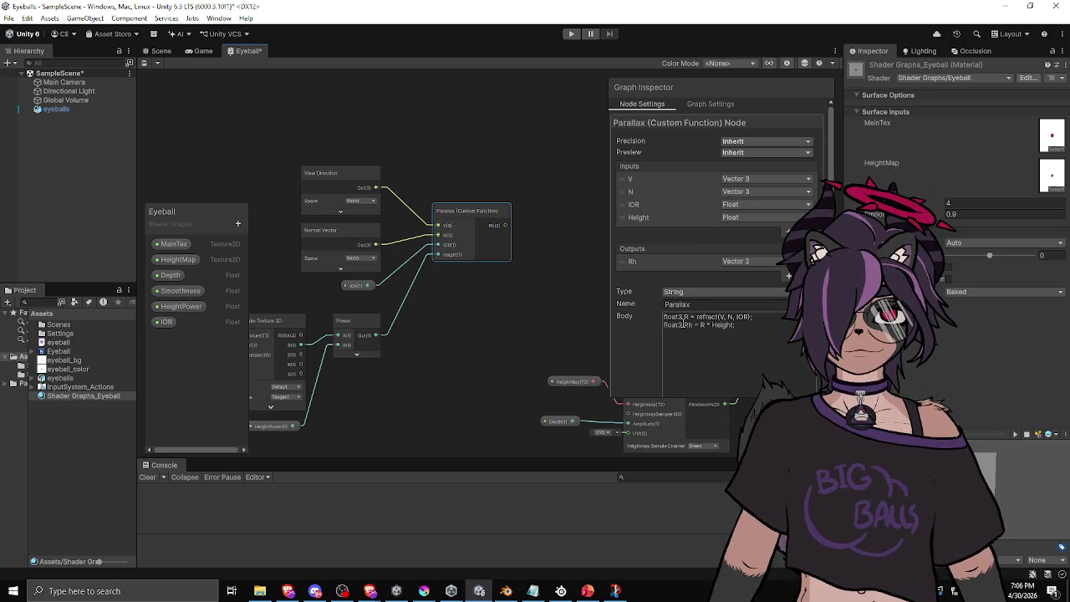
Step: Make Rh a Vector 3 output and delete float3 from the Rh body line
double_click(682, 325)
left_click(760, 266)
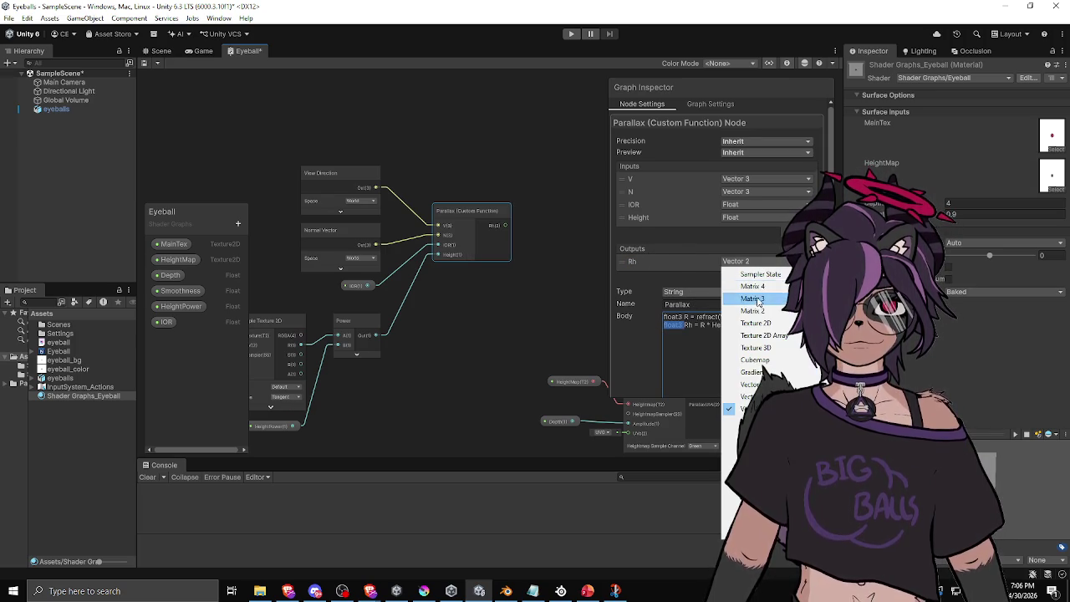
left_click(740, 372)
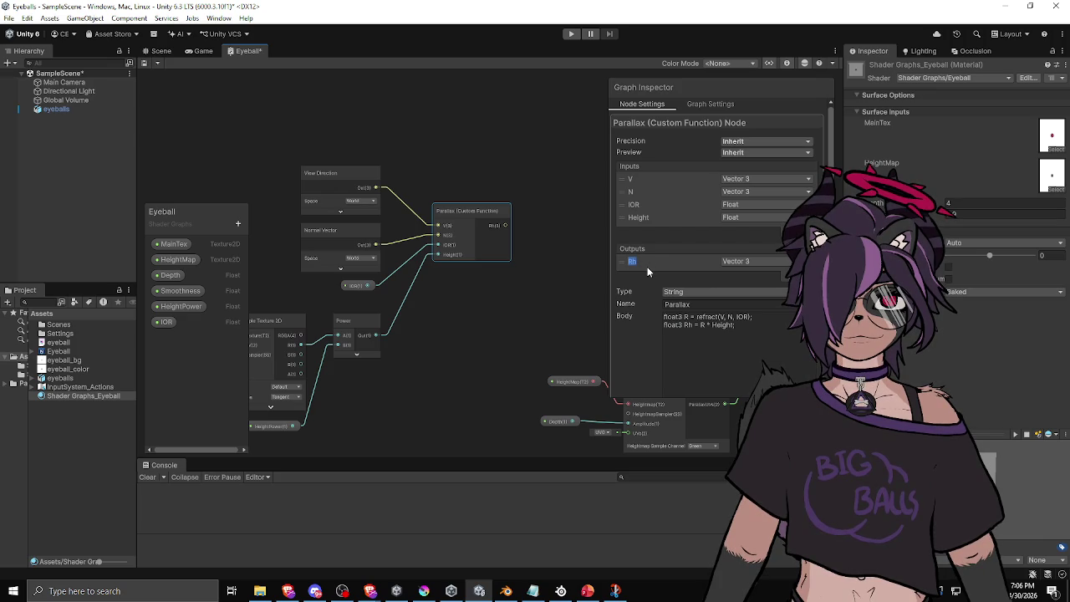
left_click(695, 326)
left_click_drag(664, 325, 687, 326)
key("Delete")
Step: Name the custom function RefractWithHeight and drag a new connection from its Rh output
left_click(712, 305)
type("H")
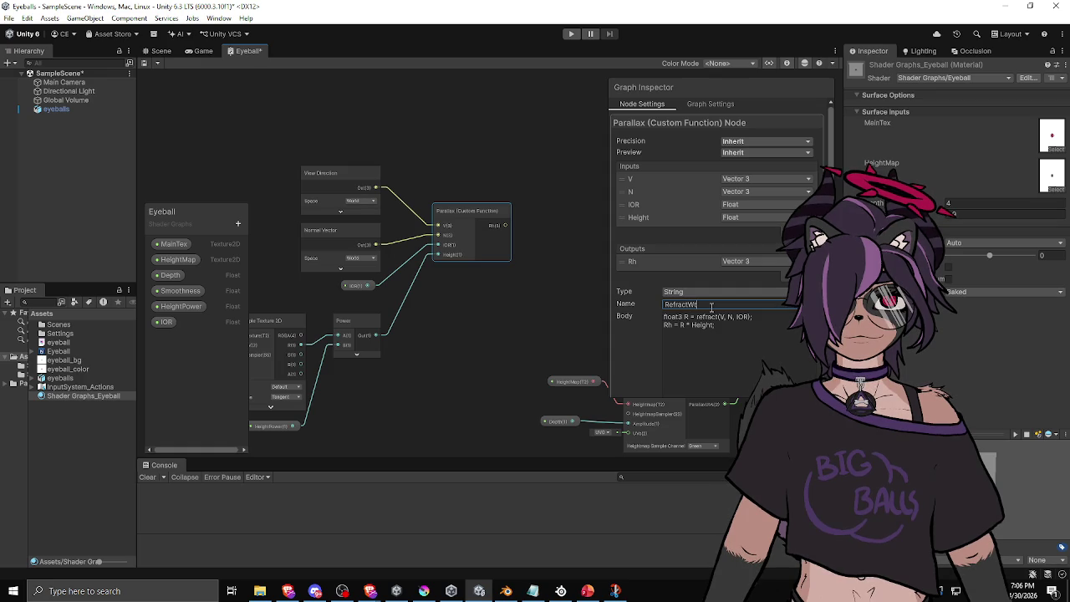
type("eight")
key("Return")
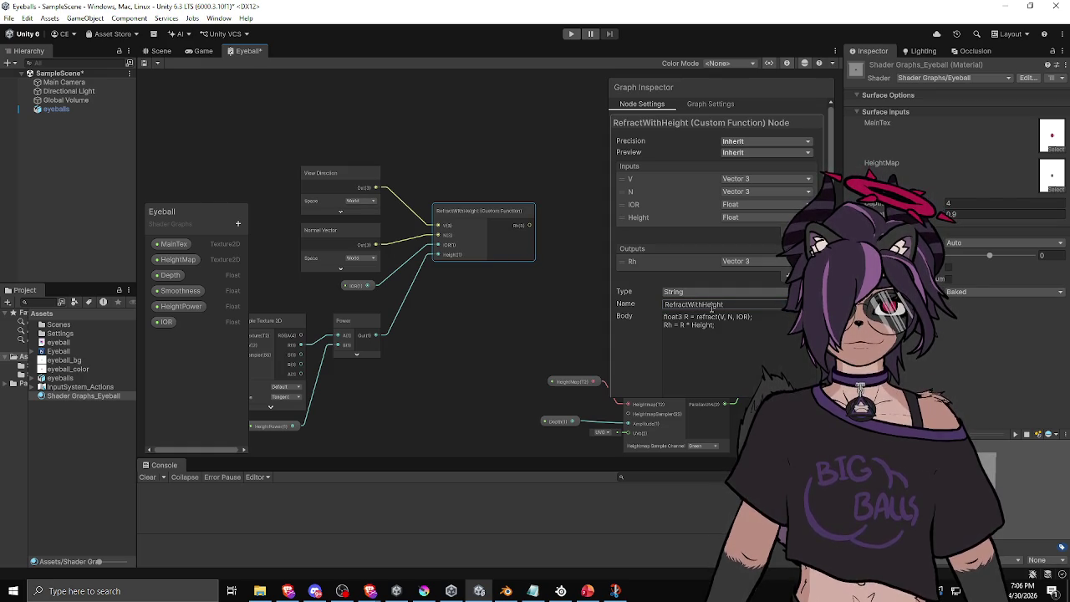
left_click(546, 303)
mouse_move(505, 212)
left_mouse_down()
mouse_move(436, 226)
mouse_move(524, 223)
left_mouse_up()
Step: Add a Transform node converting a Direction from World to Tangent, with its preview collapsed
type("transform")
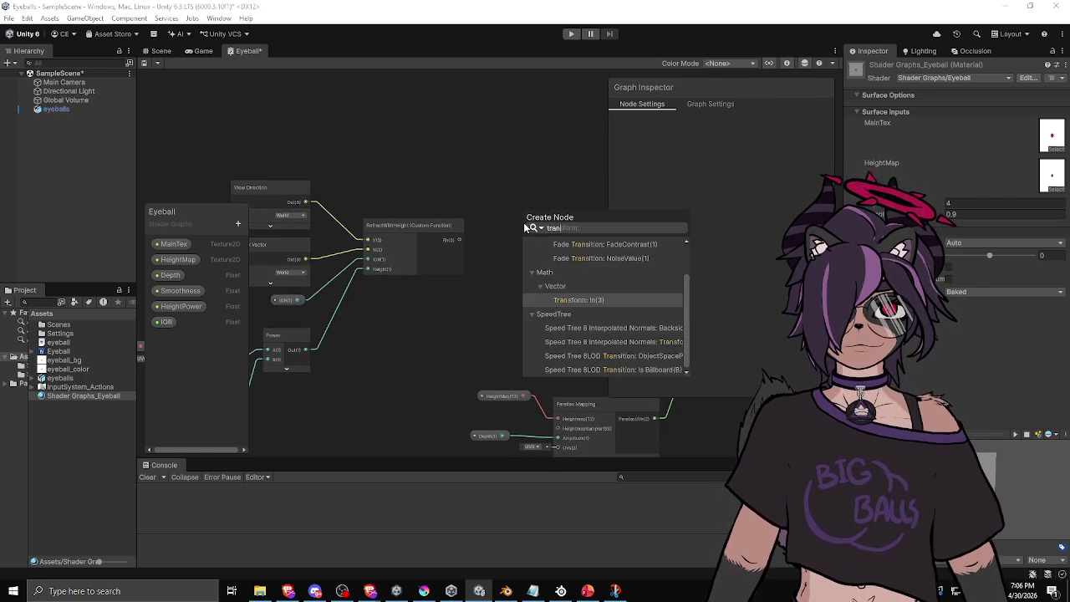
key("Return")
left_click(535, 249)
left_click(550, 285)
left_click(577, 250)
left_click(589, 297)
left_click(588, 261)
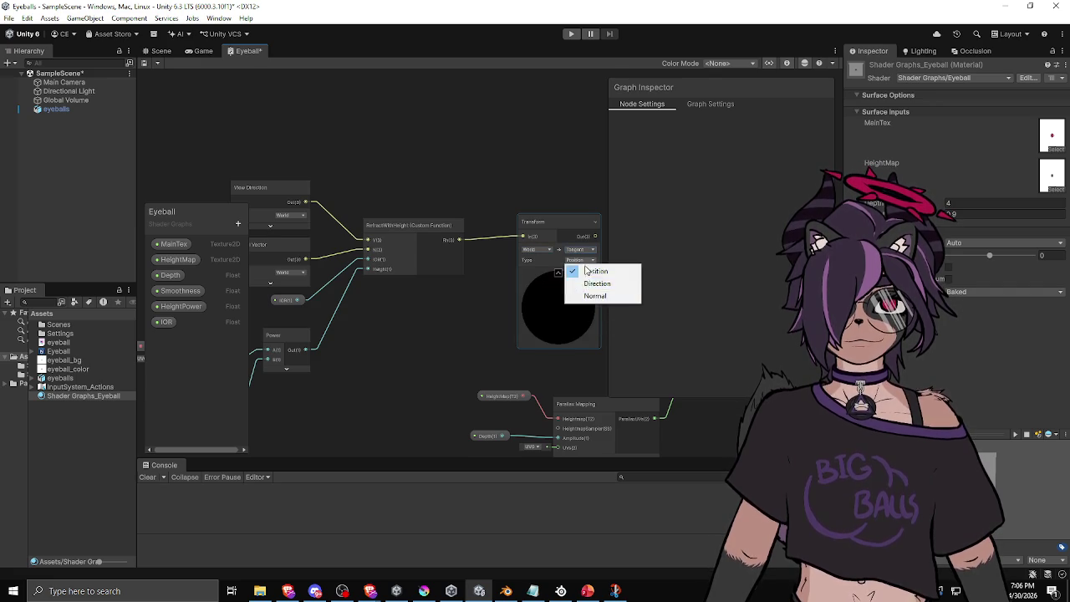
left_click(592, 283)
left_click_drag(537, 226, 517, 234)
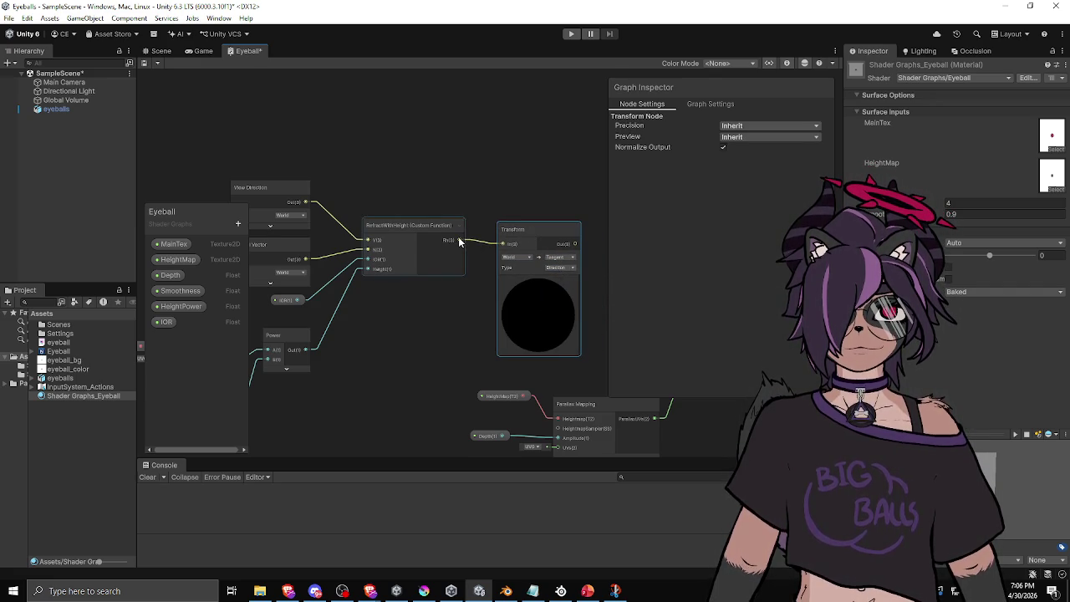
left_click_drag(523, 206, 459, 200)
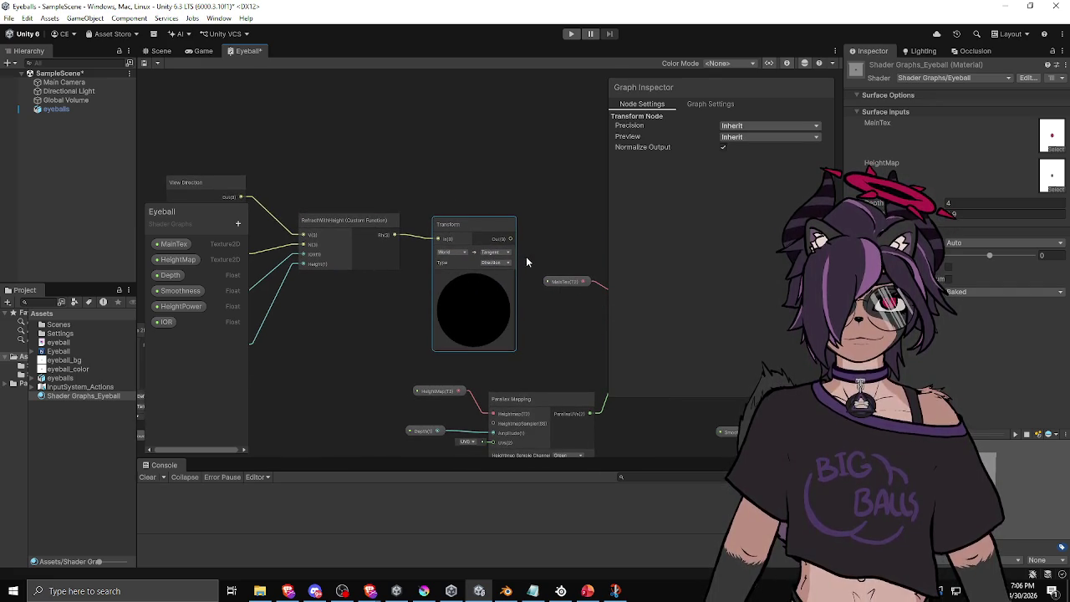
left_click(473, 277)
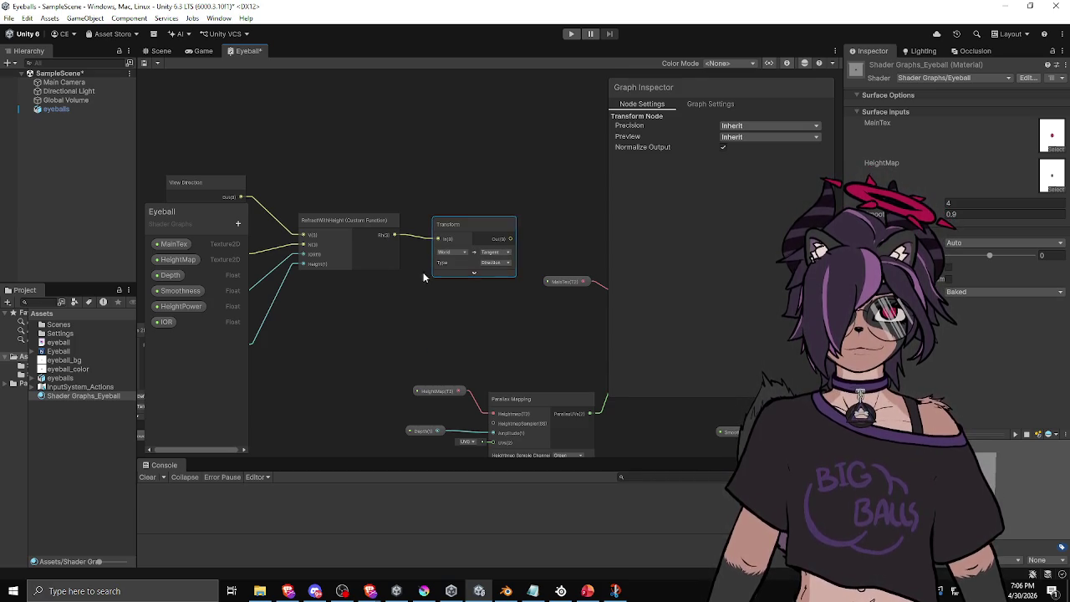
Step: Zoom out and box-select various groups of nodes across the graph
scroll(403, 284, "down", 2)
left_click_drag(403, 284, 550, 248)
left_click_drag(327, 208, 231, 245)
mouse_move(261, 174)
left_mouse_down()
mouse_move(526, 308)
mouse_move(523, 368)
left_mouse_up()
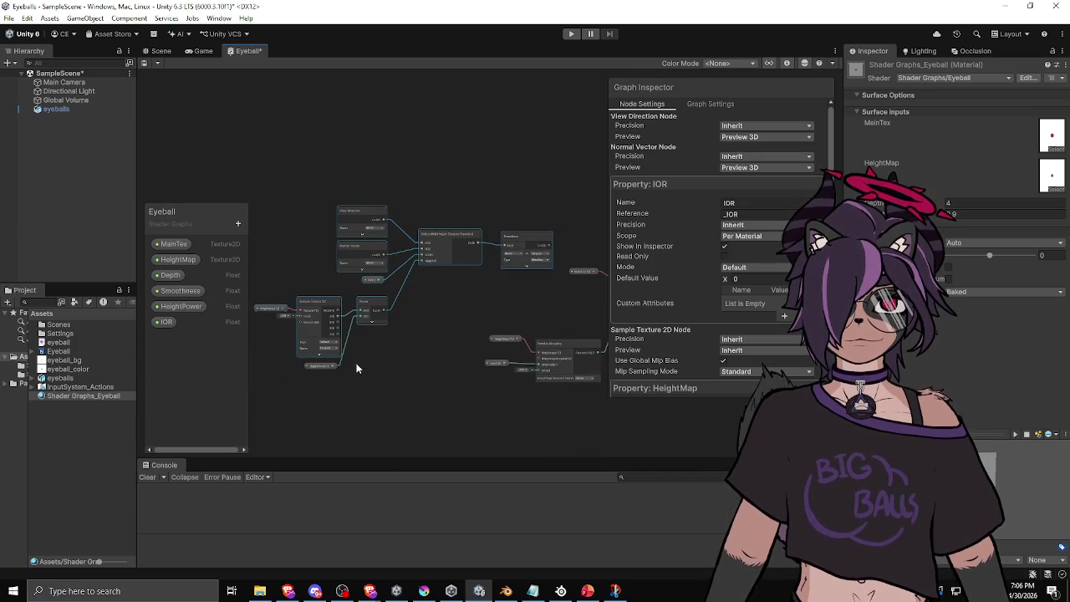
left_click_drag(259, 281, 398, 395)
left_click(522, 240)
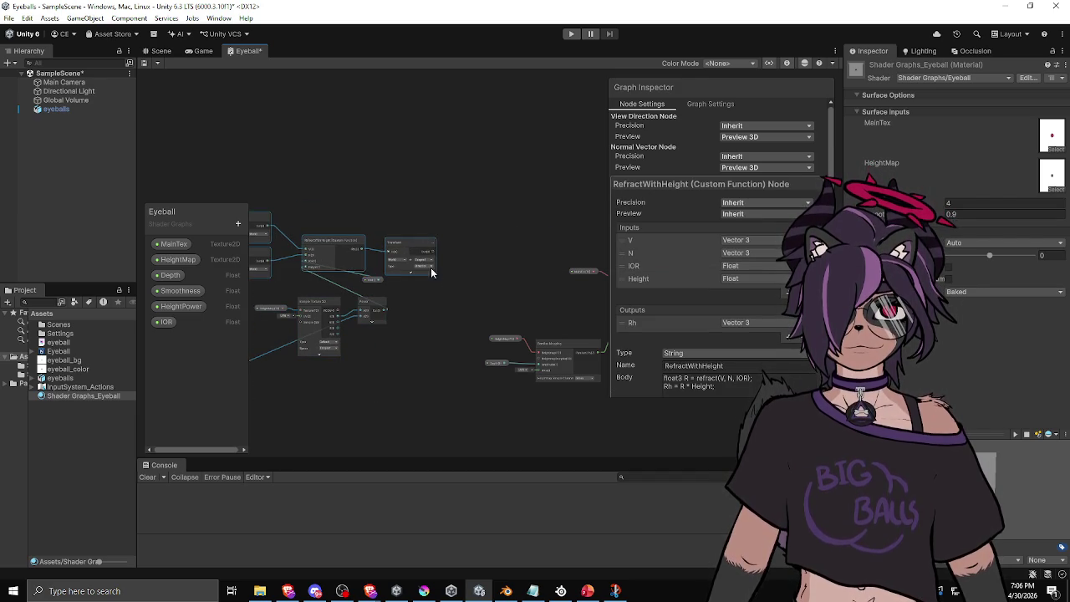
left_click(436, 310)
mouse_move(288, 191)
left_mouse_down()
mouse_move(533, 267)
mouse_move(514, 279)
left_mouse_up()
mouse_move(259, 363)
left_mouse_down()
mouse_move(415, 247)
mouse_move(321, 261)
mouse_move(518, 210)
left_mouse_up()
left_click(412, 277)
Step: Pan to frame the RefractWithHeight chain alongside the Parallax Mapping nodes
left_click(320, 230)
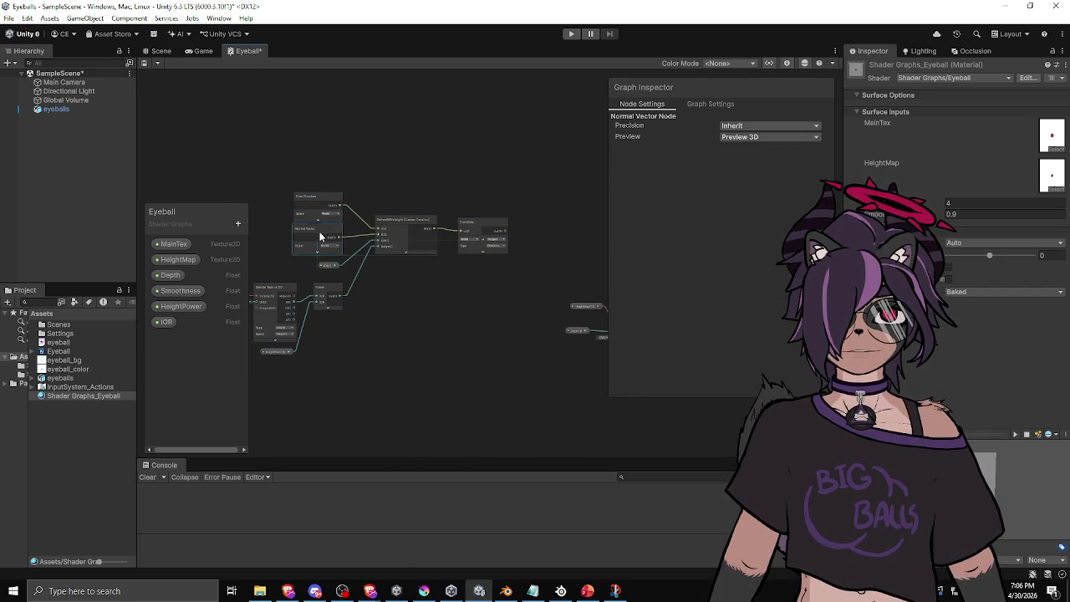
left_click(417, 293)
scroll(431, 261, "up", 2)
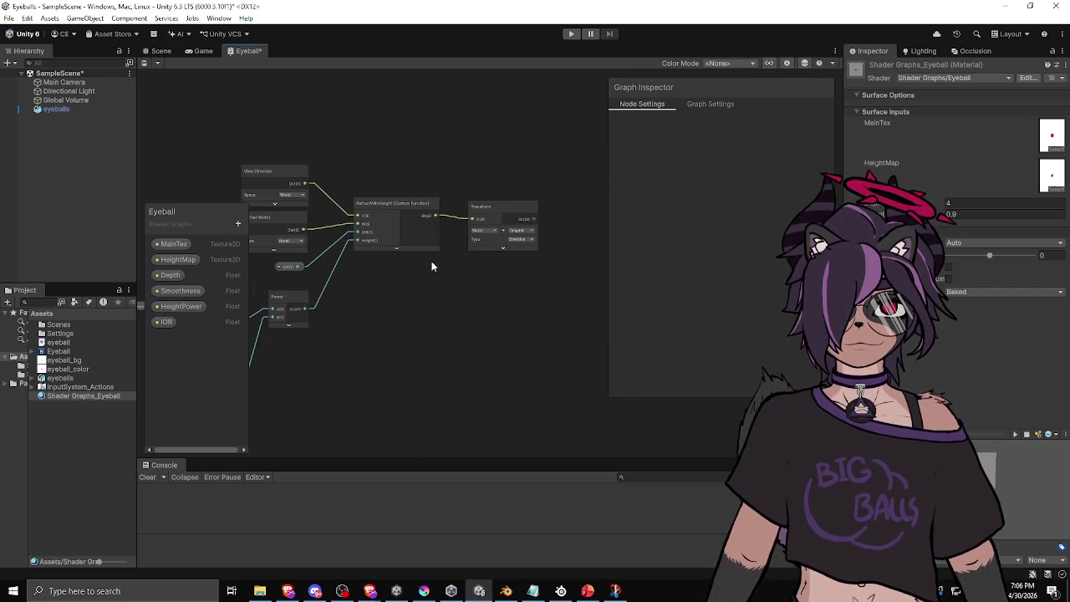
left_click(405, 209)
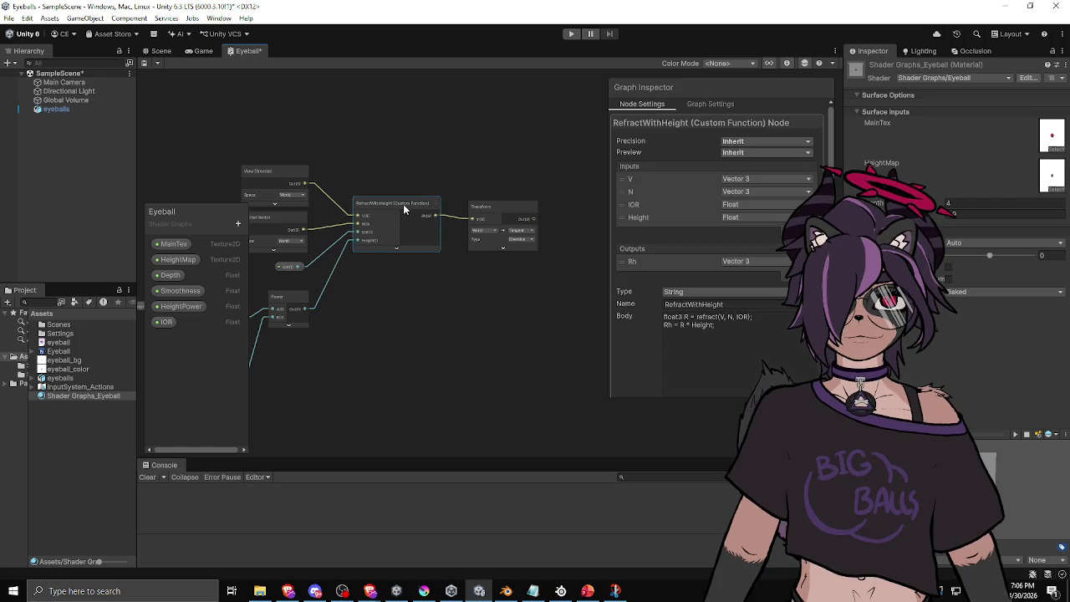
left_click_drag(490, 274, 402, 273)
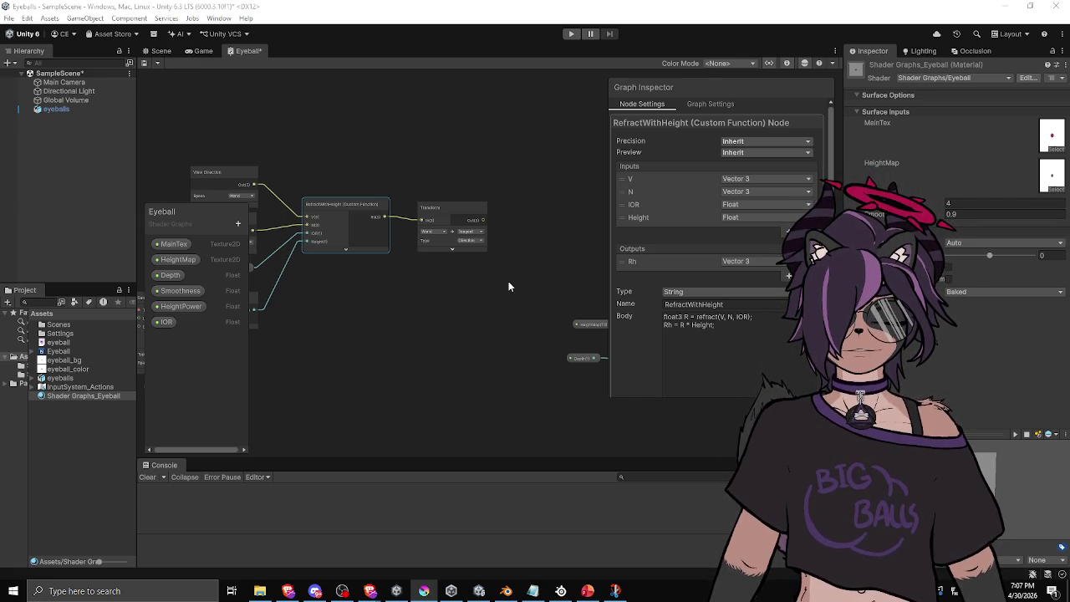
scroll(420, 252, "down", 2)
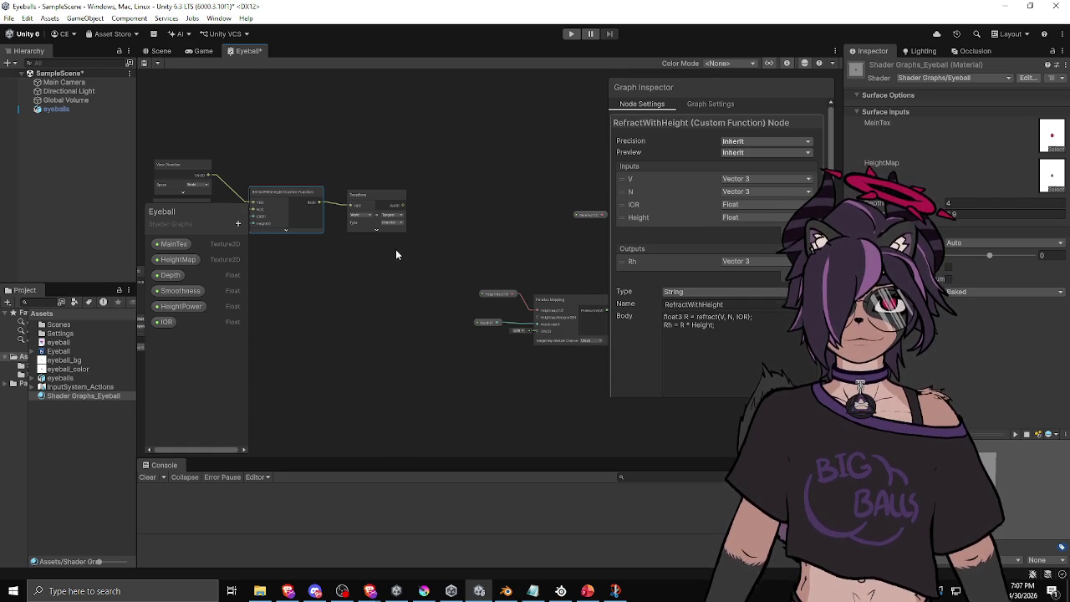
left_click_drag(443, 232, 383, 229)
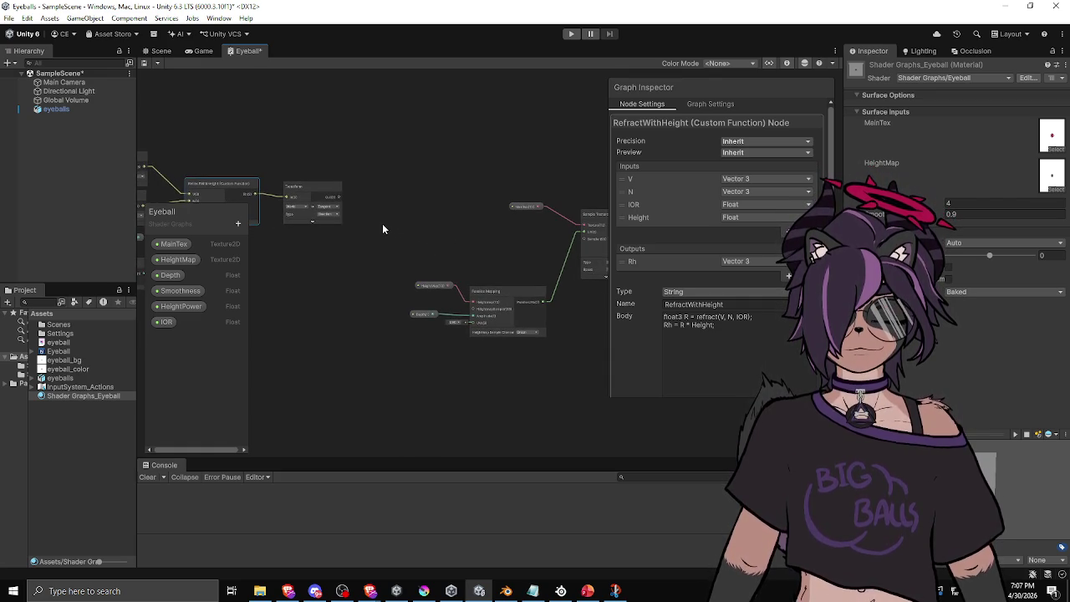
Step: Add a Sample Texture 2D node using MainTex, with the Transform output as its UVs
right_click(392, 146)
left_click(411, 157)
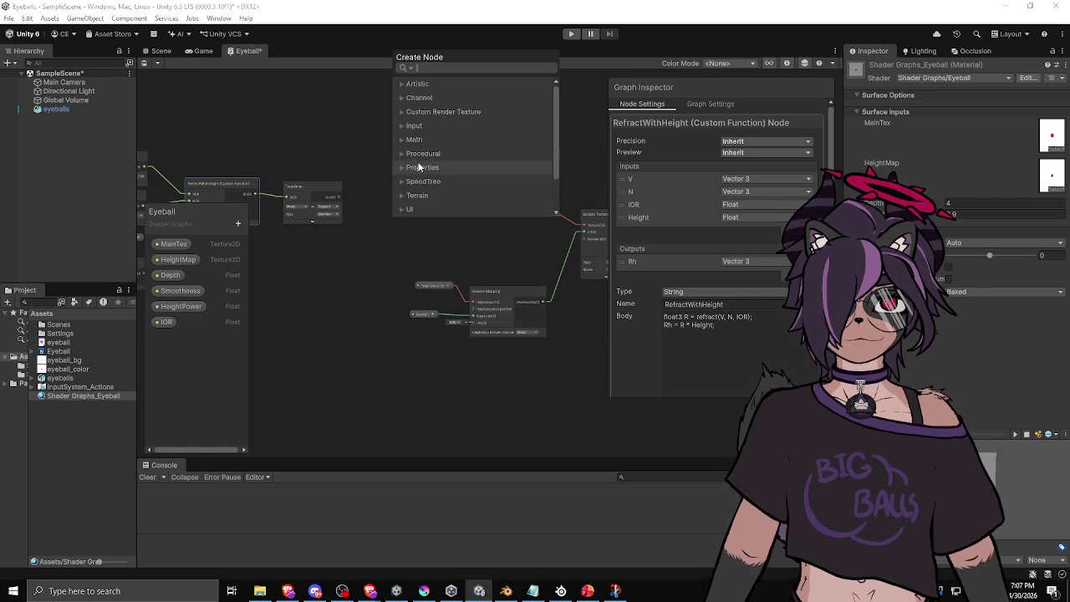
type("sample")
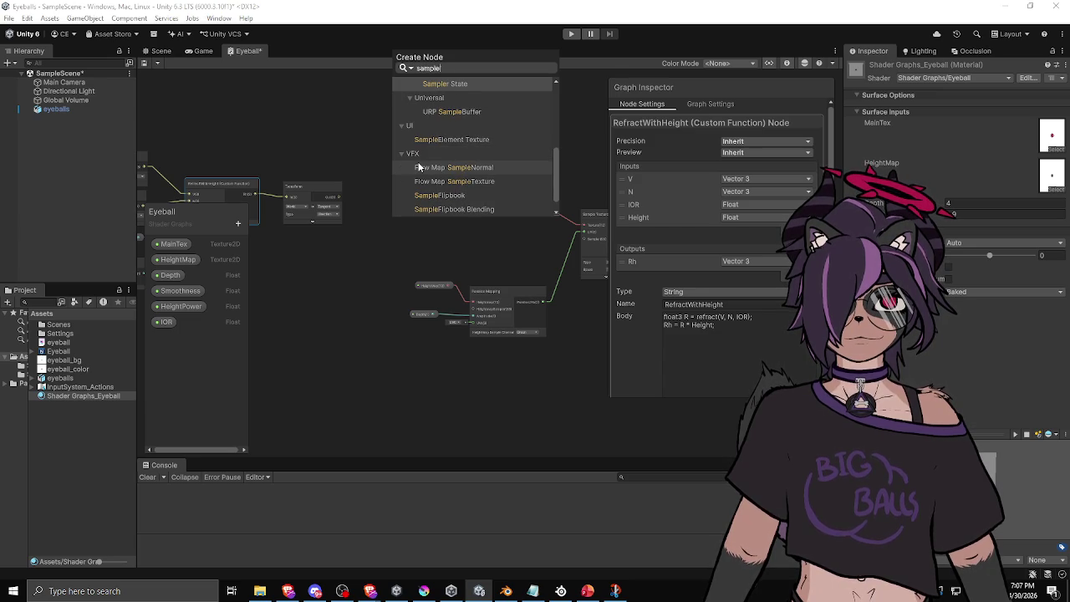
type(" t")
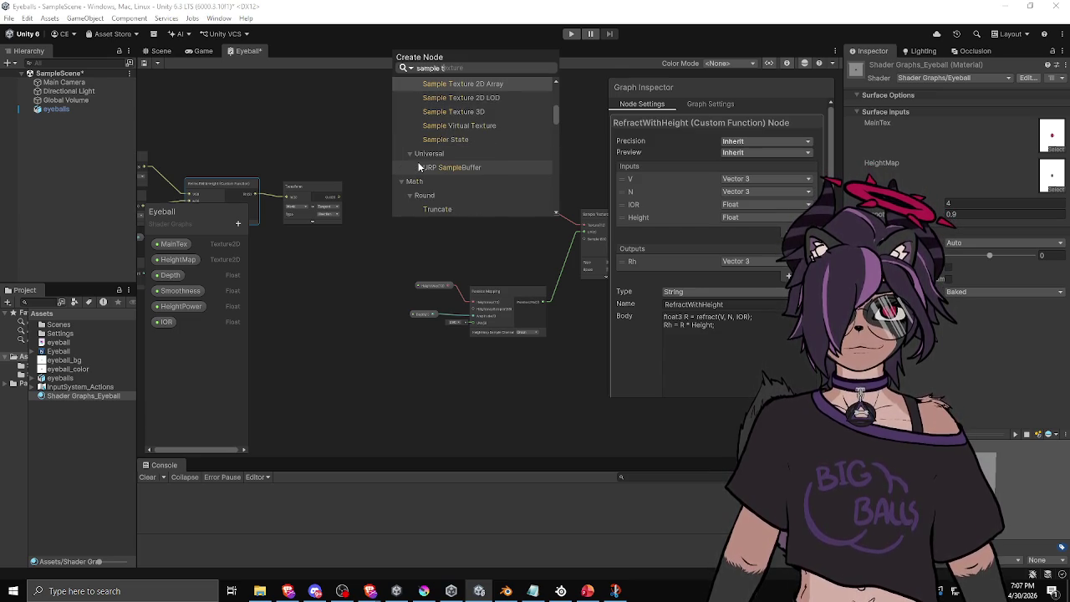
left_click(456, 98)
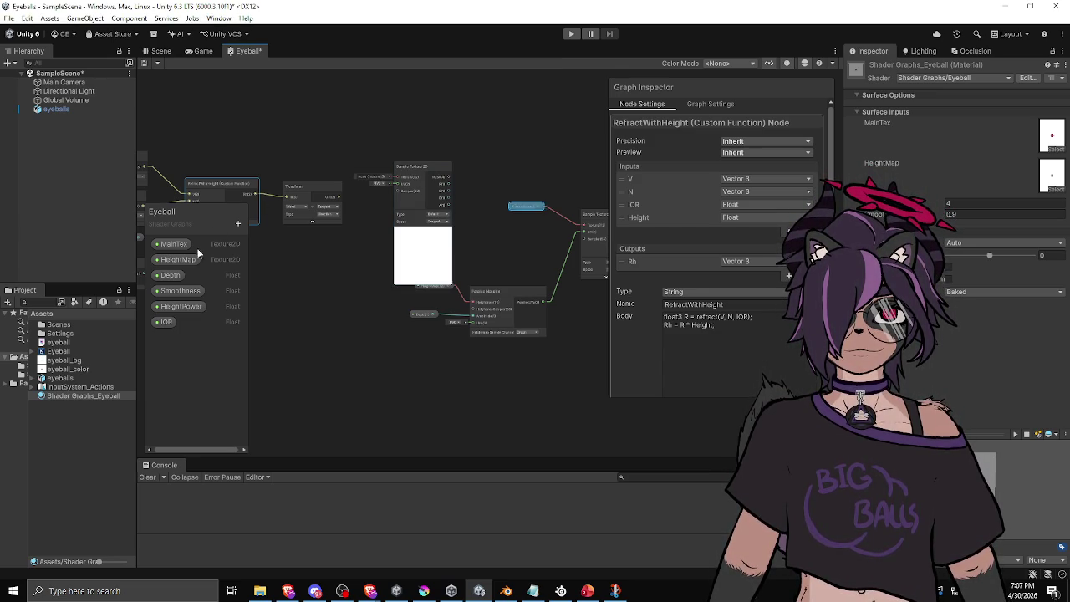
mouse_move(166, 243)
left_mouse_down()
mouse_move(285, 143)
mouse_move(361, 152)
mouse_move(400, 179)
left_mouse_up()
left_click_drag(338, 198, 398, 184)
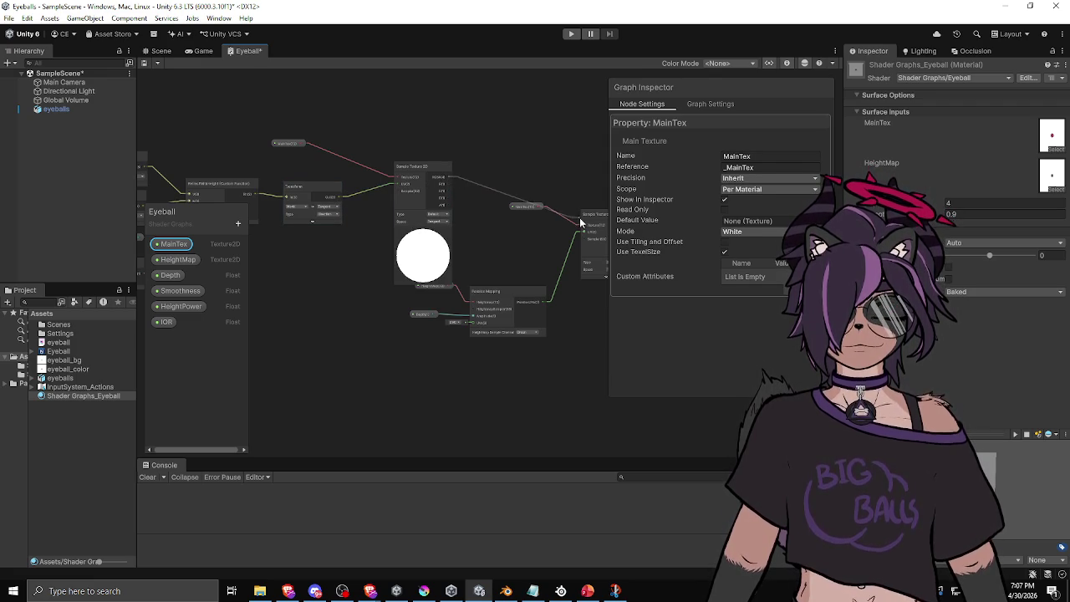
Step: Move the MainTex property and the Parallax Mapping group down out of the way, then save
key("space")
left_click(503, 134)
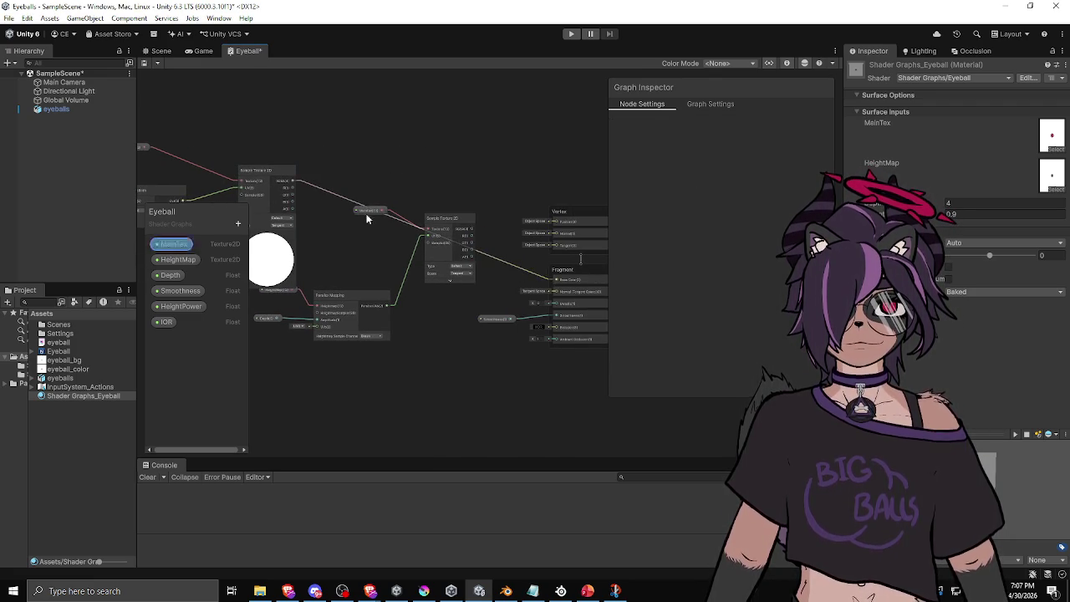
left_click_drag(353, 213, 426, 218)
left_click_drag(519, 224, 518, 290)
left_click_drag(432, 216, 436, 274)
left_click_drag(330, 409, 471, 297)
left_click(447, 276)
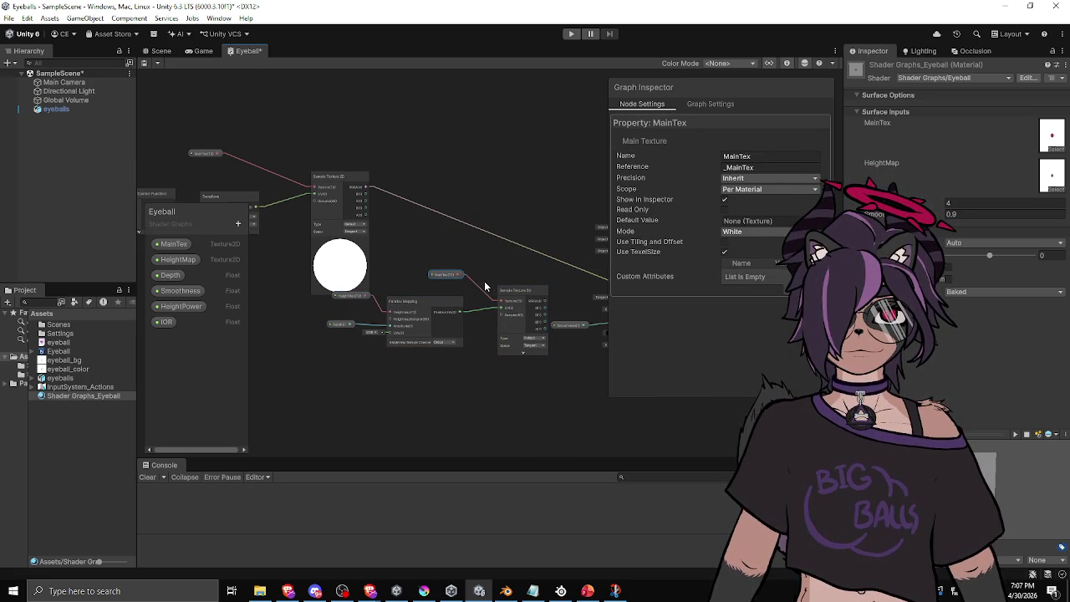
key("ctrl+z")
left_click_drag(521, 292, 412, 408)
scroll(470, 295, "down", 3)
left_click(467, 295)
Step: Save the shader graph and change the eyeball material value that was 0 to 1
key("ctrl+s")
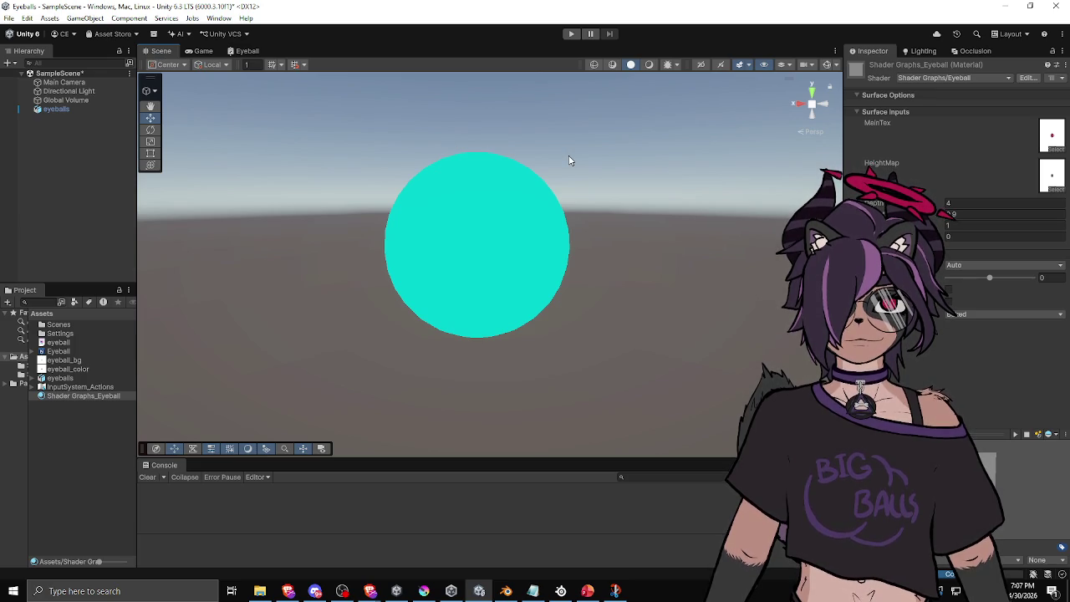
left_click(1003, 236)
type("1")
key("Return")
mouse_move(478, 317)
left_mouse_down()
mouse_move(568, 232)
mouse_move(392, 296)
mouse_move(481, 319)
mouse_move(522, 274)
left_mouse_up()
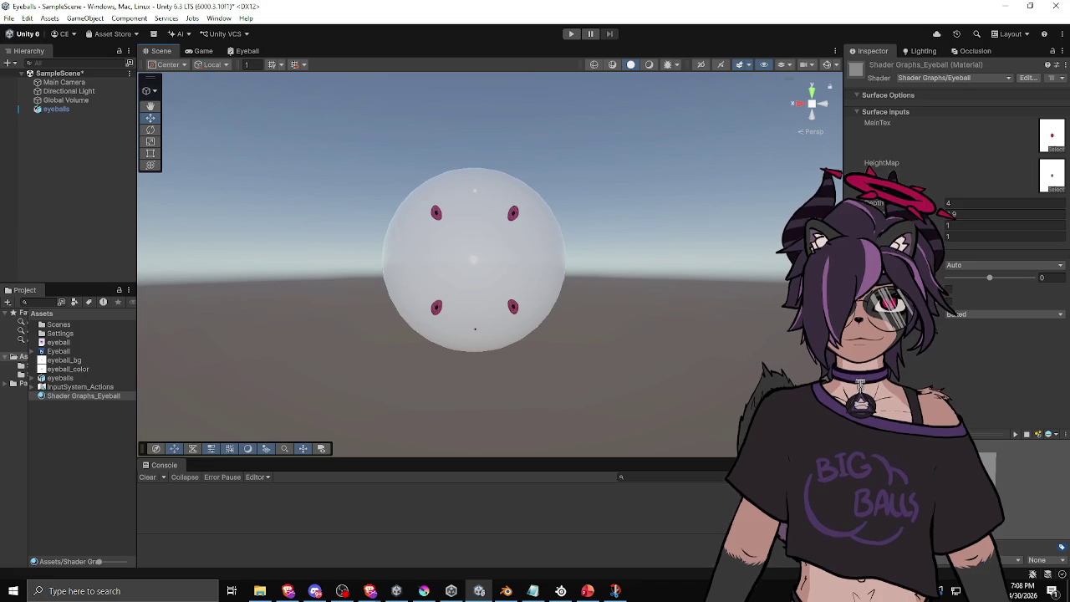
Step: Set the other eyeball material values to 4 and 0.93, then orbit to view the irises
left_click(1003, 225)
type("-0.5")
key("Escape")
left_click(1003, 203)
type("3.35")
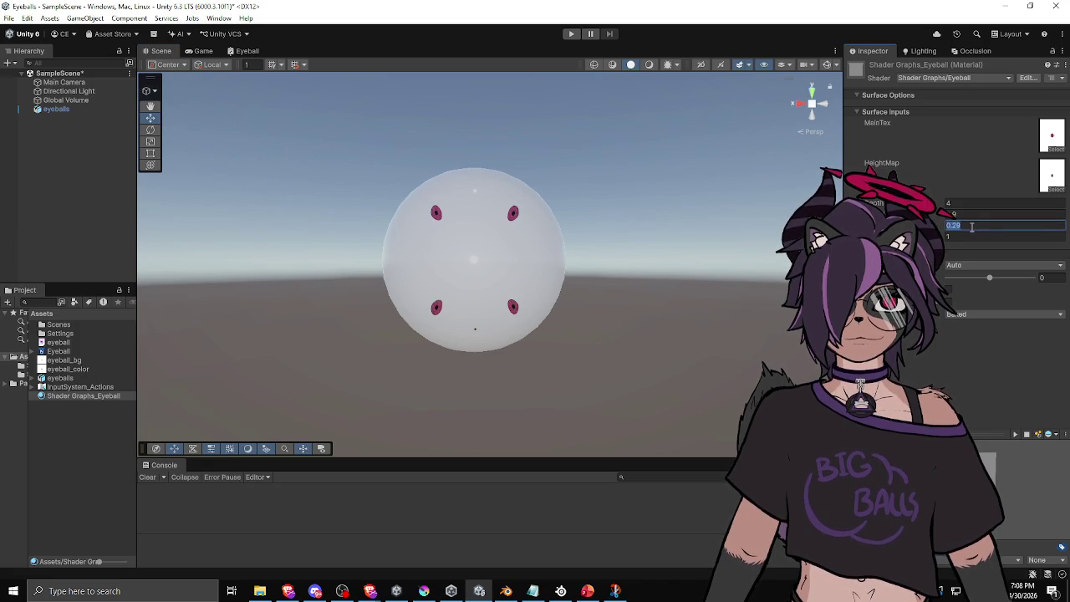
type("4")
key("Tab")
type("0.93")
mouse_move(518, 309)
left_mouse_down()
mouse_move(619, 275)
mouse_move(504, 306)
mouse_move(666, 327)
mouse_move(335, 310)
mouse_move(407, 293)
mouse_move(418, 359)
left_mouse_up()
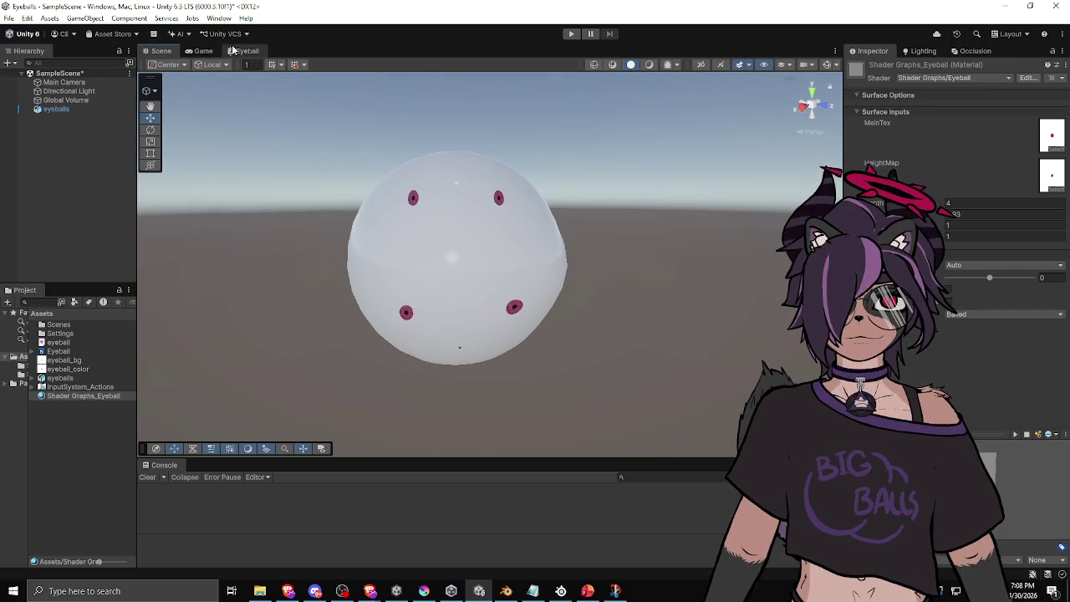
Step: Return to the Eyeball graph and move MainTex next to its Sample Texture 2D node
left_click(246, 50)
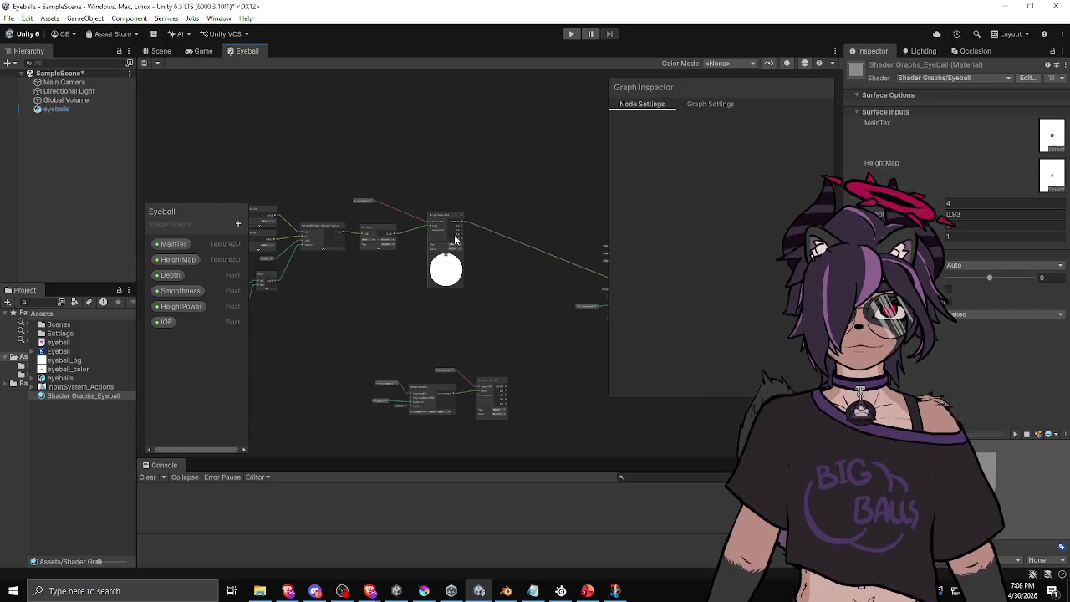
scroll(488, 206, "up", 2)
left_click_drag(310, 272, 437, 275)
scroll(467, 258, "up", 3)
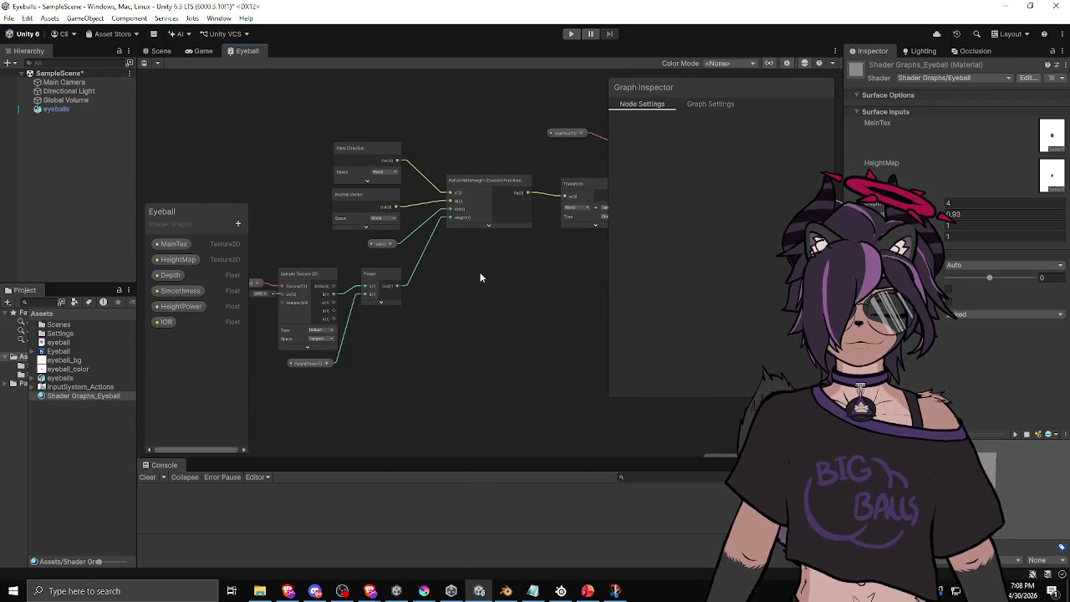
mouse_move(487, 277)
left_mouse_down()
mouse_move(533, 253)
mouse_move(418, 286)
mouse_move(344, 279)
left_mouse_up()
left_click(345, 210)
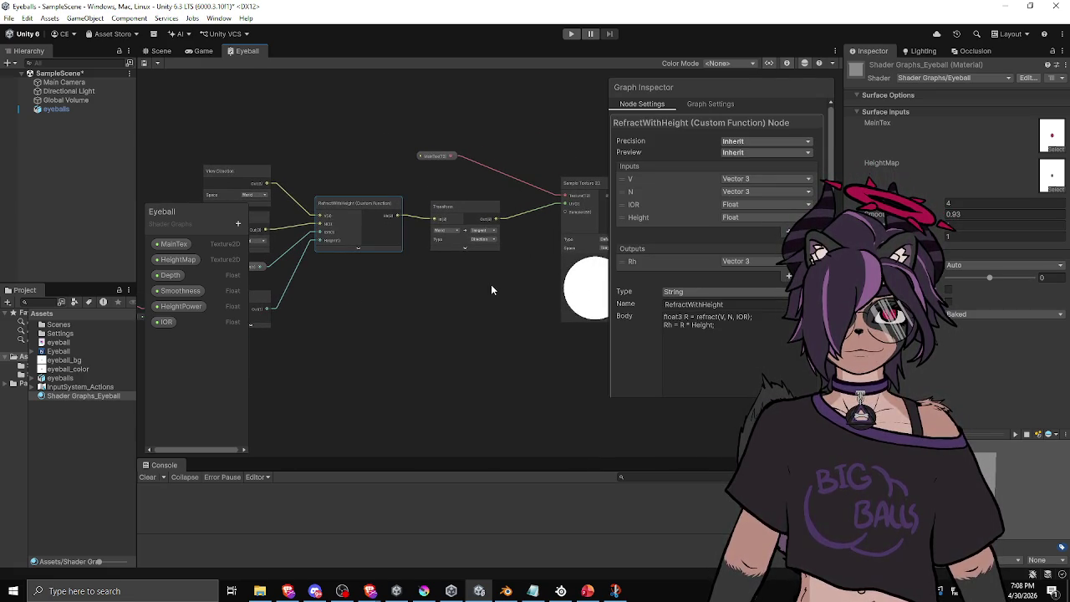
left_click_drag(491, 285, 426, 287)
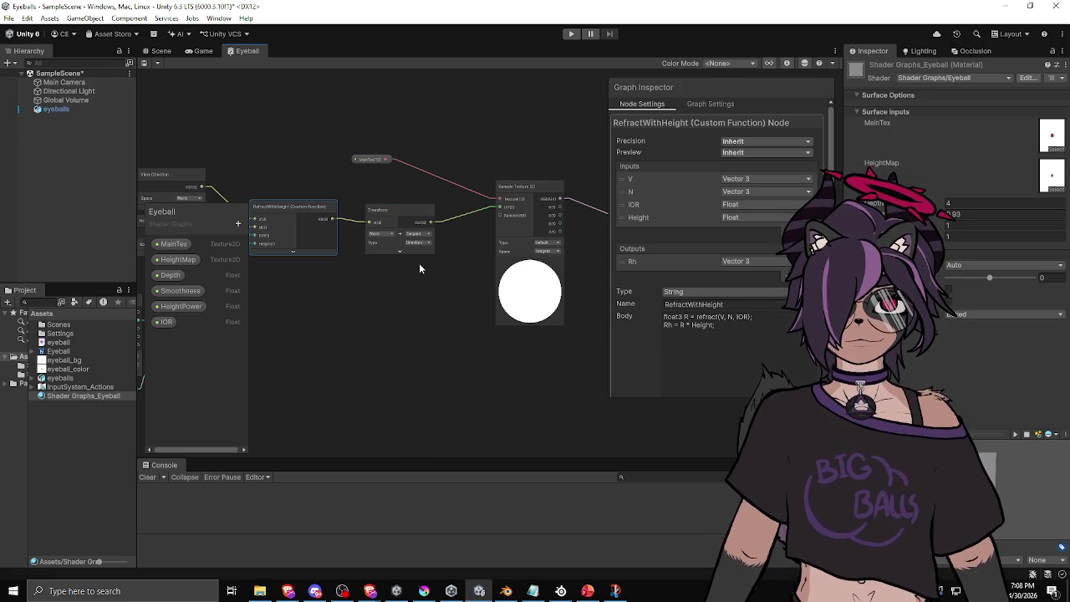
left_click_drag(434, 279, 411, 283)
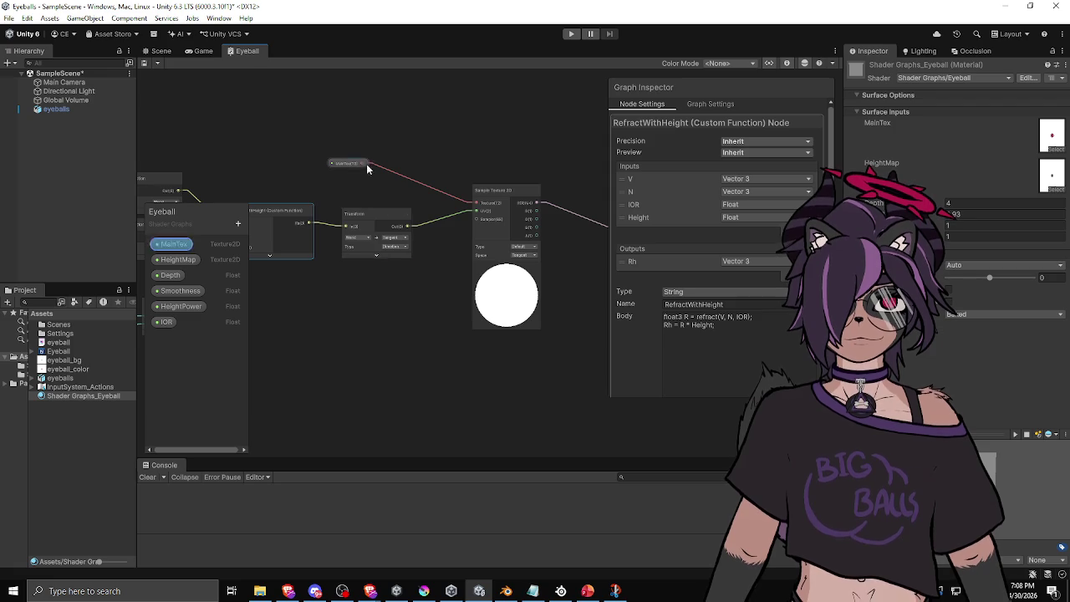
left_click_drag(342, 162, 402, 186)
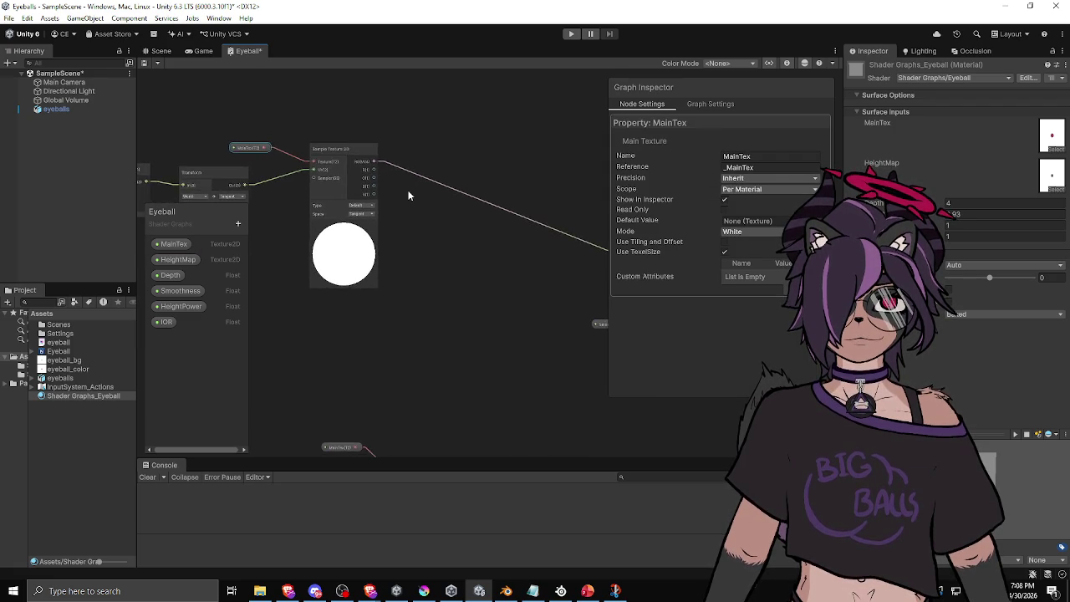
Step: Zoom out over the whole graph, then recenter on the RefractWithHeight custom function
scroll(404, 215, "down", 2)
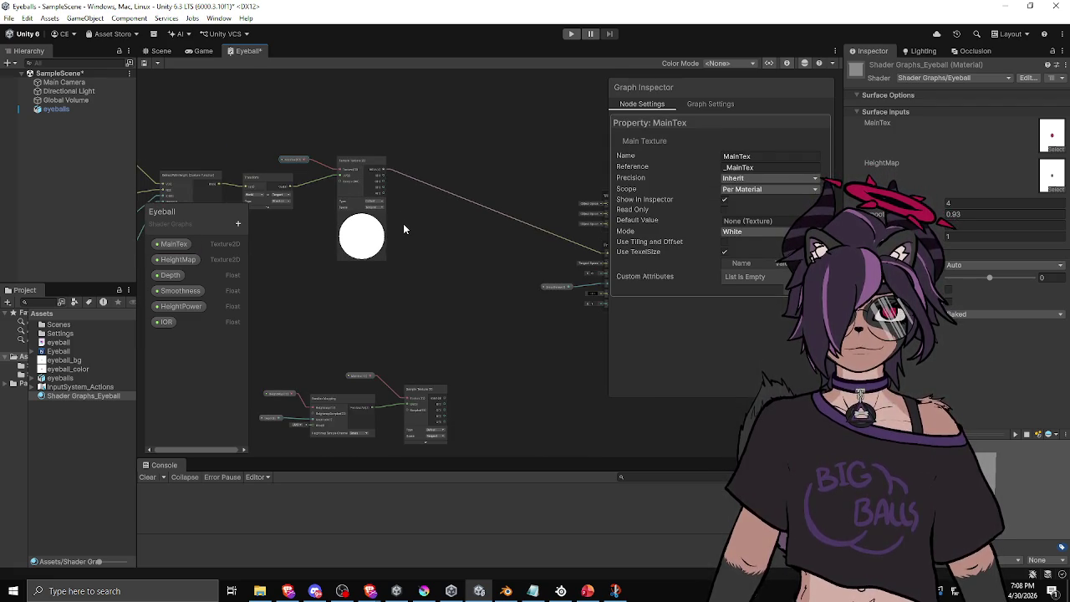
scroll(440, 243, "down", 1)
mouse_move(466, 261)
left_mouse_down()
mouse_move(435, 229)
mouse_move(540, 239)
left_mouse_up()
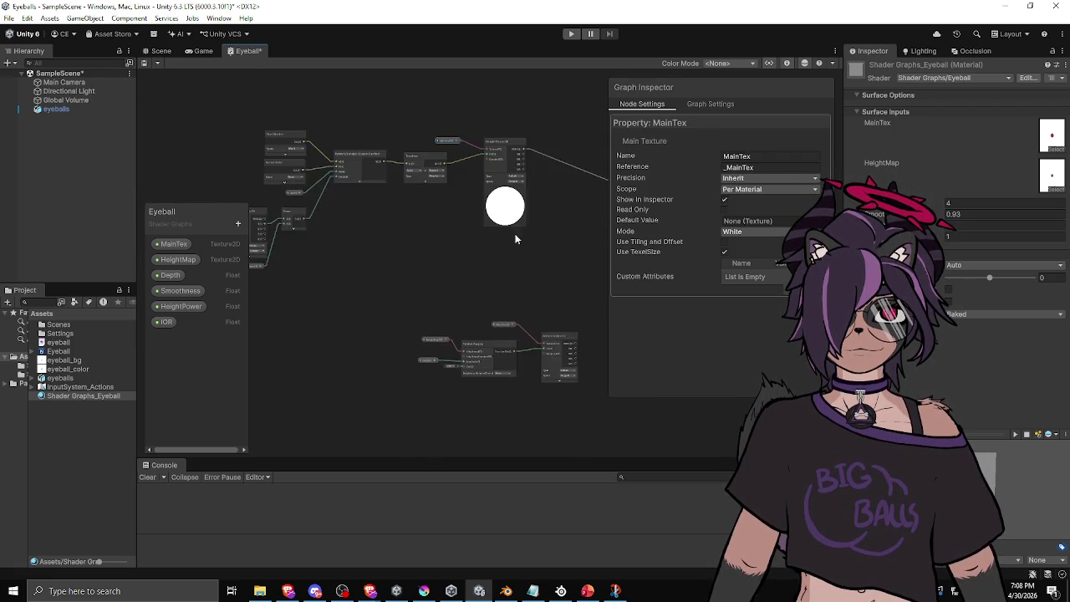
scroll(418, 215, "up", 3)
left_click_drag(418, 215, 535, 275)
scroll(426, 251, "down", 2)
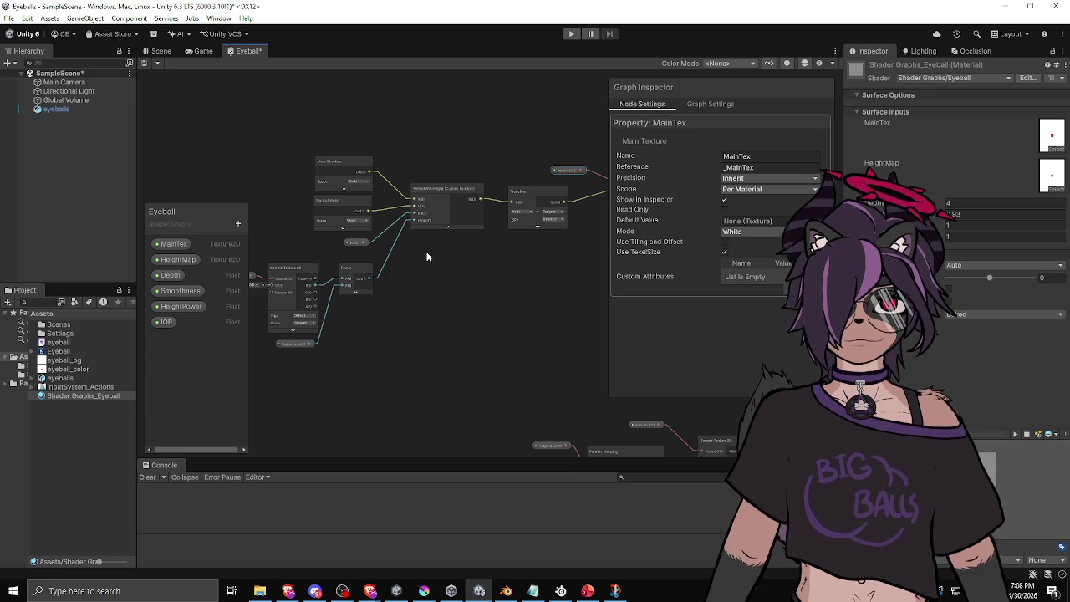
left_click(427, 191)
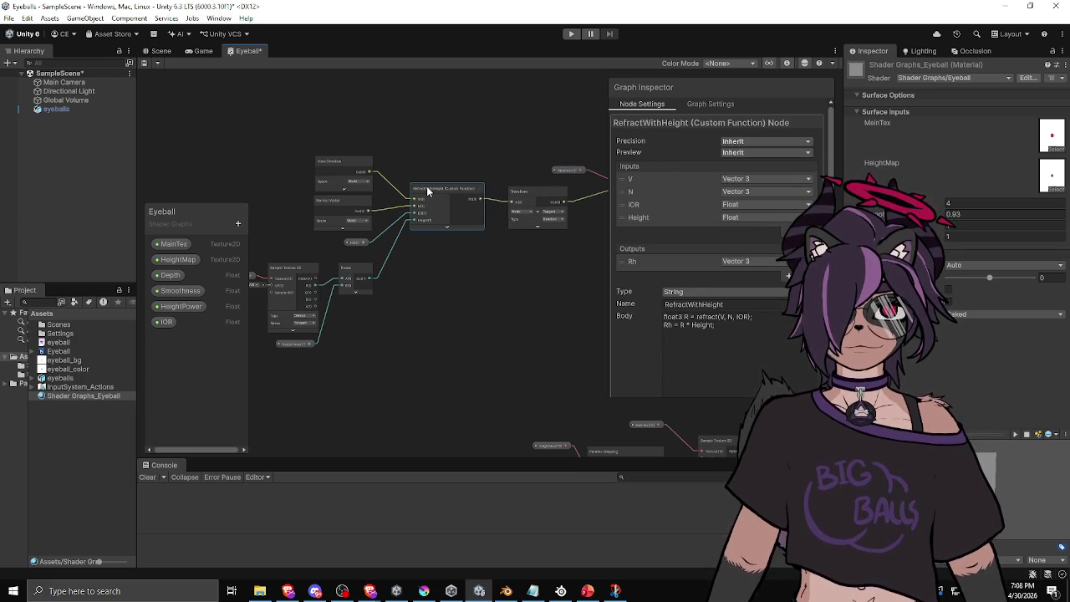
scroll(431, 248, "up", 2)
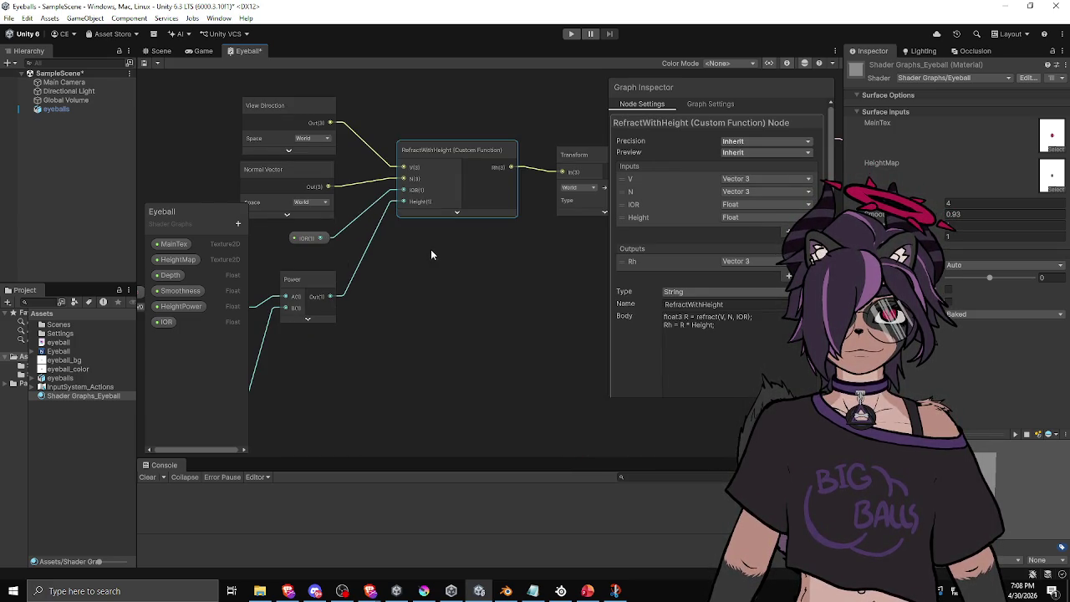
Step: Wire the Sample Texture 2D output into RefractWithHeight's Height input and save
mouse_move(439, 242)
left_mouse_down()
mouse_move(557, 242)
mouse_move(520, 269)
left_mouse_up()
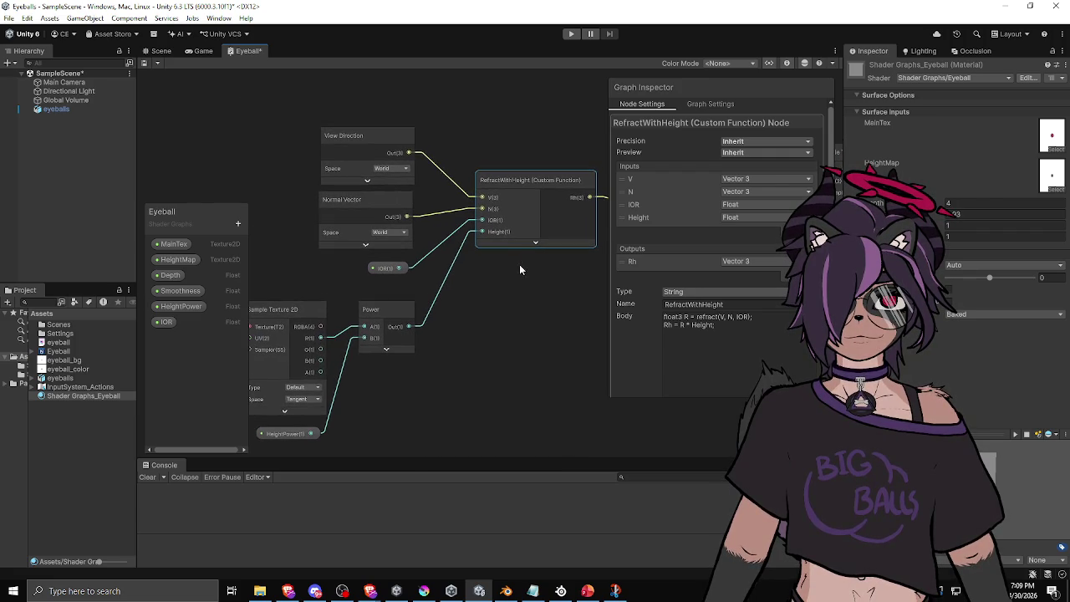
left_click_drag(320, 342, 482, 231)
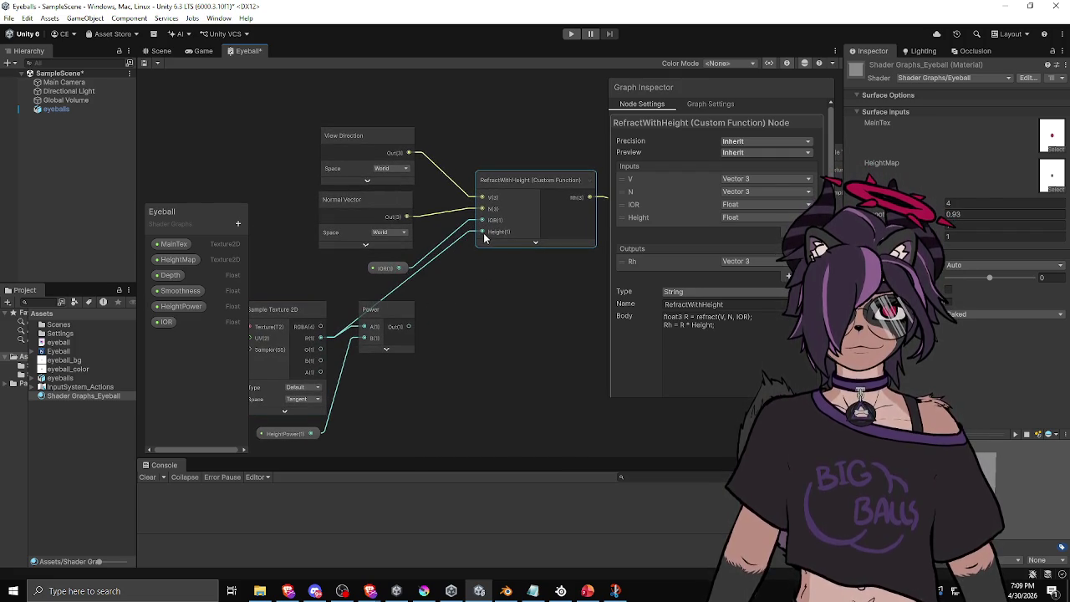
left_click(142, 65)
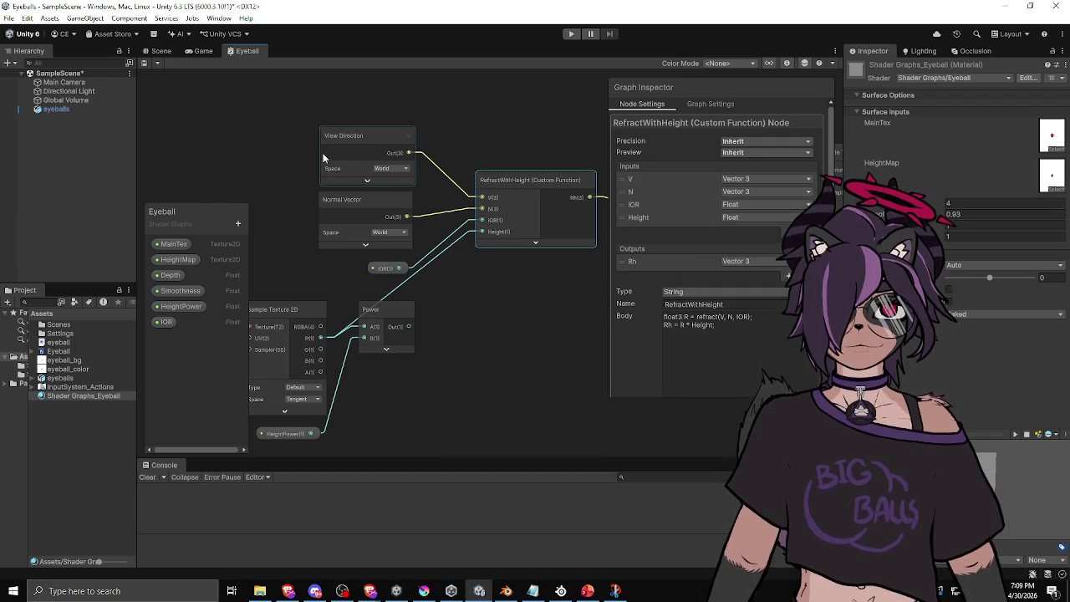
Step: Move the Power and HeightPower nodes down out of the way
mouse_move(496, 266)
left_mouse_down()
mouse_move(501, 282)
mouse_move(359, 307)
left_mouse_up()
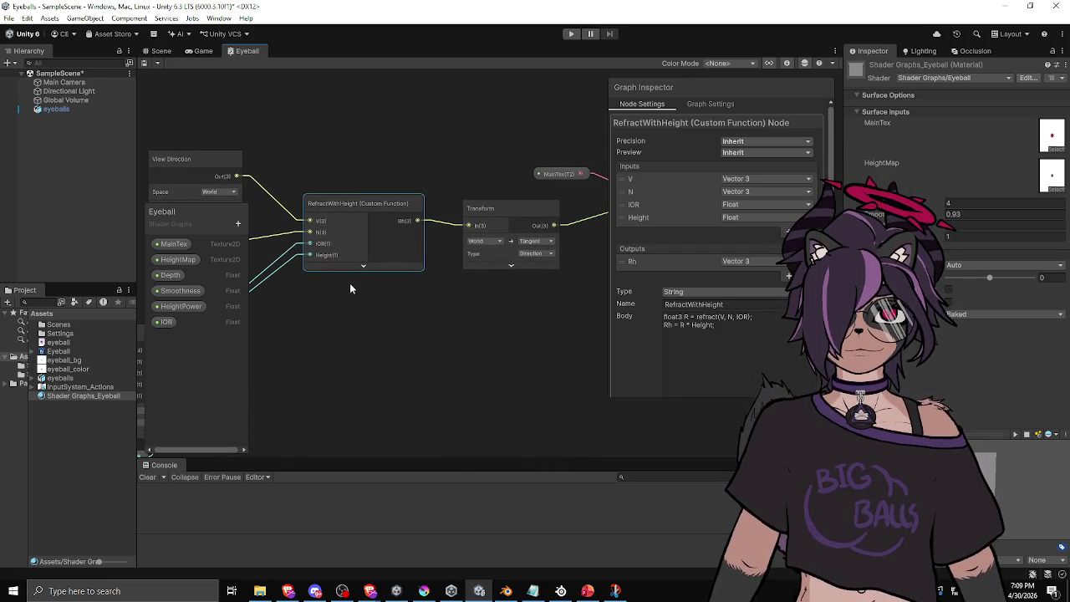
mouse_move(333, 280)
left_mouse_down()
mouse_move(426, 250)
mouse_move(516, 193)
left_mouse_up()
left_click_drag(408, 260, 444, 337)
left_click_drag(298, 372, 262, 433)
left_click_drag(417, 294, 377, 296)
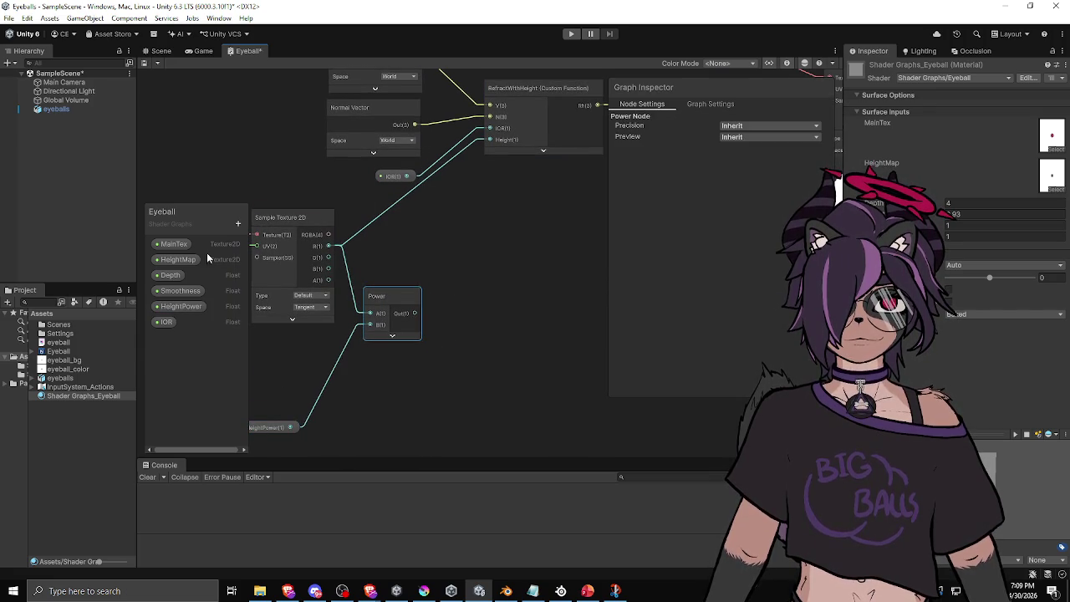
Step: Add a Multiply node beside the Depth property, with its preview collapsed
left_click(179, 274)
key("space")
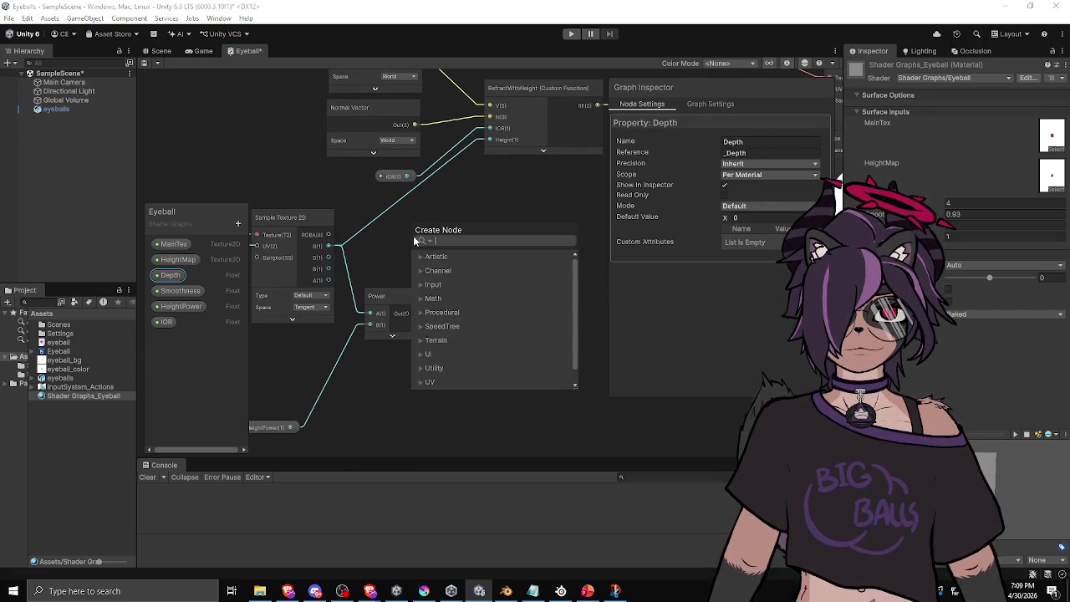
type("mul")
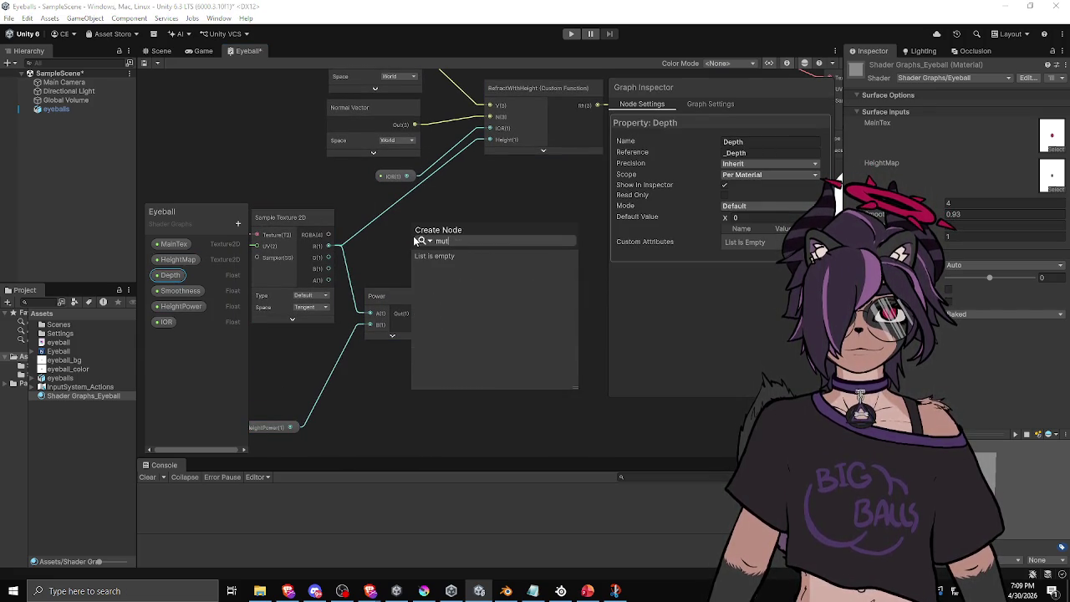
type("t")
key("Return")
mouse_move(435, 205)
left_mouse_down()
mouse_move(512, 268)
mouse_move(419, 243)
left_mouse_up()
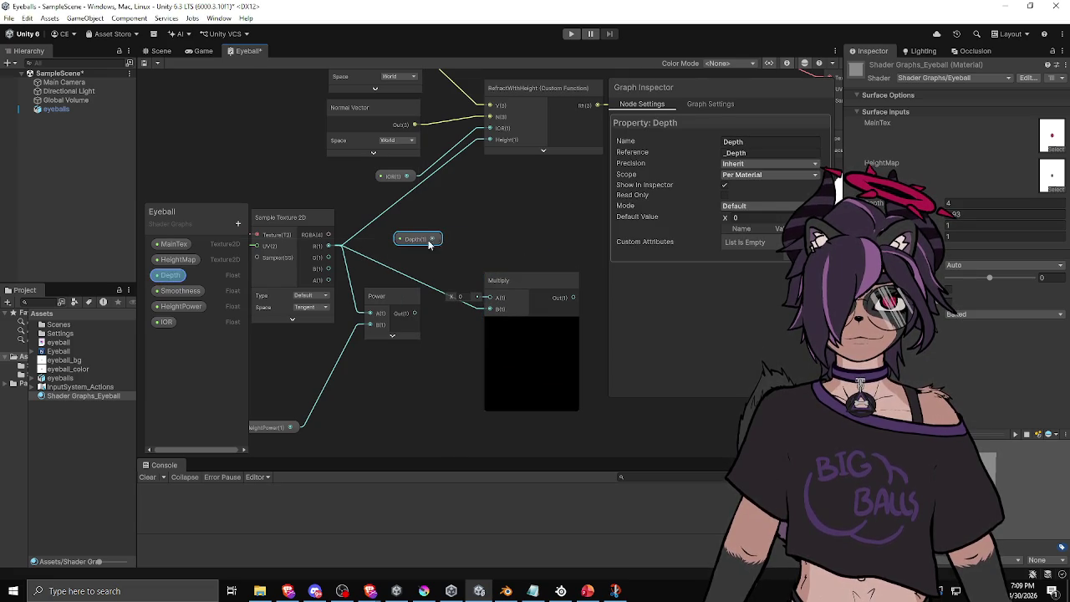
mouse_move(536, 285)
left_mouse_down()
mouse_move(466, 243)
mouse_move(499, 191)
mouse_move(490, 138)
left_mouse_up()
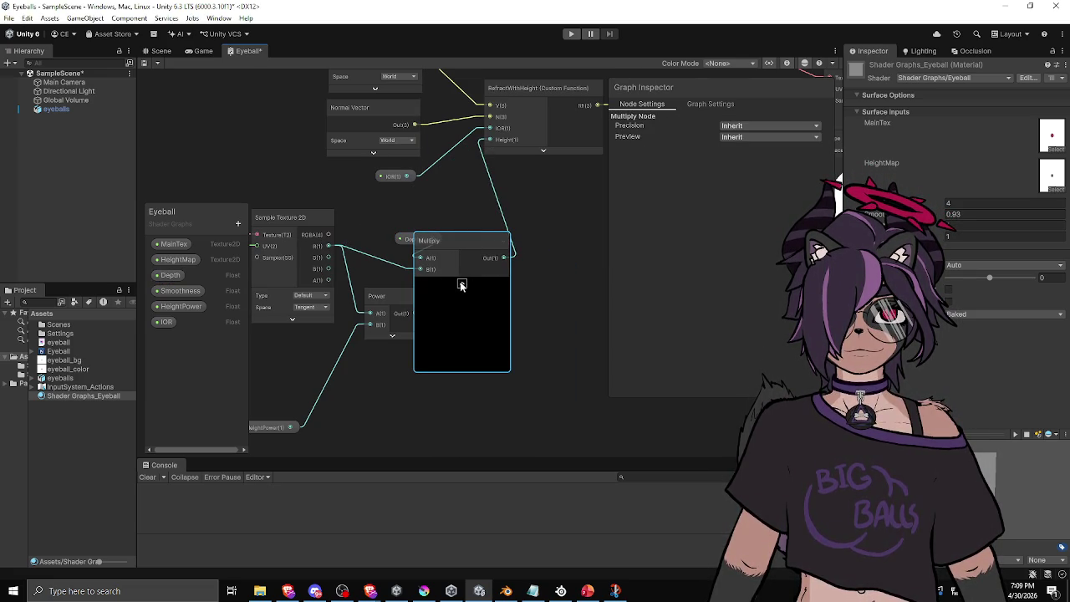
left_click(462, 285)
mouse_move(405, 240)
left_mouse_down()
mouse_move(368, 211)
mouse_move(373, 232)
left_mouse_up()
left_click_drag(442, 241, 440, 219)
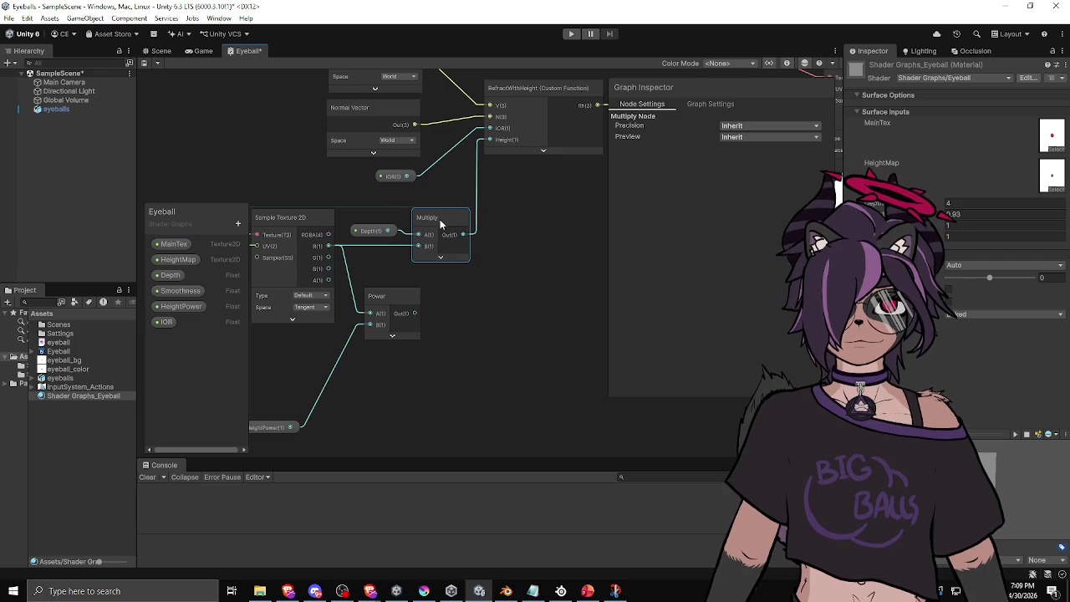
left_click(368, 226)
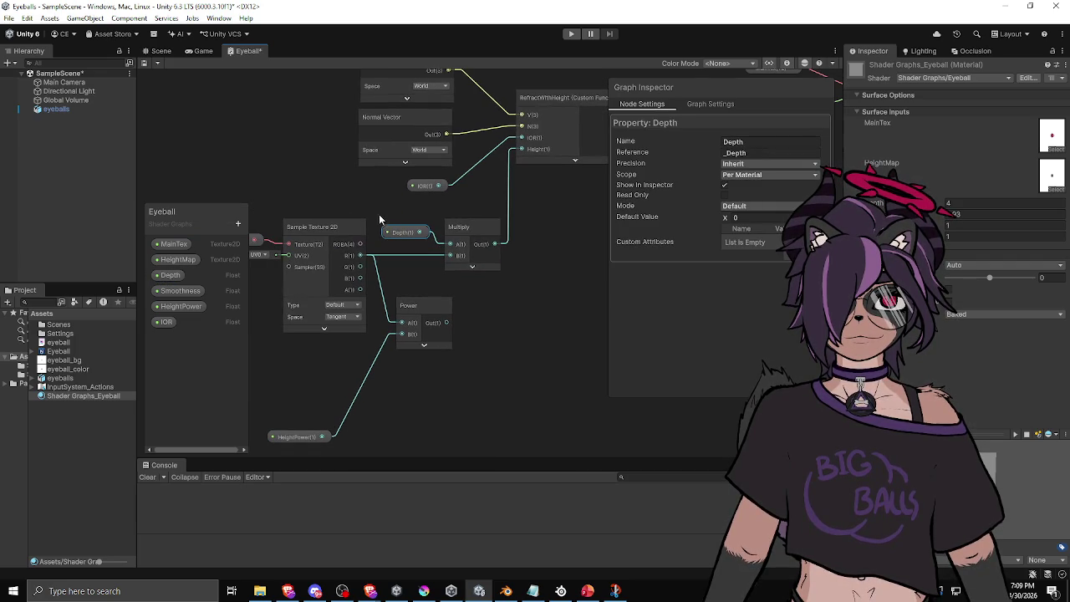
left_click(152, 52)
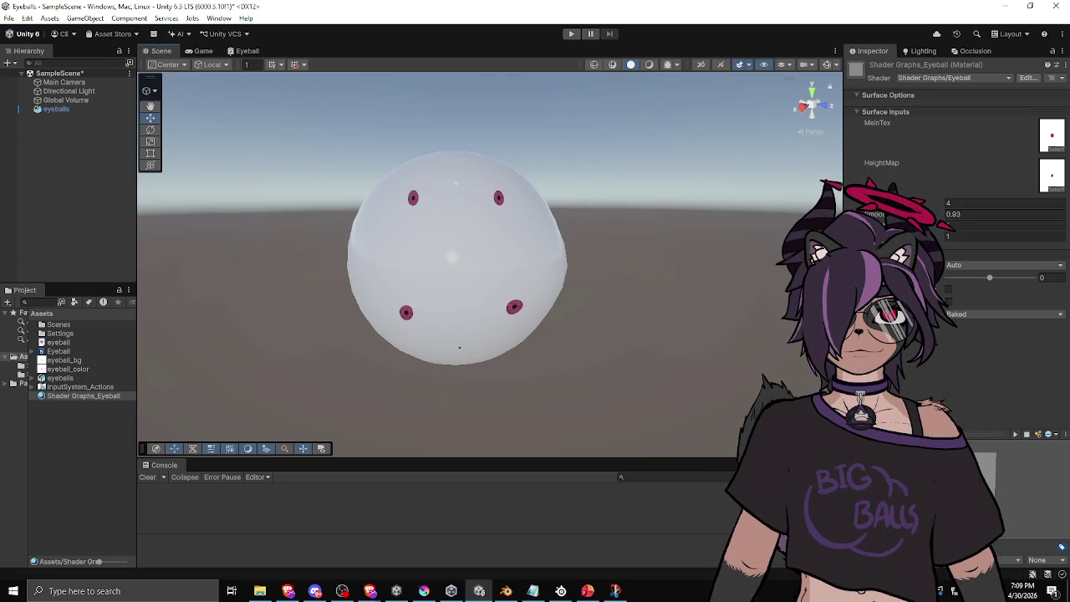
left_click(1003, 202)
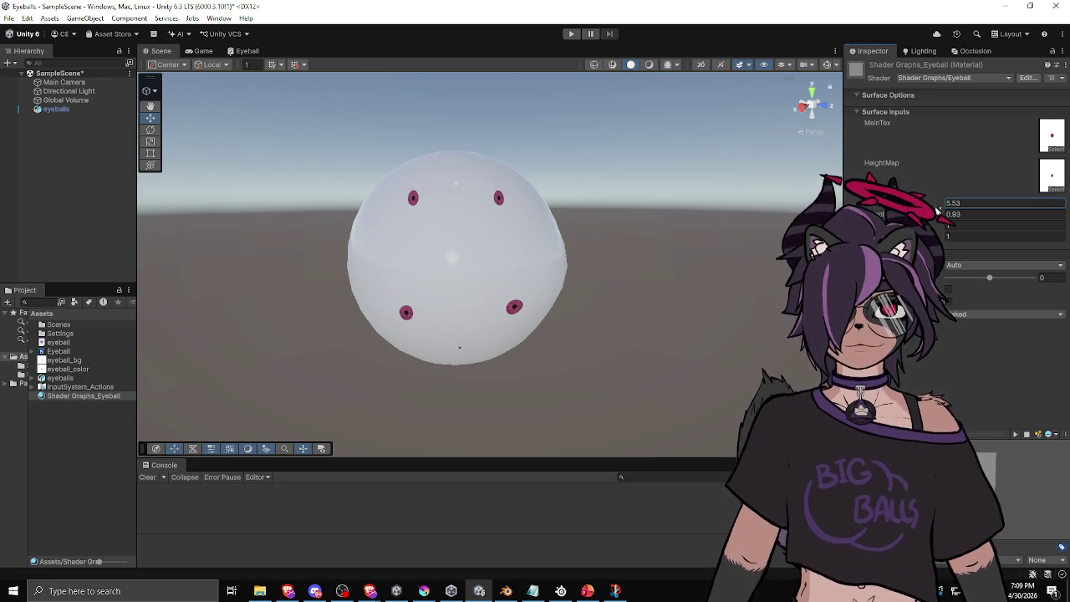
mouse_move(616, 241)
left_mouse_down()
mouse_move(327, 260)
mouse_move(313, 198)
mouse_move(349, 253)
mouse_move(543, 231)
mouse_move(325, 267)
mouse_move(376, 234)
left_mouse_up()
left_click_drag(878, 203, 837, 203)
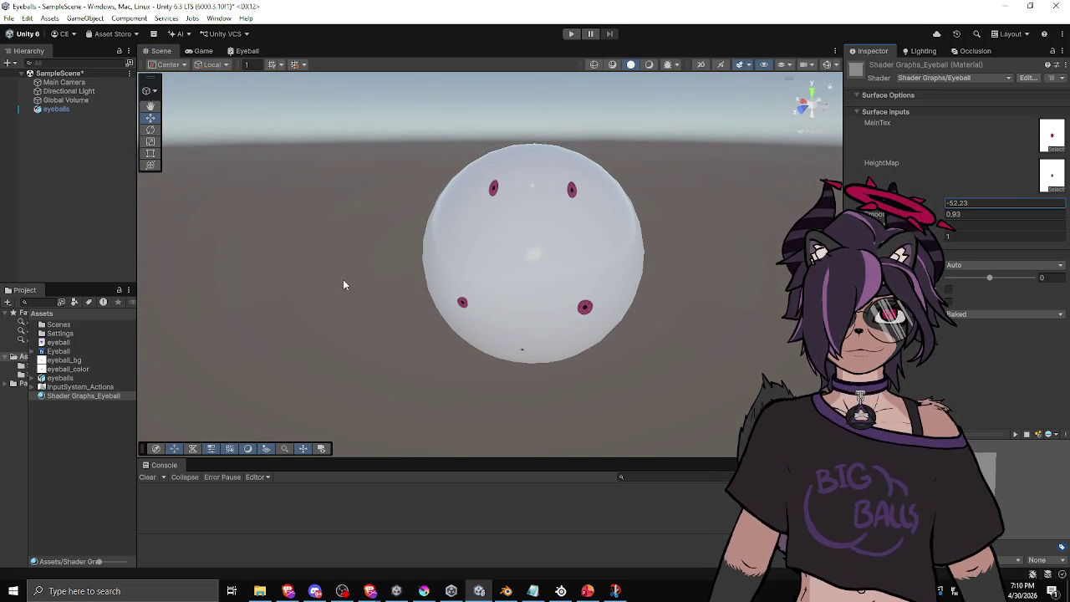
key("ctrl+z")
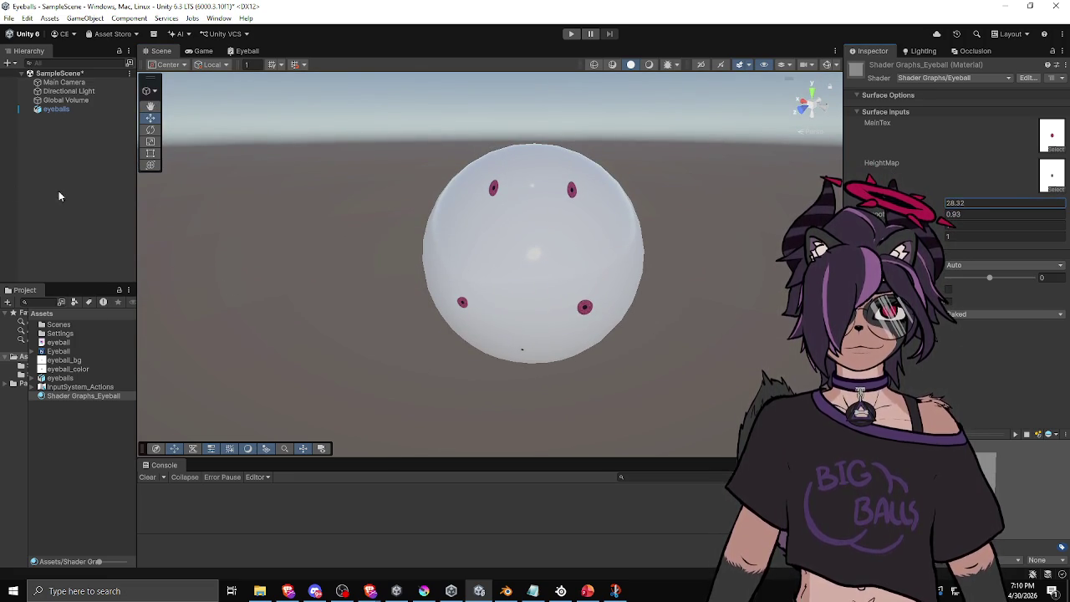
left_click(247, 51)
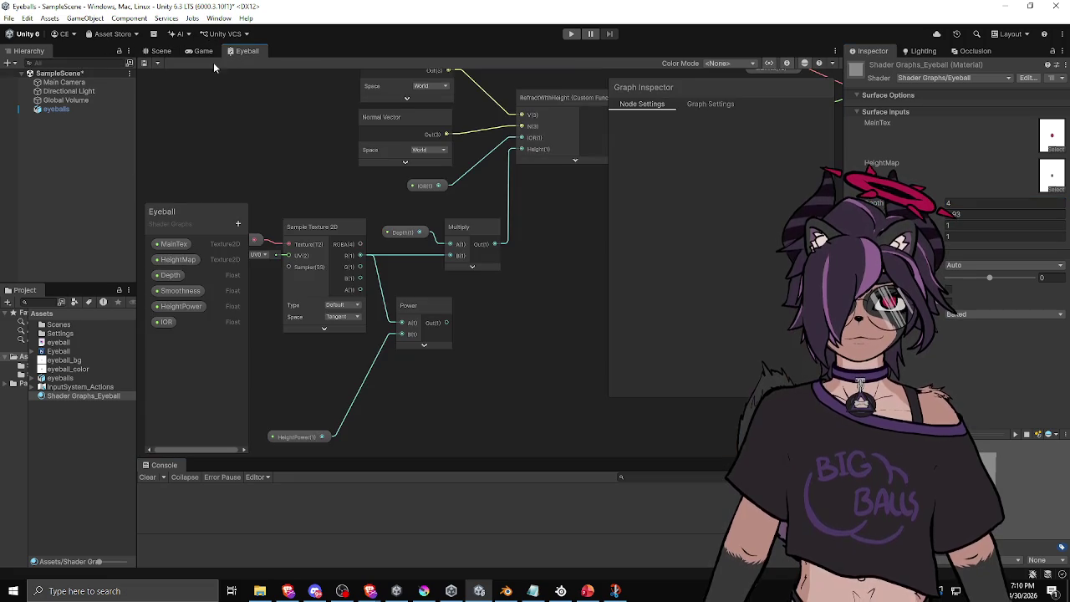
mouse_move(314, 174)
left_mouse_down()
mouse_move(341, 180)
mouse_move(346, 235)
mouse_move(383, 263)
mouse_move(345, 260)
left_mouse_up()
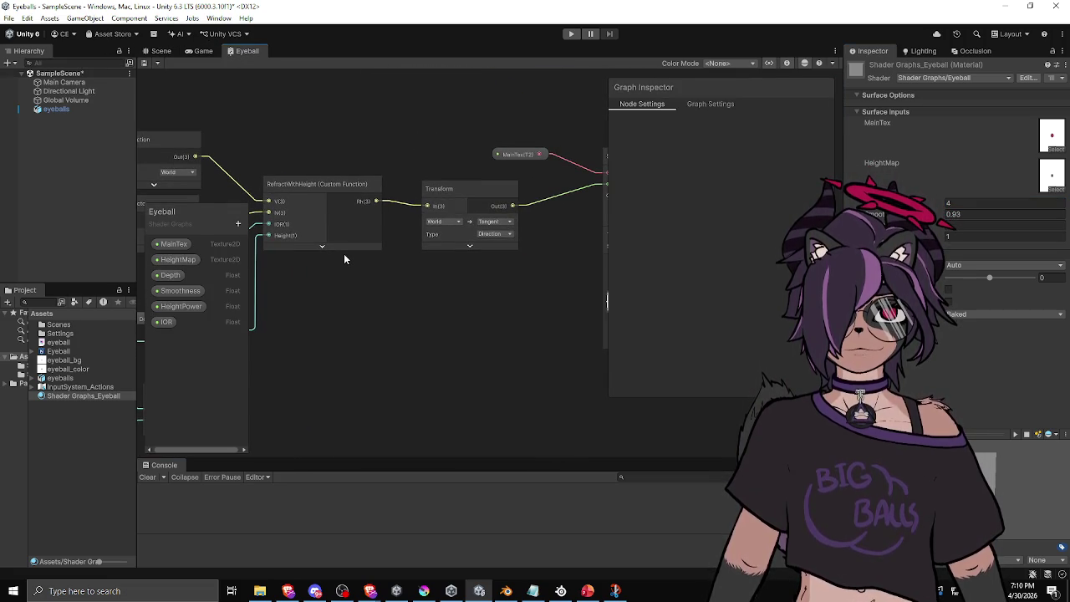
scroll(346, 254, "down", 3)
left_click_drag(346, 254, 409, 262)
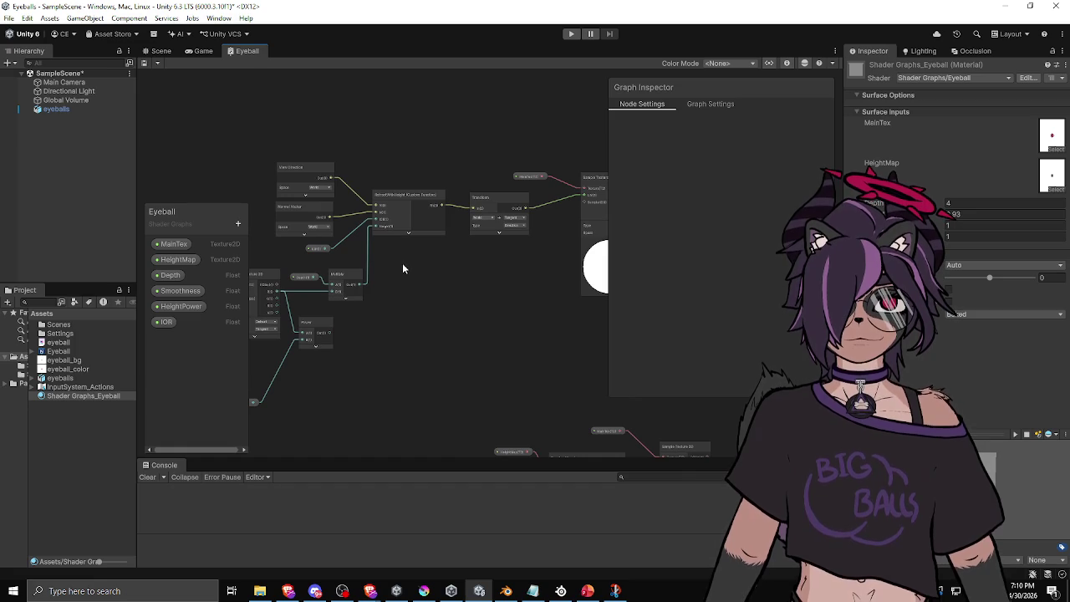
scroll(323, 279, "up", 3)
left_click(284, 275)
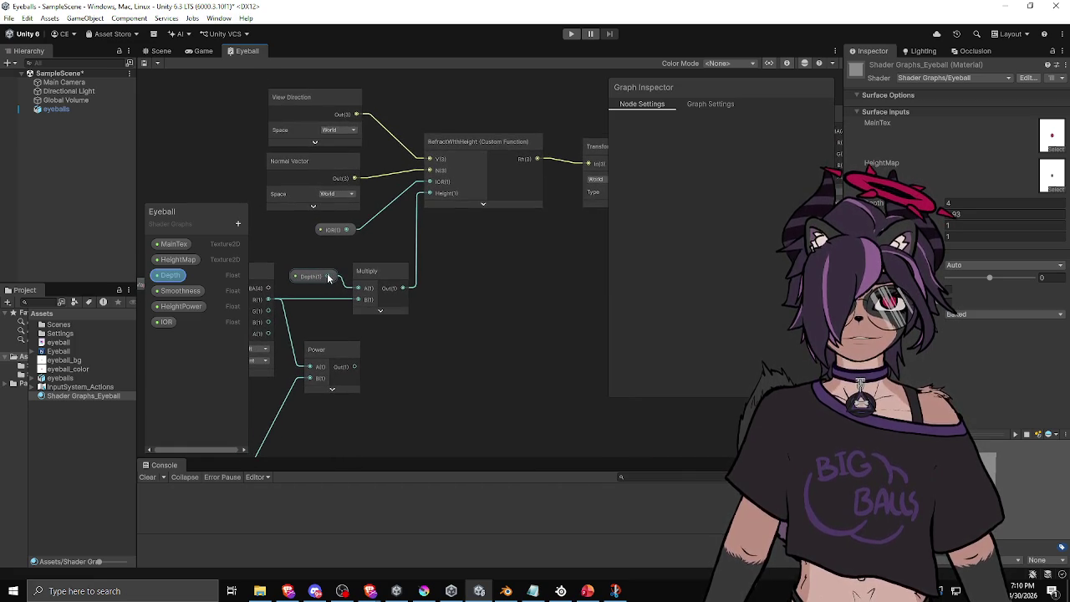
Step: Delete the Depth and Multiply nodes and connect Power Out directly to RefractWithHeight's Height
left_click(430, 255)
mouse_move(429, 255)
left_mouse_down()
mouse_move(395, 256)
mouse_move(423, 249)
left_mouse_up()
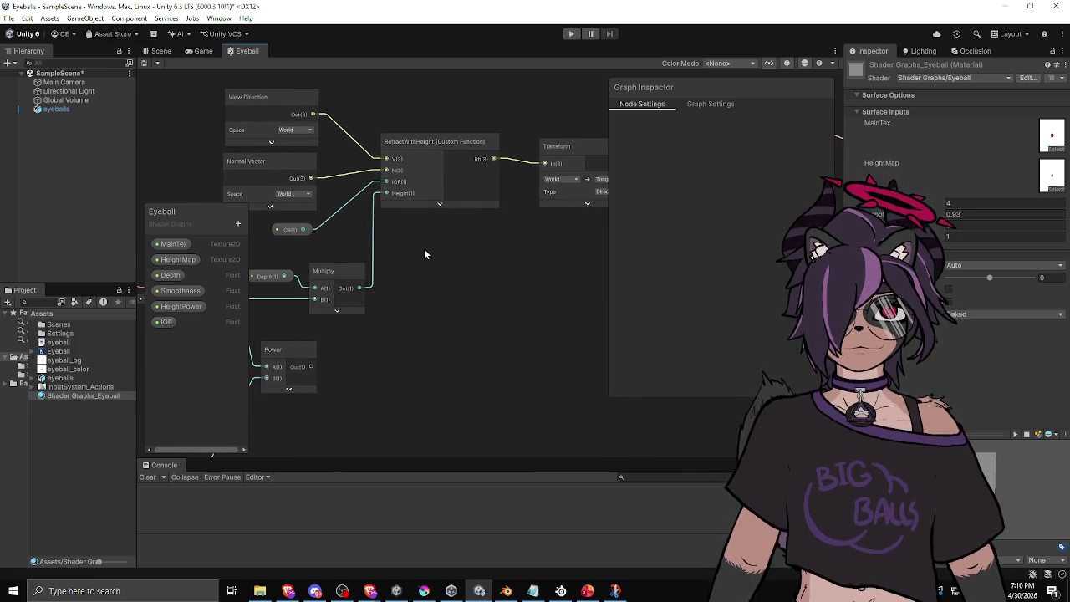
left_click(285, 281)
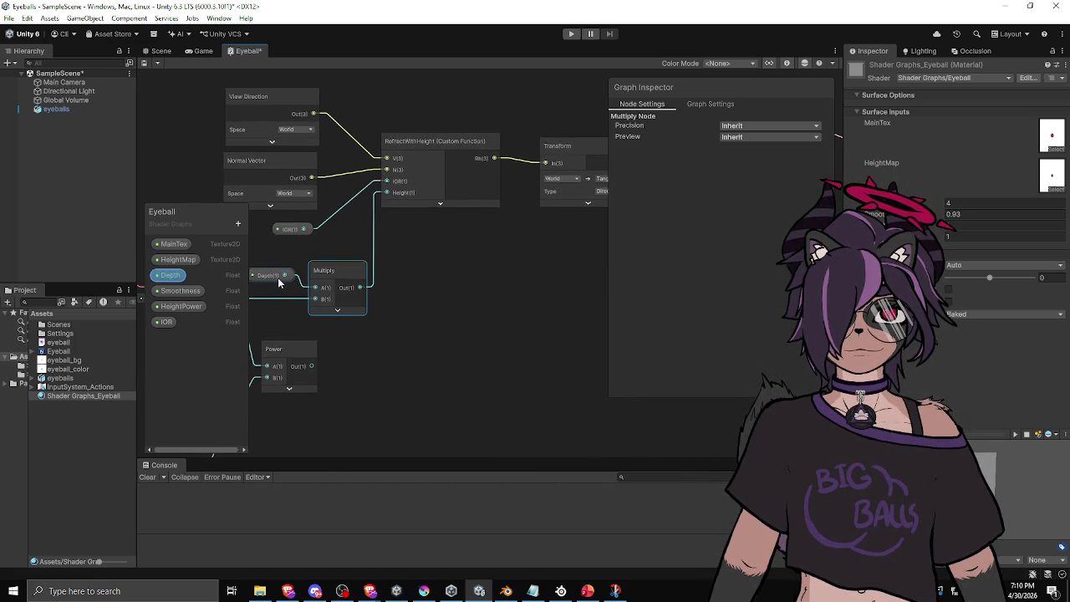
key("Delete")
left_click_drag(271, 276, 387, 289)
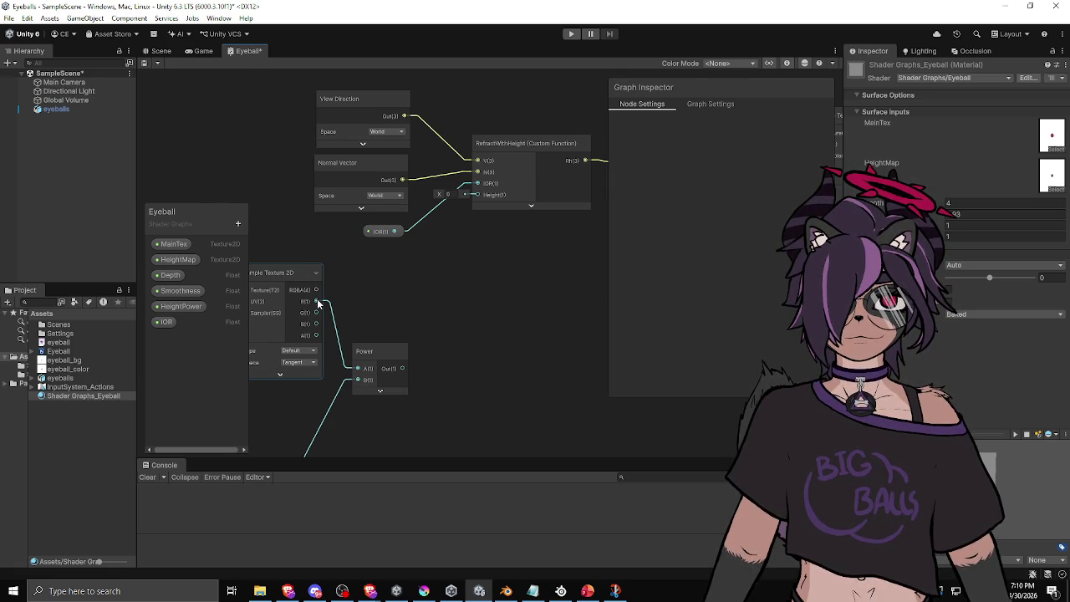
mouse_move(403, 368)
left_mouse_down()
mouse_move(464, 181)
mouse_move(474, 196)
left_mouse_up()
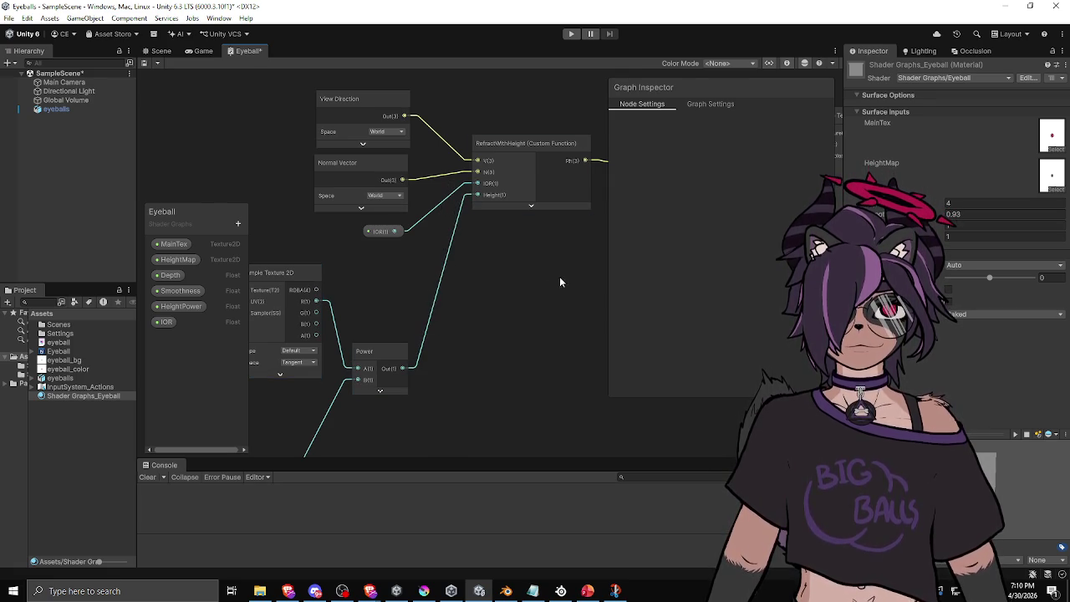
left_click_drag(563, 276, 274, 304)
mouse_move(468, 288)
left_mouse_down()
mouse_move(339, 300)
mouse_move(393, 288)
left_mouse_up()
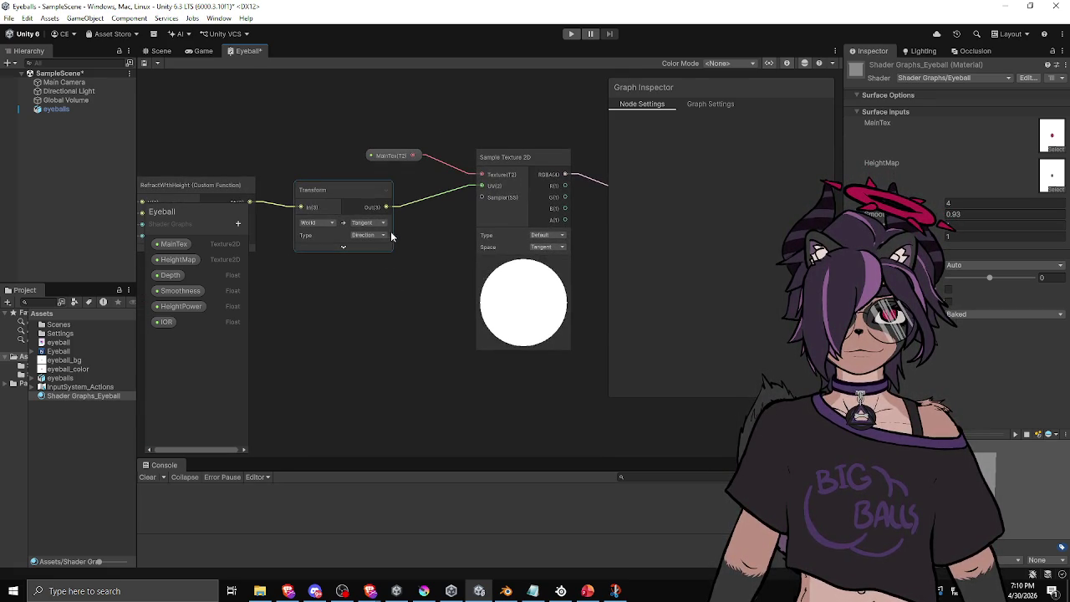
Step: Add a Multiply after the Transform output with a Depth node in its B input
key("space")
type("mul")
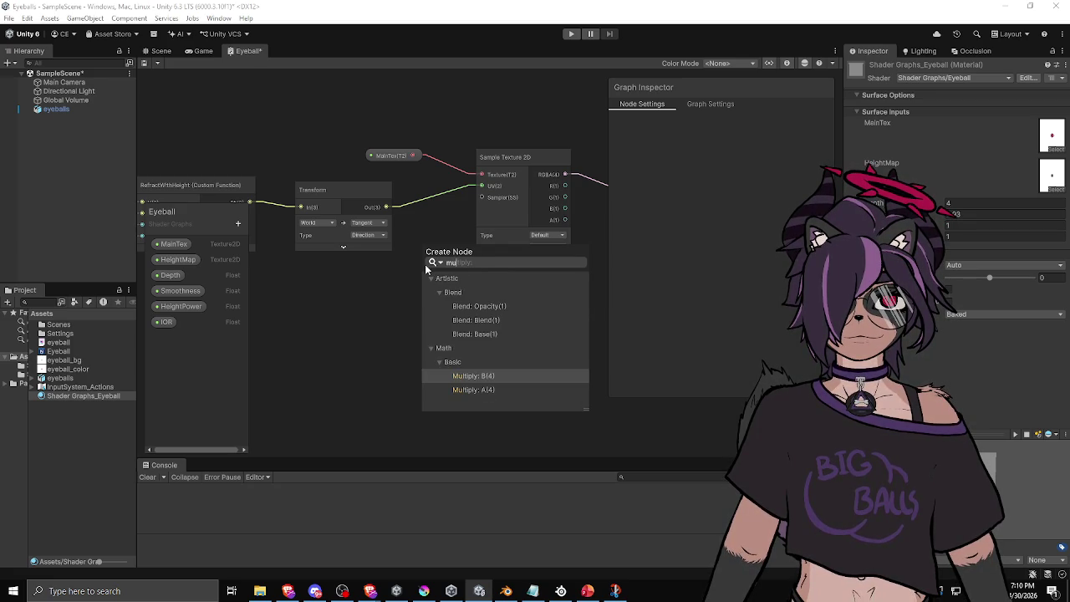
key("Return")
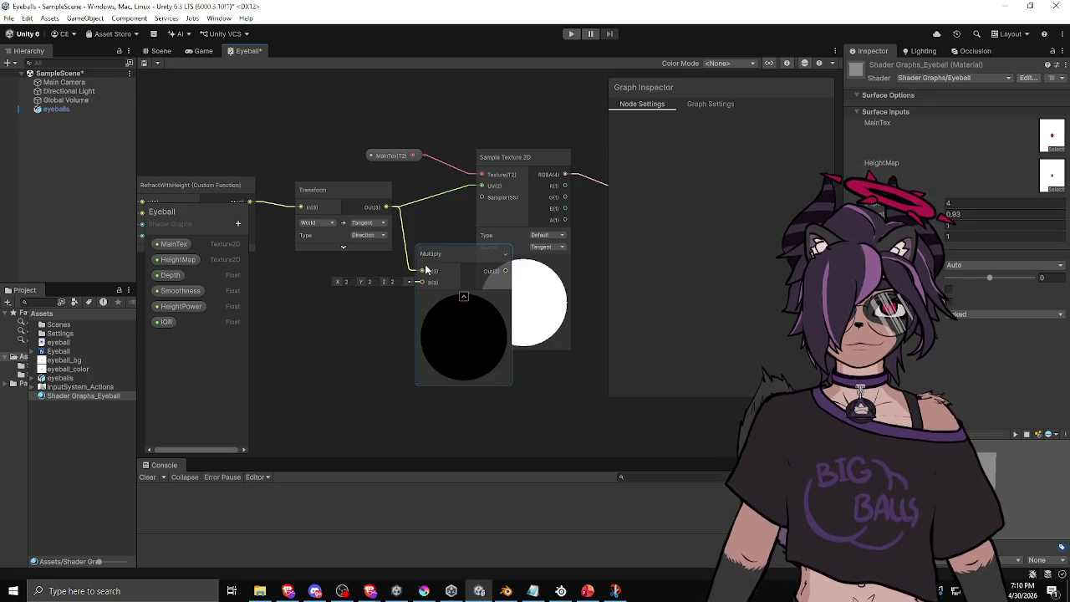
left_click(170, 275)
mouse_move(170, 275)
left_mouse_down()
mouse_move(318, 327)
mouse_move(422, 282)
mouse_move(430, 257)
mouse_move(397, 263)
mouse_move(487, 188)
left_mouse_up()
left_click_drag(322, 326, 285, 332)
left_click(400, 293)
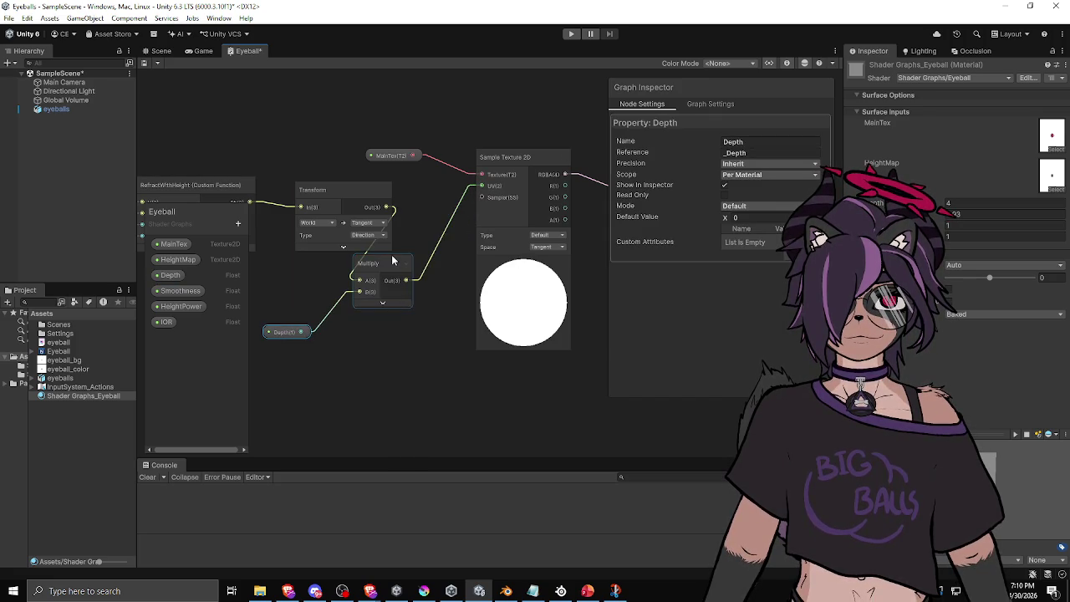
left_click(393, 278)
left_click_drag(349, 195, 318, 192)
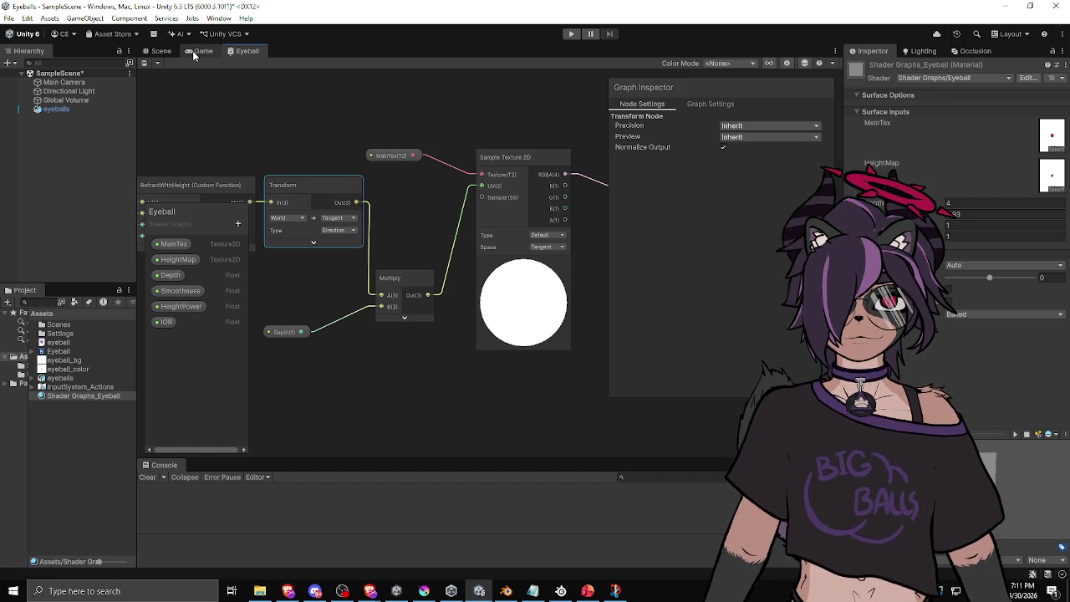
Step: In the Scene view, set the eyeball material's Depth to -1.3, starting from 0.1, until the irises appear
left_click(157, 53)
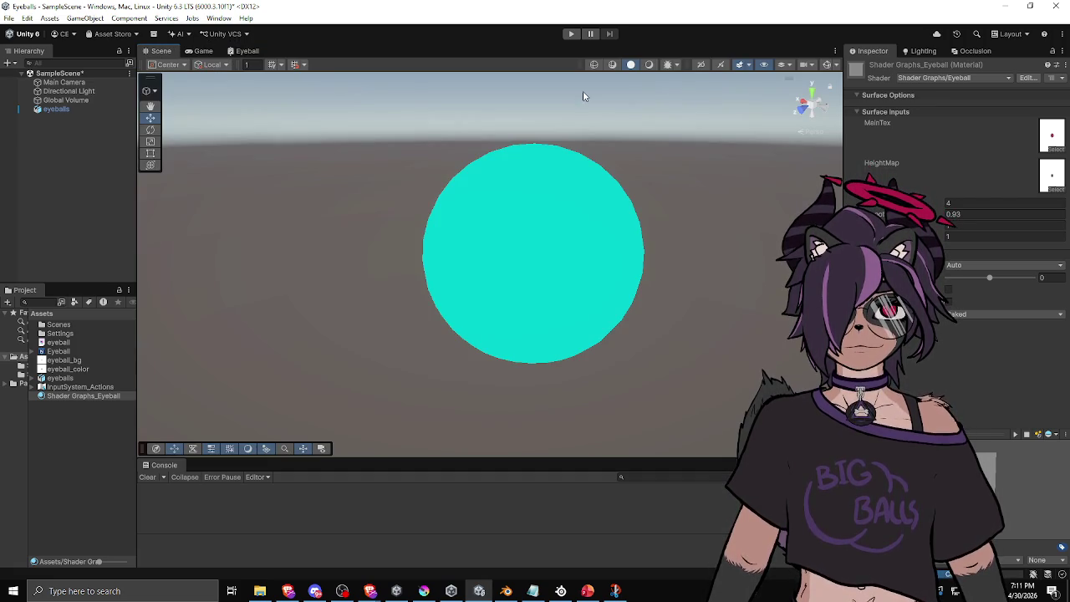
left_click(975, 197)
type("0.1")
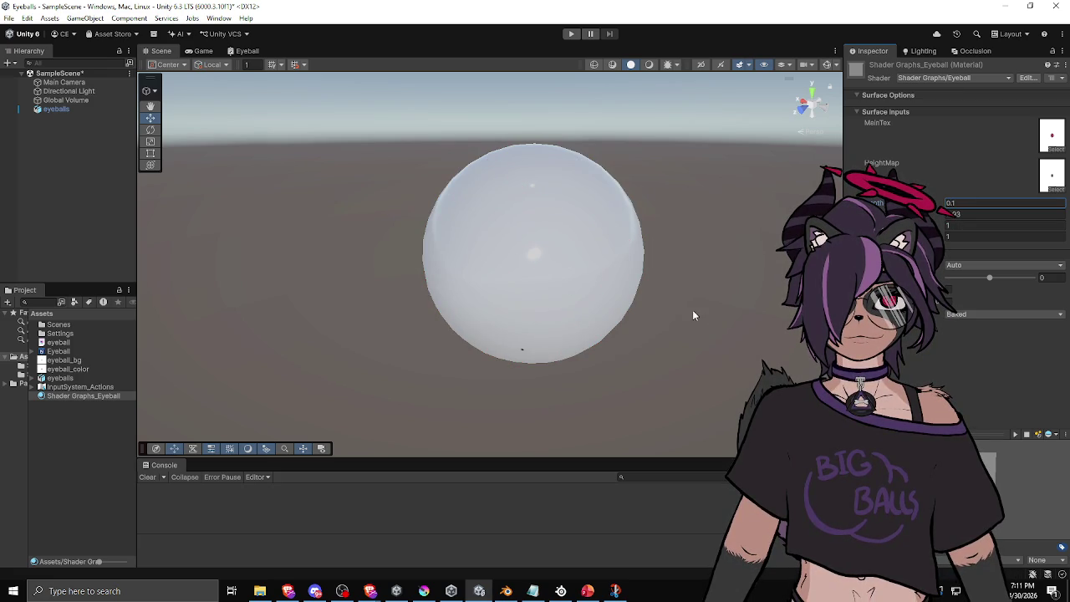
mouse_move(648, 275)
left_mouse_down()
mouse_move(363, 251)
mouse_move(449, 164)
mouse_move(443, 243)
left_mouse_up()
mouse_move(874, 203)
left_mouse_down()
mouse_move(964, 198)
mouse_move(891, 202)
mouse_move(916, 203)
mouse_move(895, 202)
mouse_move(906, 202)
left_mouse_up()
scroll(511, 280, "down", 3)
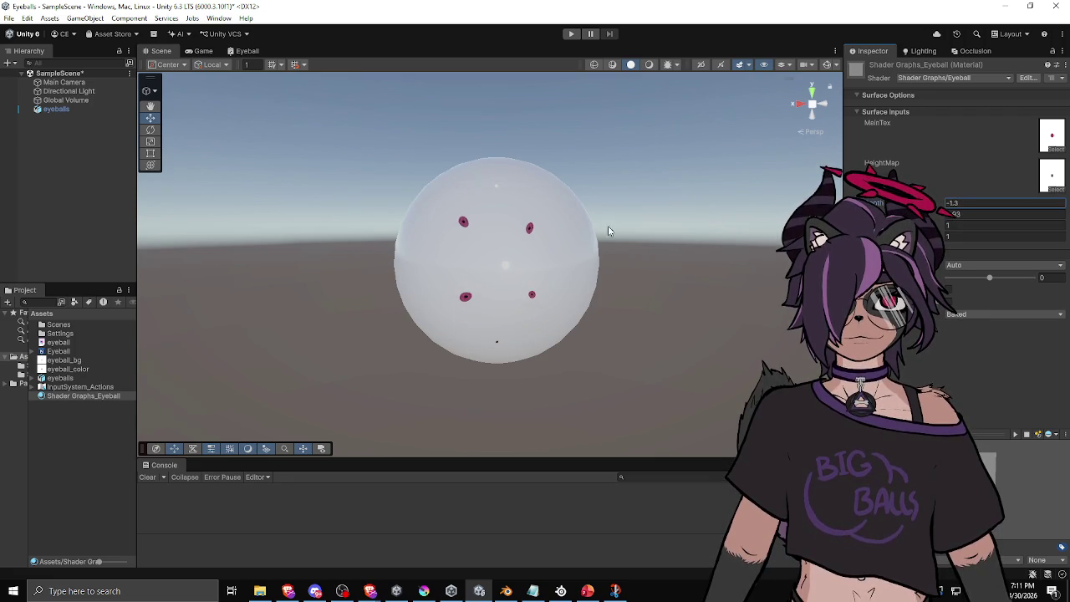
Step: Check the eyeball in the Game and Scene views, then return to the Eyeball shader graph
left_click(203, 51)
left_click(247, 51)
left_click(181, 52)
left_click(247, 51)
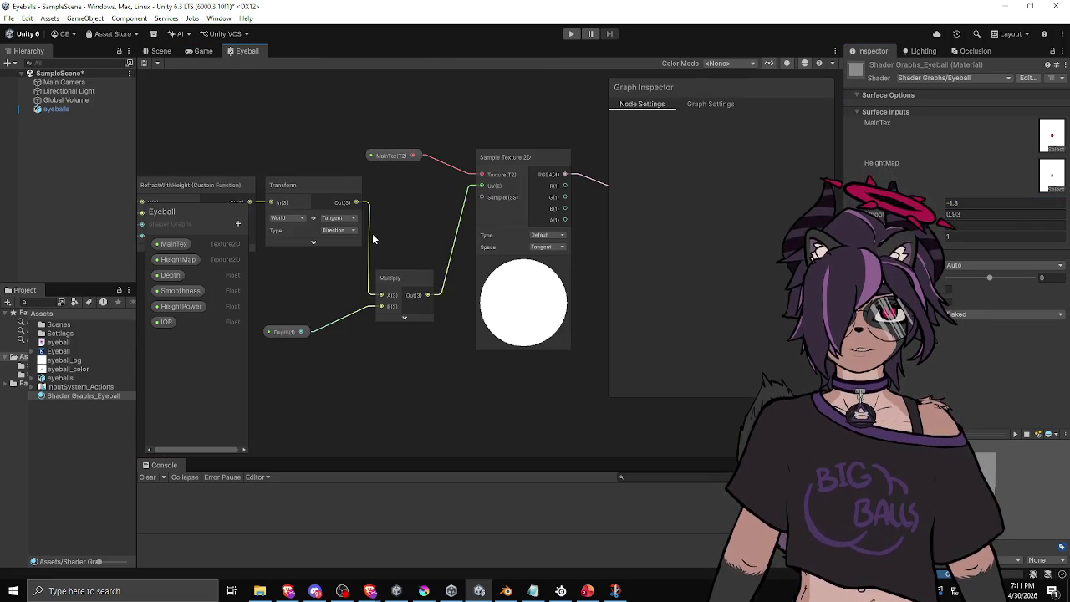
Step: Append ' * 0.1' to RefractWithHeight's Rh line so it reads Rh = R * Height * 0.1
scroll(375, 235, "down", 3)
left_click_drag(295, 239, 412, 232)
scroll(412, 230, "up", 3)
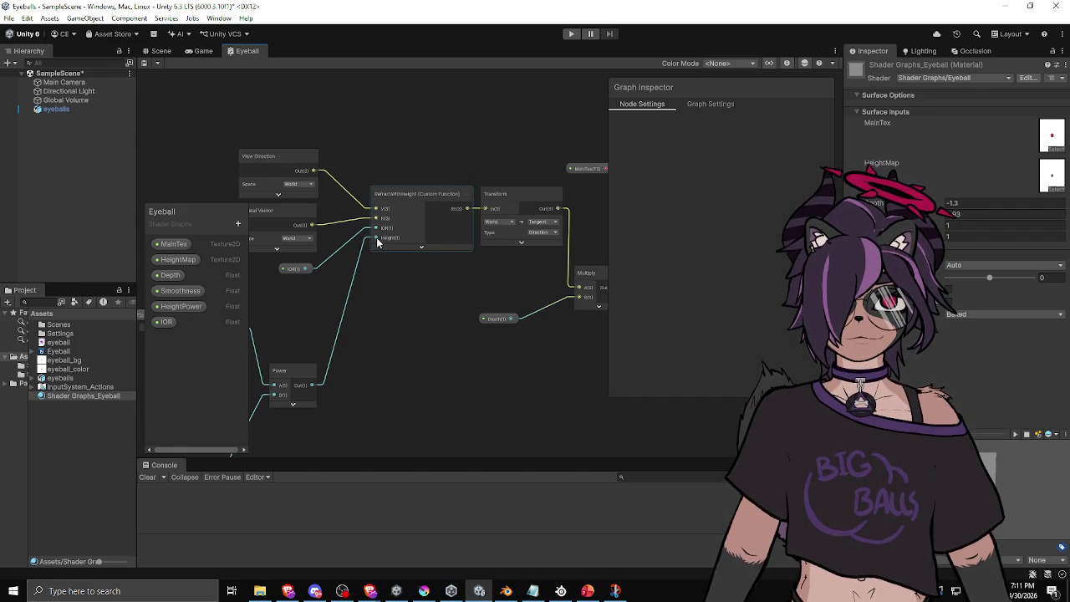
left_click(419, 203)
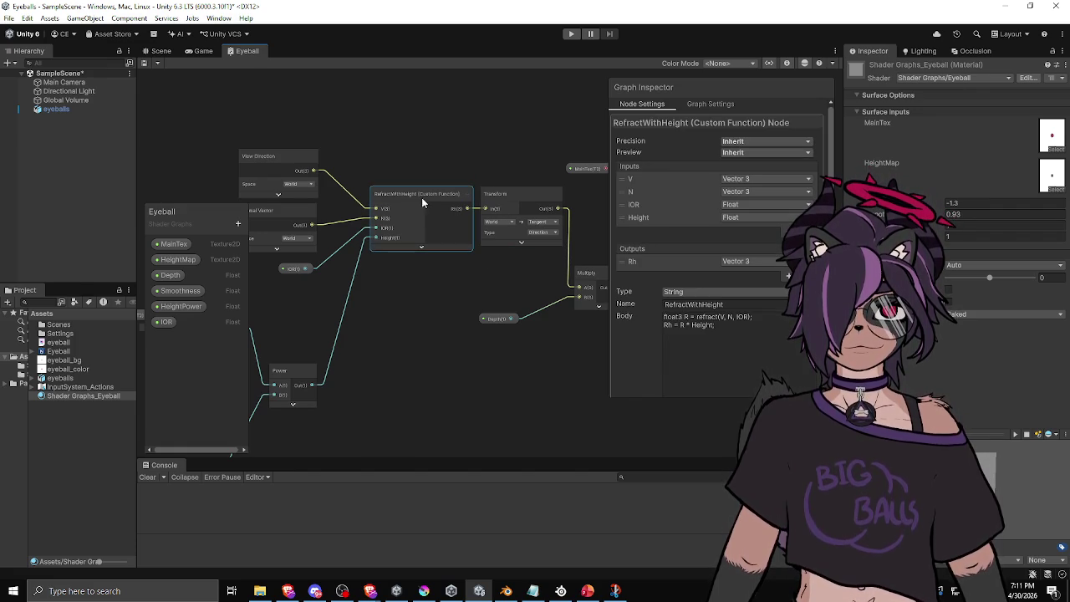
left_click(715, 318)
left_click(715, 325)
type("* 0.5")
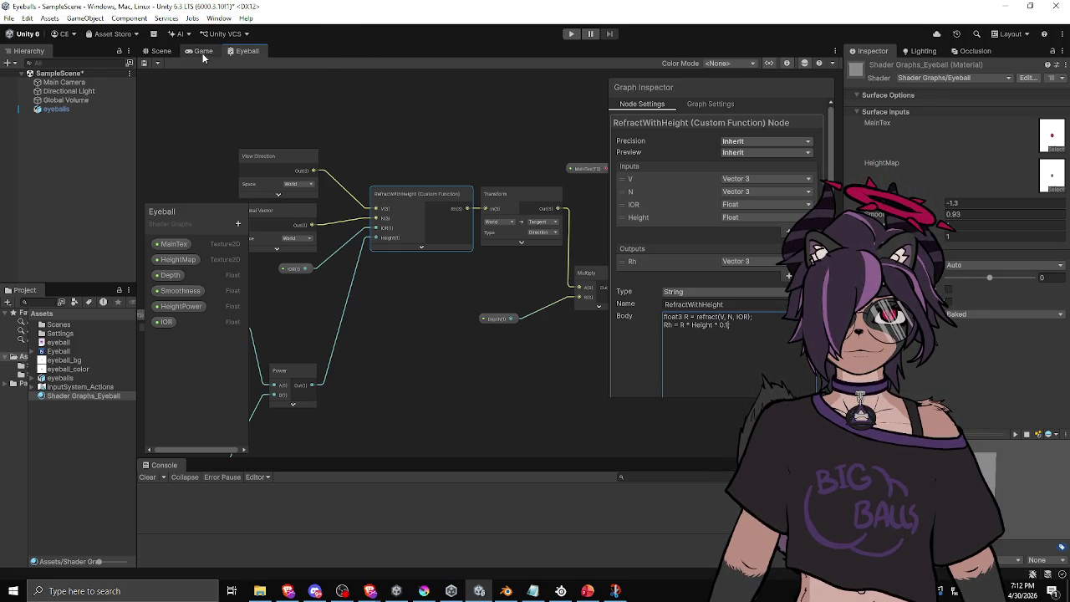
left_click(163, 52)
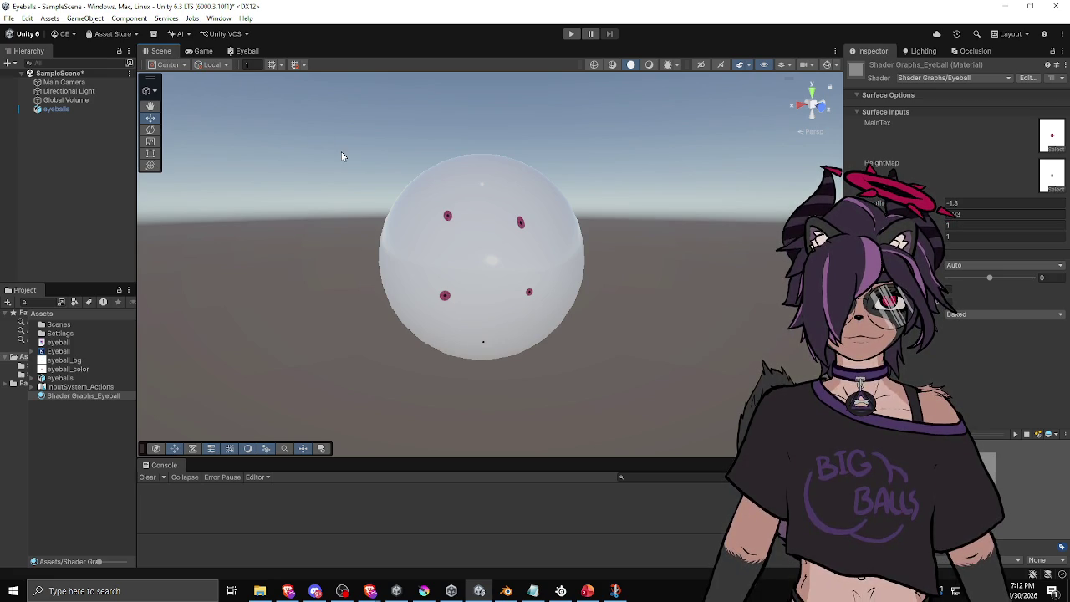
Step: Select the eyeball sphere, then nudge the RefractWithHeight node in the Eyeball graph
left_click(530, 258)
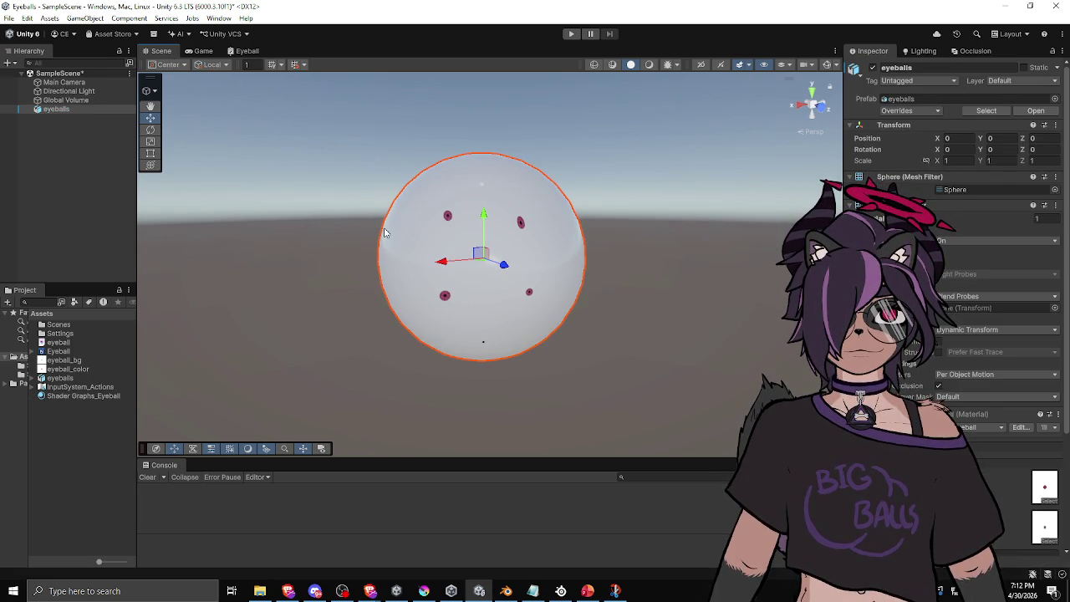
left_click(262, 53)
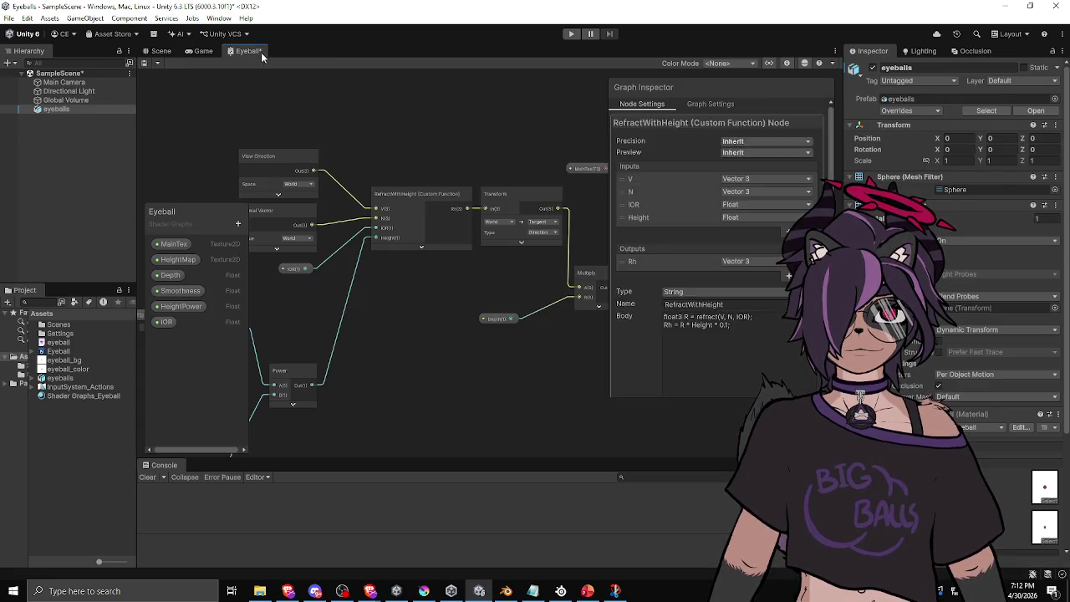
left_click(422, 195)
left_click_drag(421, 193, 410, 189)
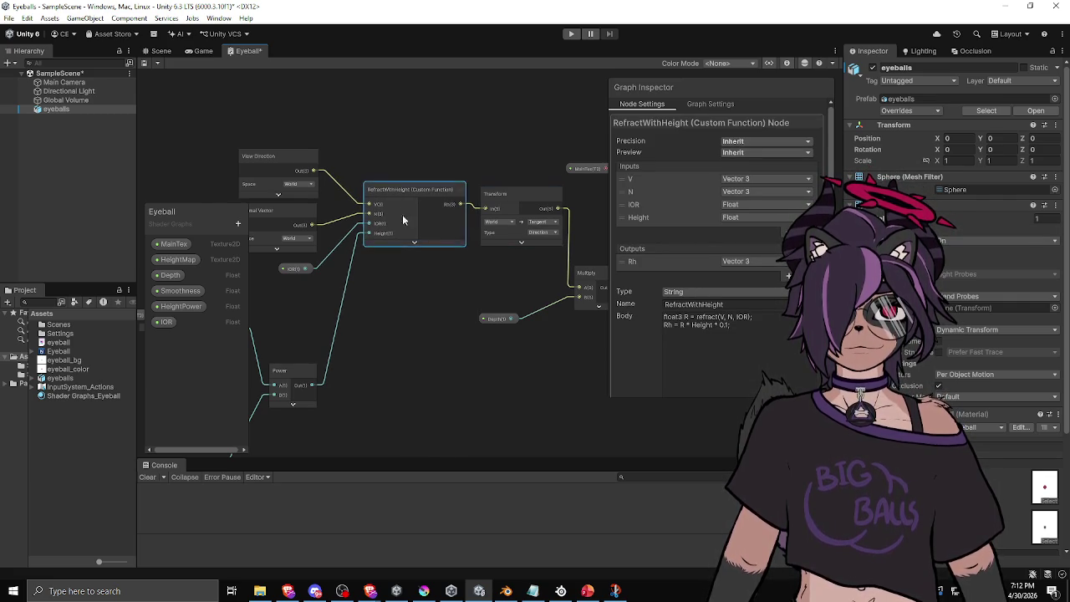
Step: Set the Shader Graphs_Eyeball material's IOR to 1.49 after trying 0.7 and 1.02
left_click(158, 51)
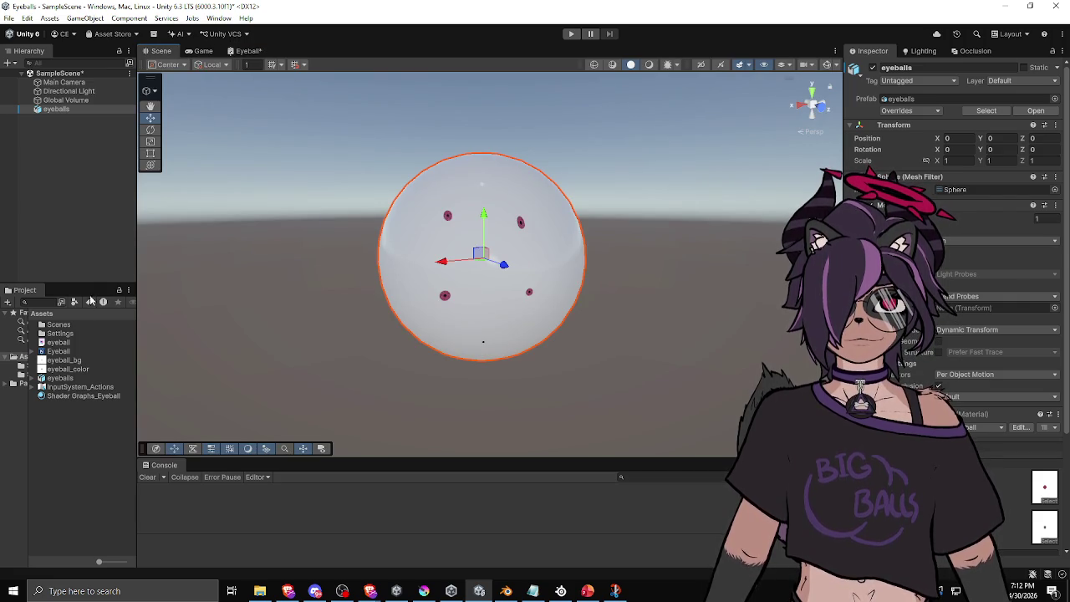
left_click(63, 397)
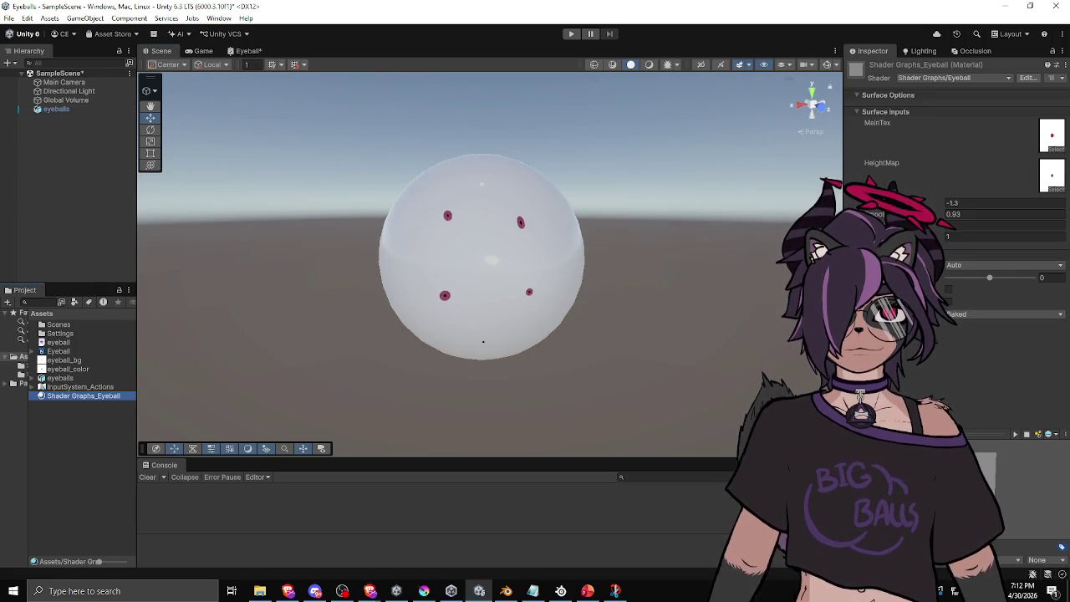
left_click(1004, 236)
type("0.7")
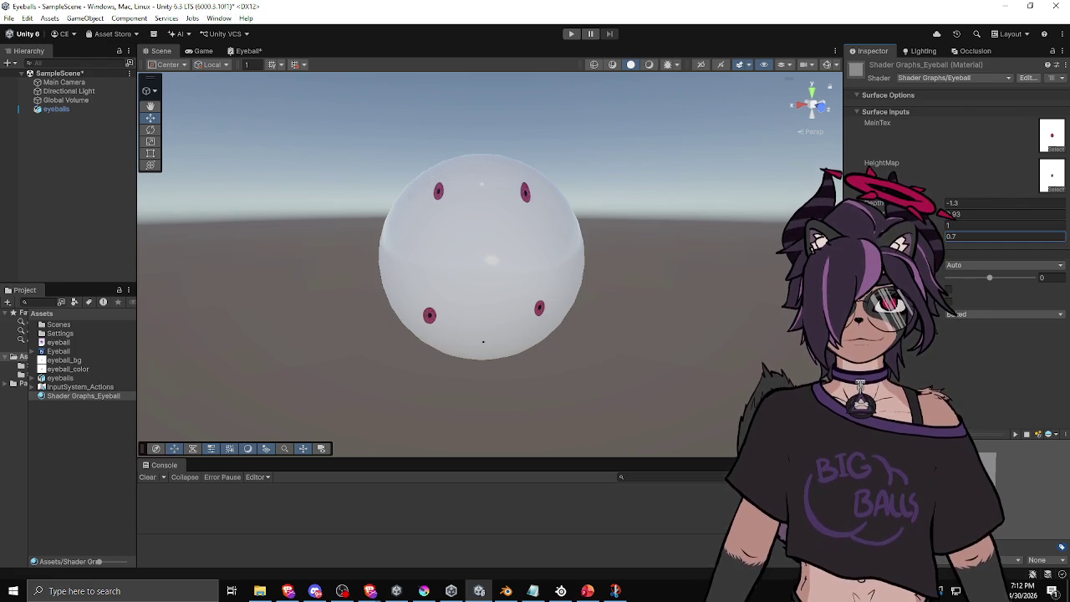
key("BackSpace")
key("BackSpace")
key("BackSpace")
type("1.02")
key("BackSpace")
key("BackSpace")
key("BackSpace")
type("0.96")
type("1")
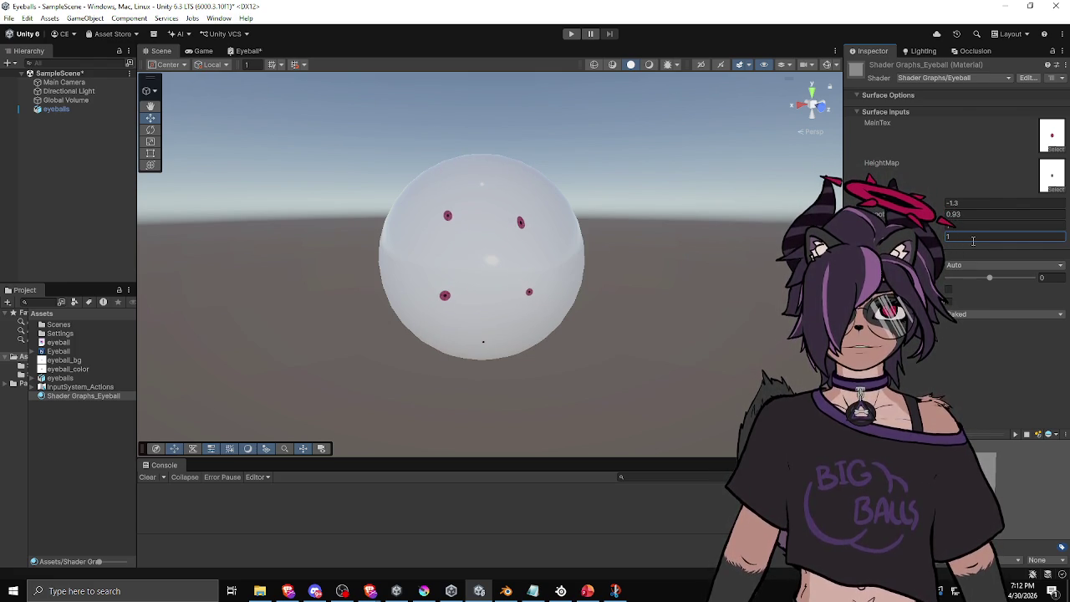
type(".49")
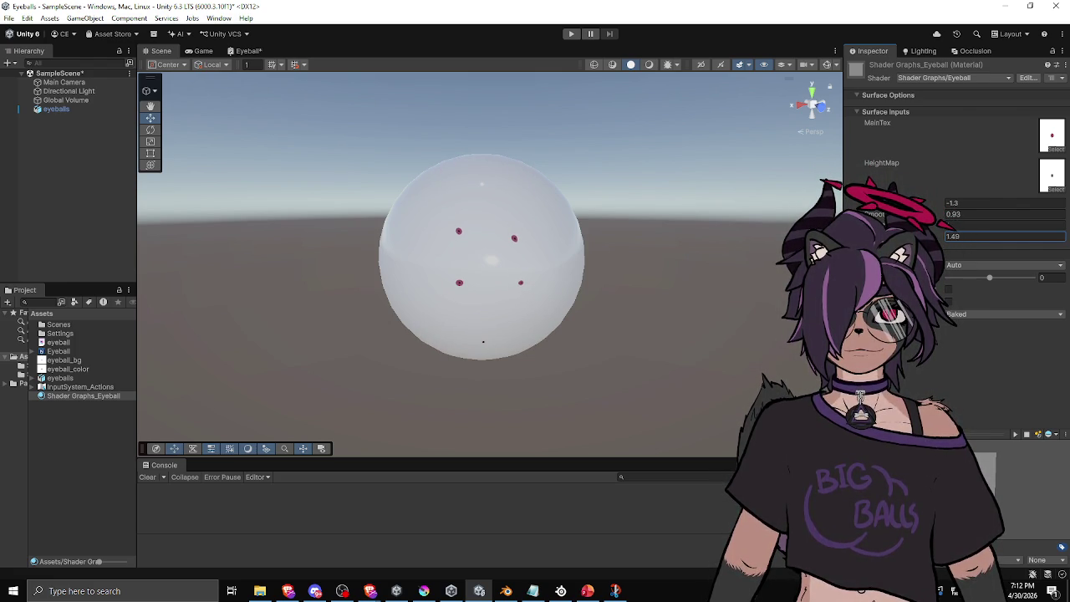
mouse_move(631, 315)
left_mouse_down()
mouse_move(454, 303)
mouse_move(642, 291)
mouse_move(524, 298)
mouse_move(521, 287)
mouse_move(570, 314)
mouse_move(500, 289)
mouse_move(602, 287)
mouse_move(491, 245)
mouse_move(489, 233)
mouse_move(549, 275)
left_mouse_up()
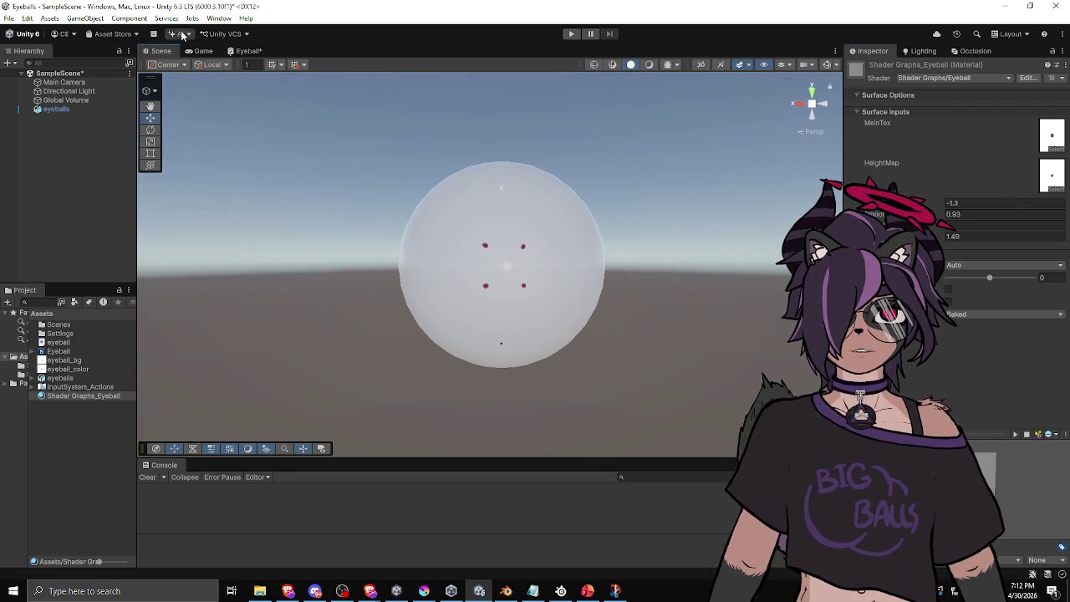
left_click(248, 51)
mouse_move(460, 245)
left_mouse_down()
mouse_move(389, 262)
mouse_move(385, 253)
left_mouse_up()
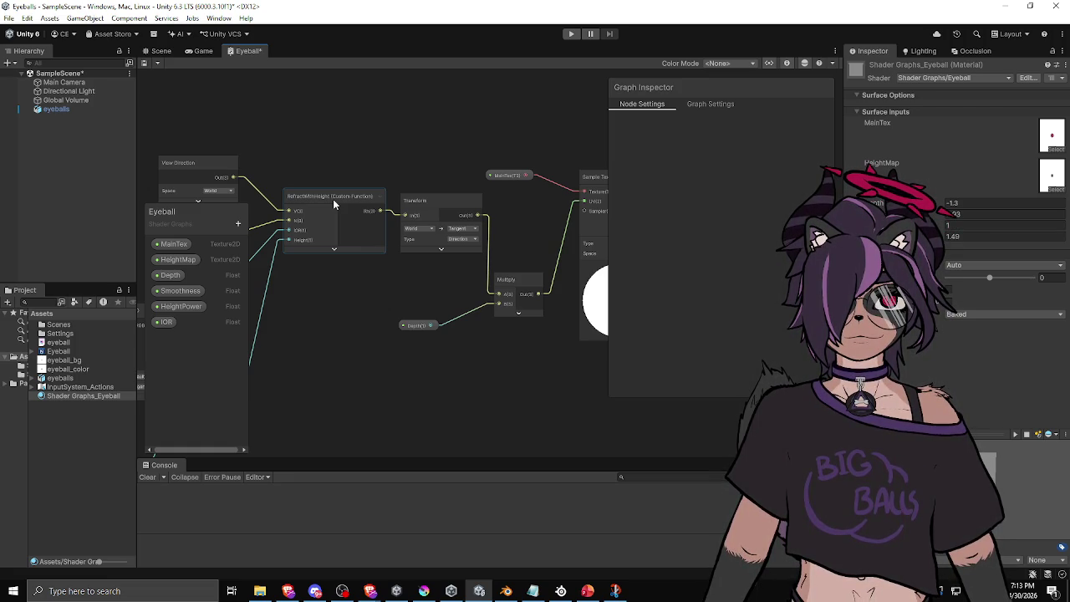
Step: Add a Vector 3 input named EyeR to the RefractWithHeight custom function
mouse_move(333, 199)
left_mouse_down()
mouse_move(421, 189)
mouse_move(489, 200)
mouse_move(445, 220)
left_mouse_up()
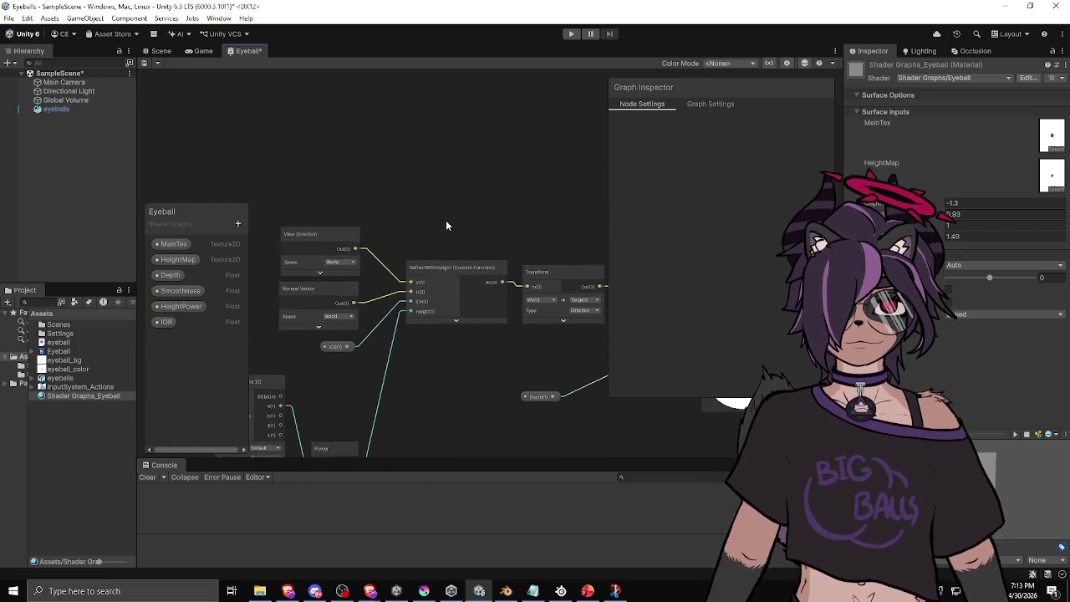
left_click(447, 270)
left_click(801, 243)
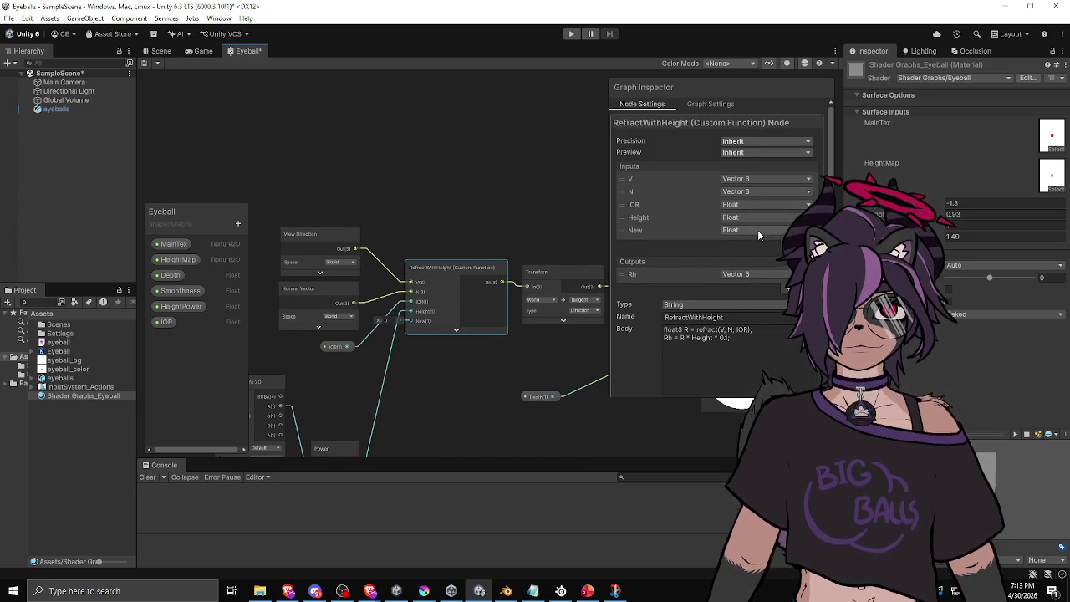
left_click(758, 230)
left_click(748, 267)
double_click(648, 236)
type("EyeH")
type("R")
key("Return")
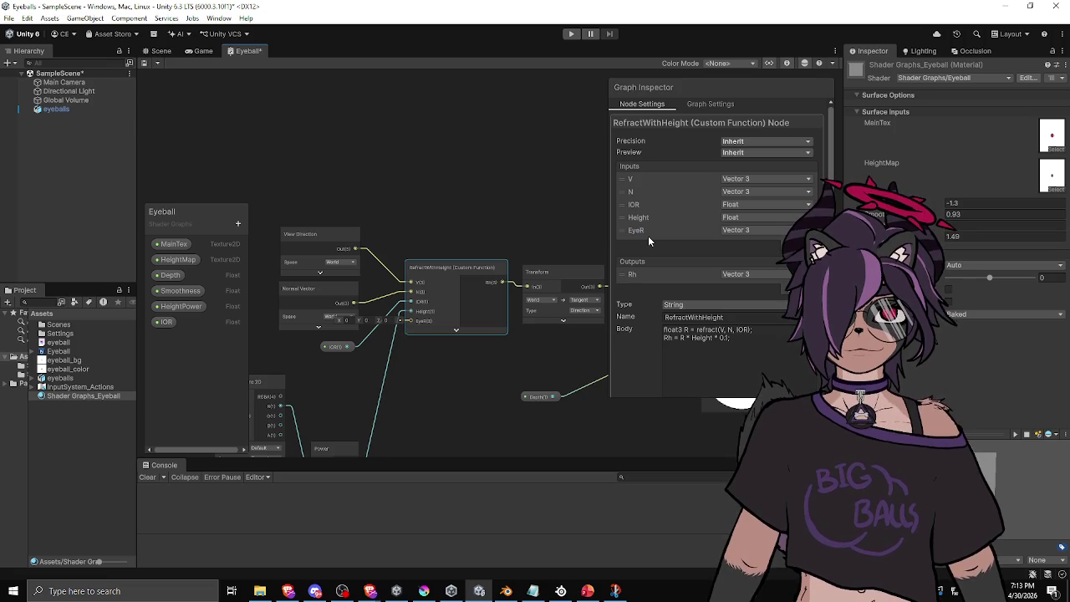
Step: Add a second Vector 3 input named EyeU to RefractWithHeight
left_click(801, 246)
left_click(753, 243)
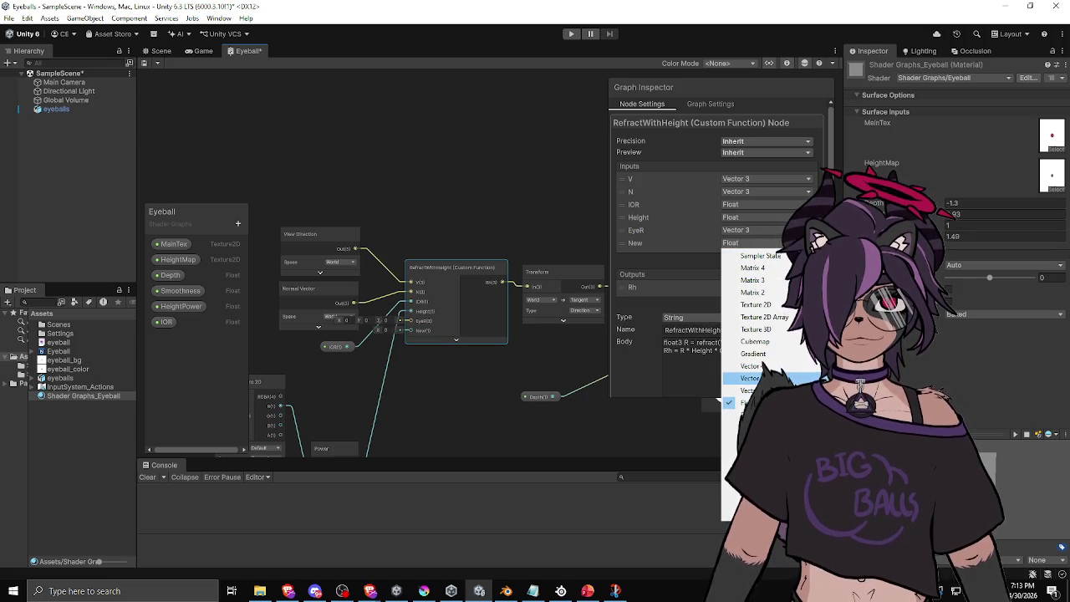
left_click(750, 378)
double_click(636, 243)
type("R")
key("BackSpace")
type("Eye")
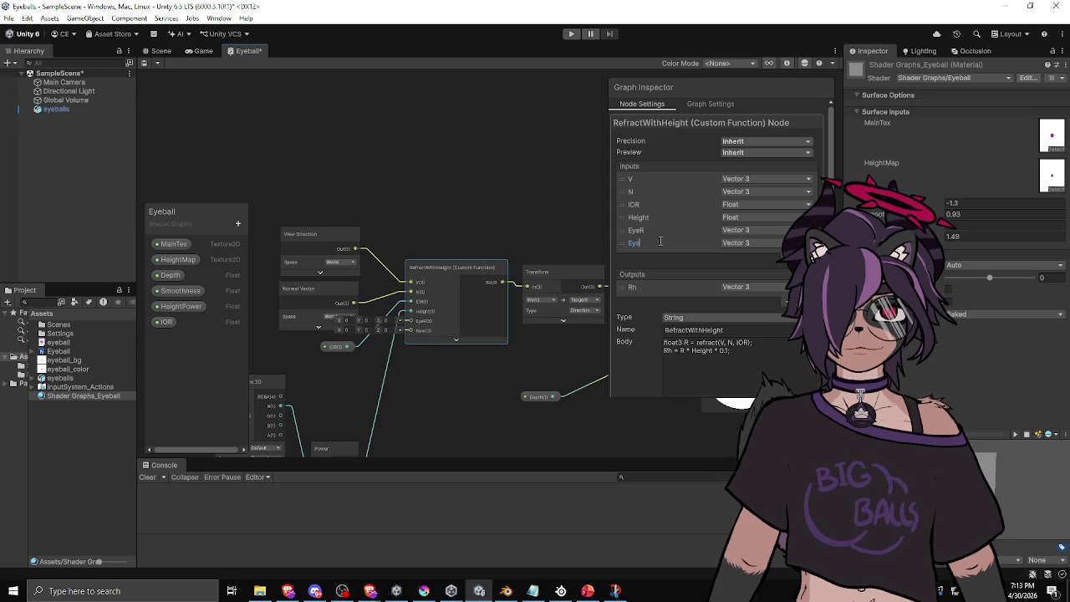
type("U")
key("Return")
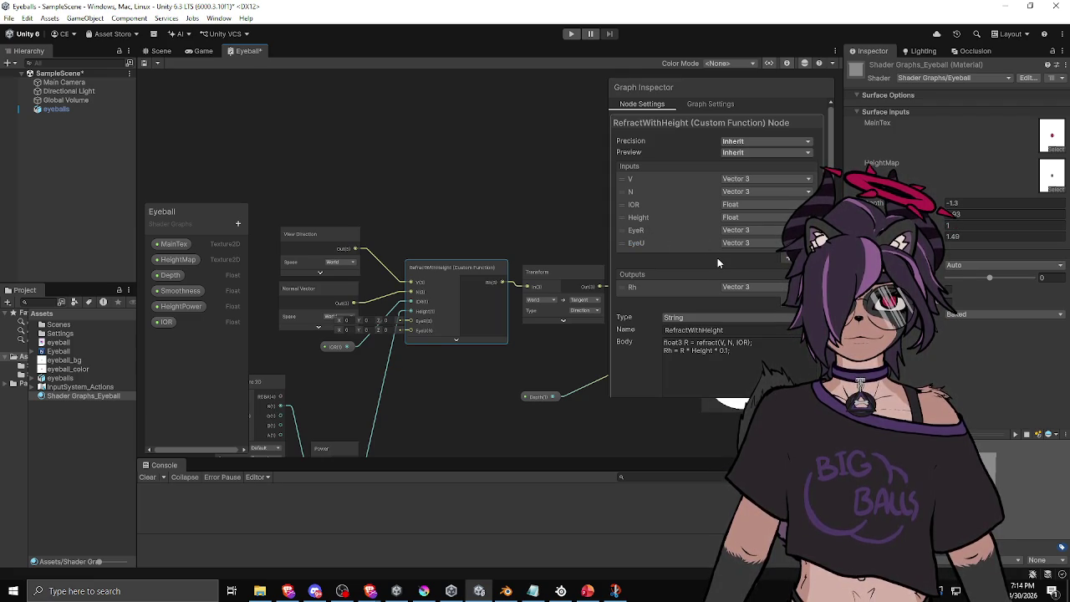
Step: Change the Rh output to a Vector 2 named Offset
left_click(745, 287)
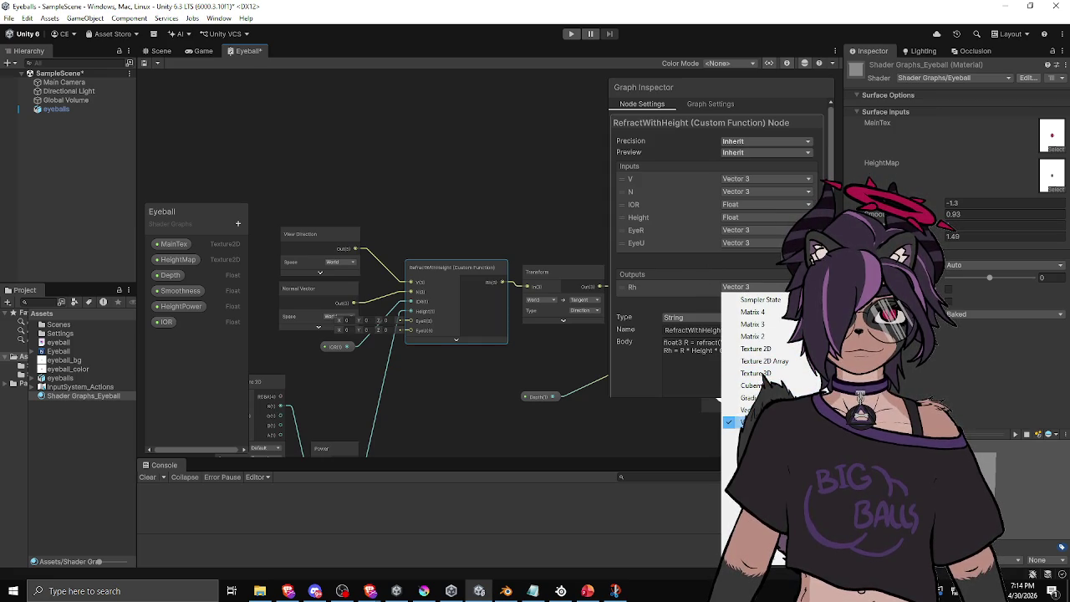
left_click(749, 434)
double_click(633, 287)
type("Offset")
left_click(727, 356)
Step: Remove the 0.1 multiplier so the Rh line scales only by Height
left_click(745, 356)
key("BackSpace")
key("BackSpace")
key("BackSpace")
type(";")
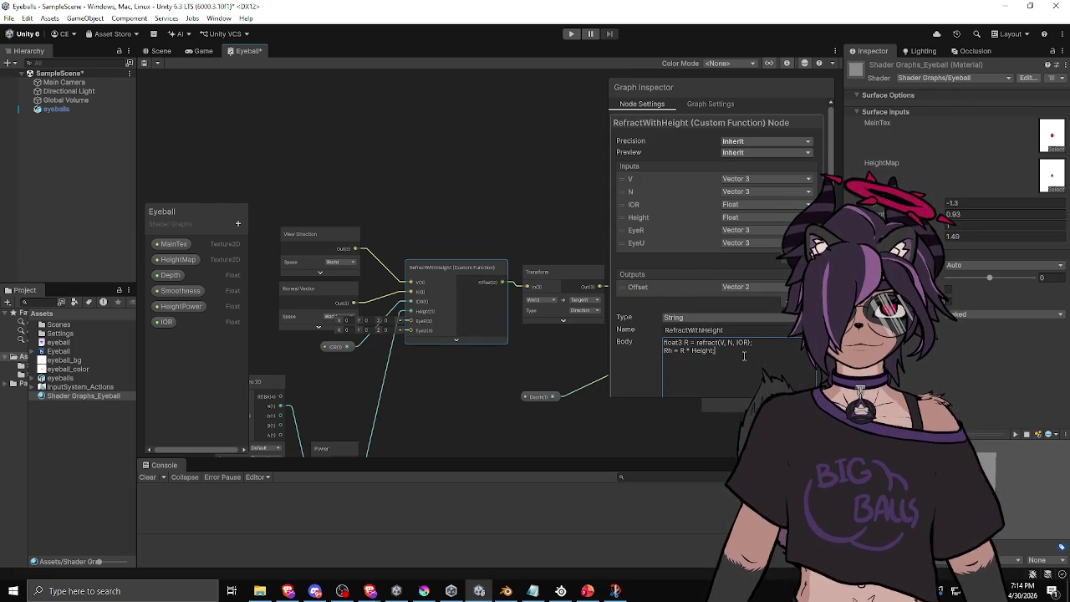
key("Return")
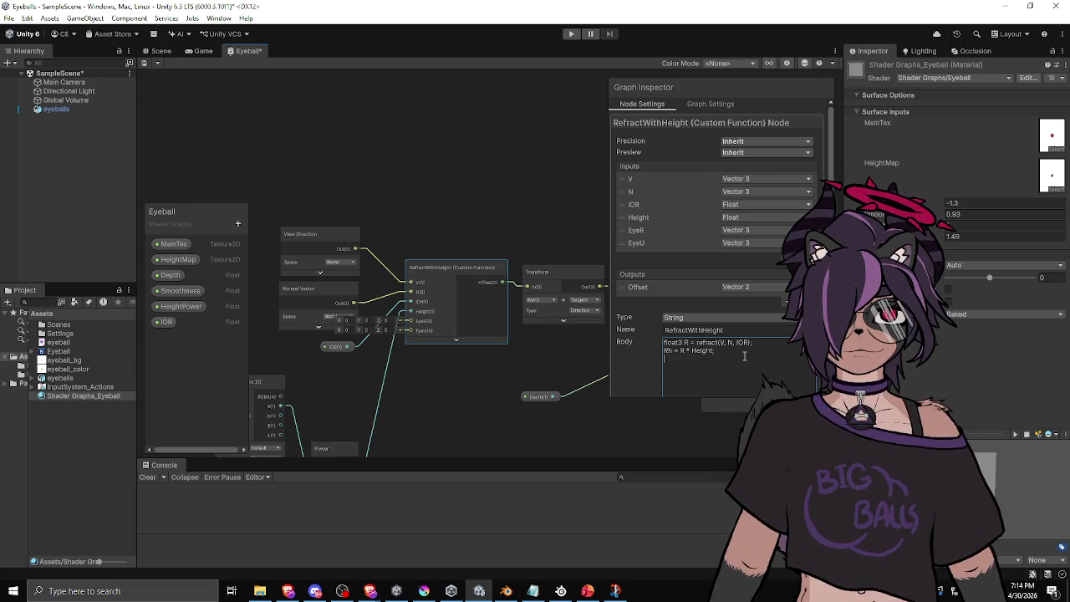
Step: Add the line Offset = float2(dot(EyeR, Rh)*EyeR, dot(EyeU, Rh)*EyeU) to the body
type("Off")
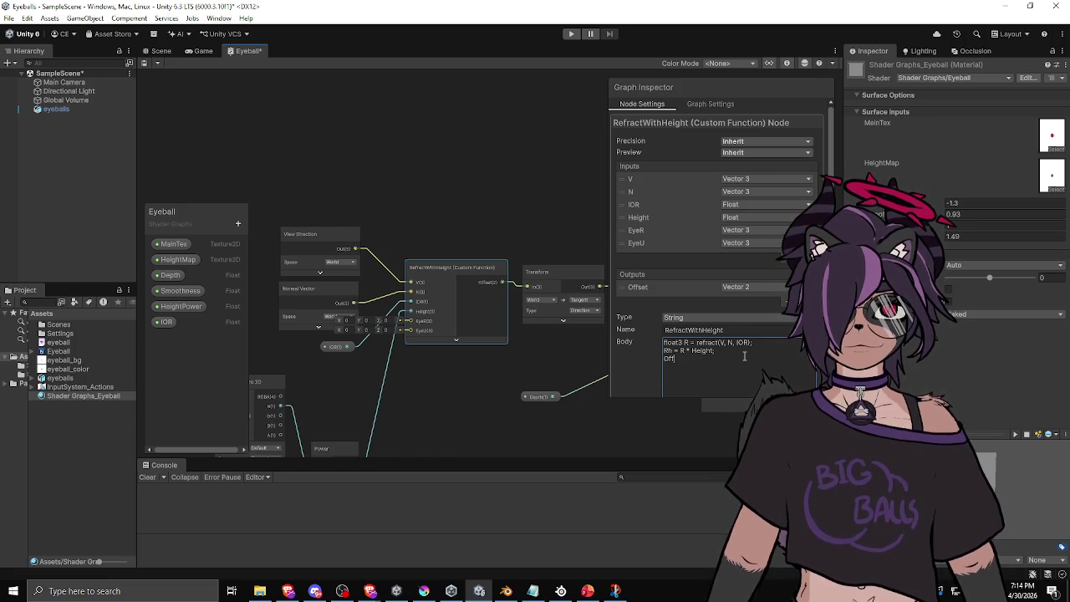
type("set = float2(EyeR")
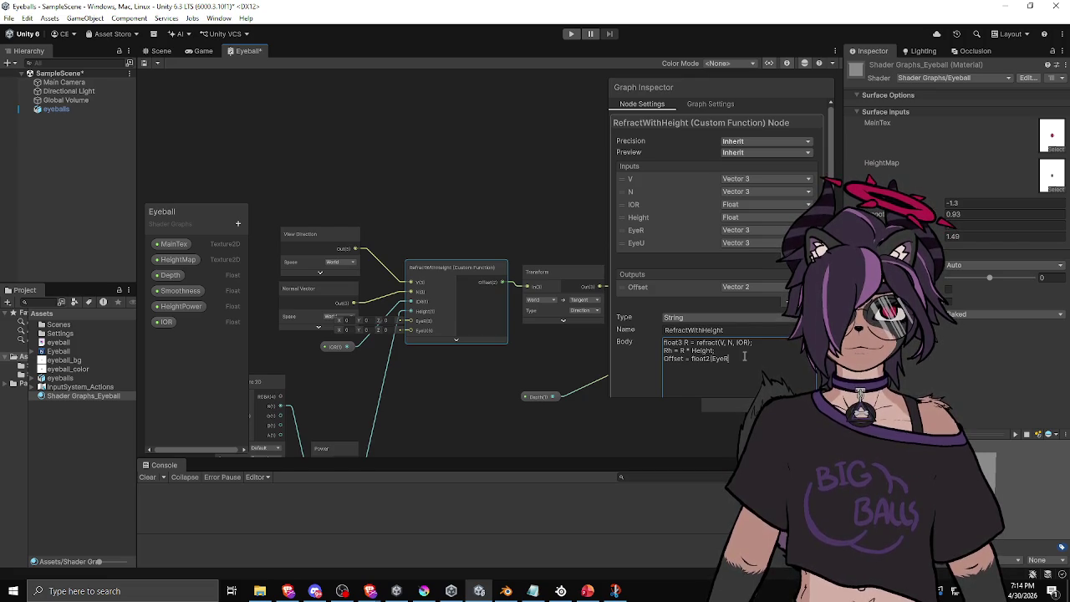
key("BackSpace")
key("BackSpace")
type("dot(")
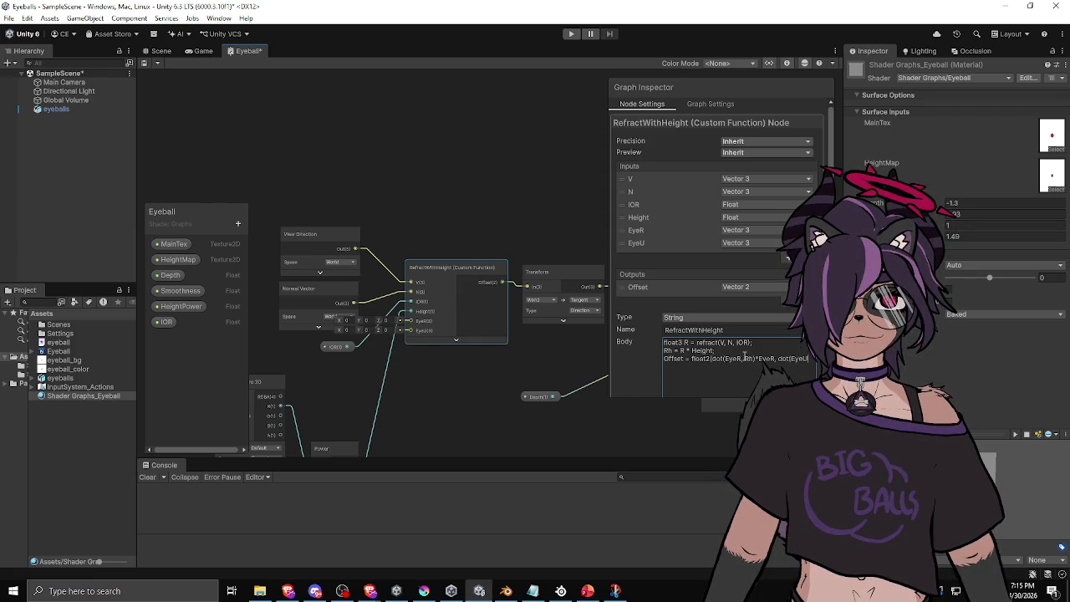
type(", Rh")
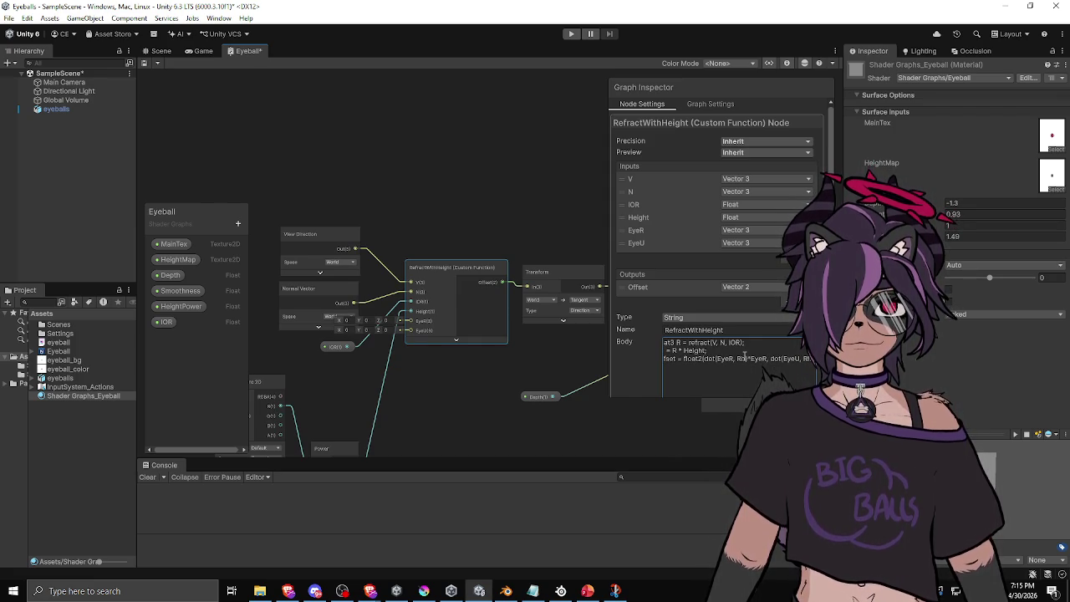
type(")*EyeU,")
key("Left")
key("Left")
key("Left")
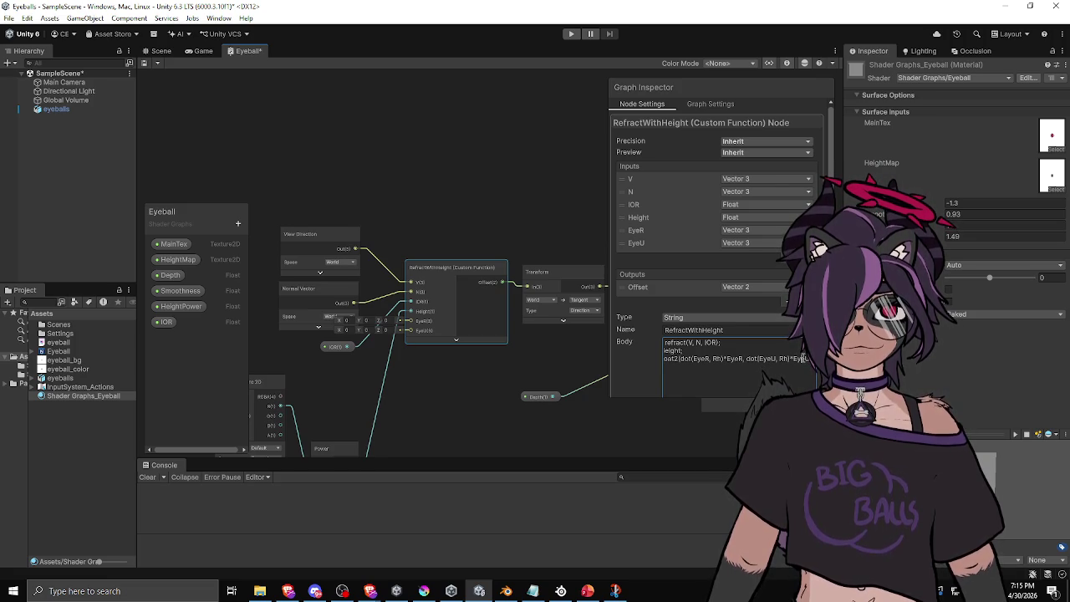
key("Home")
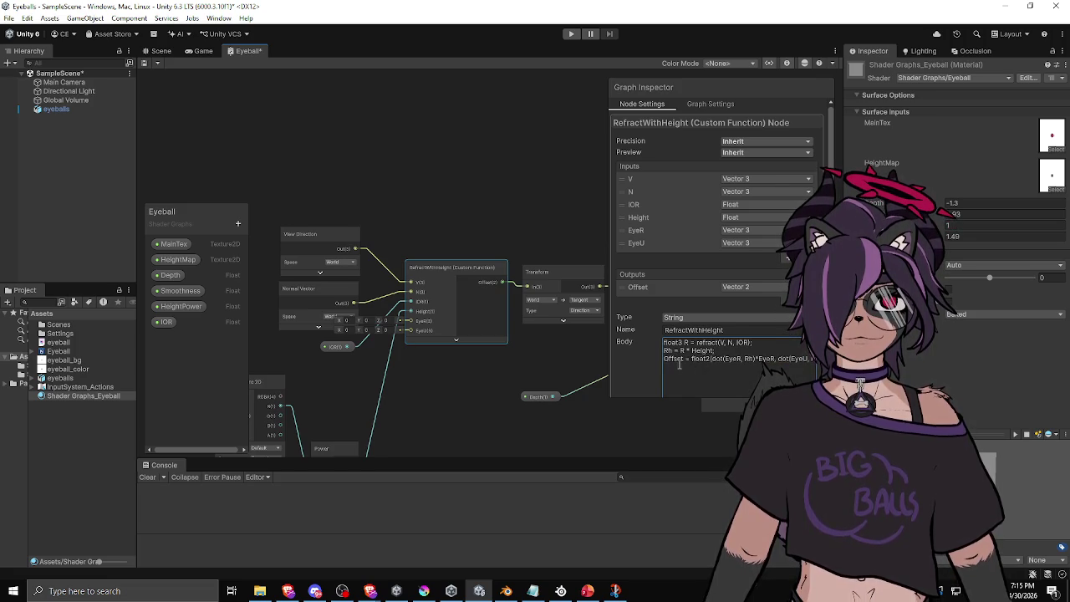
left_click(734, 352)
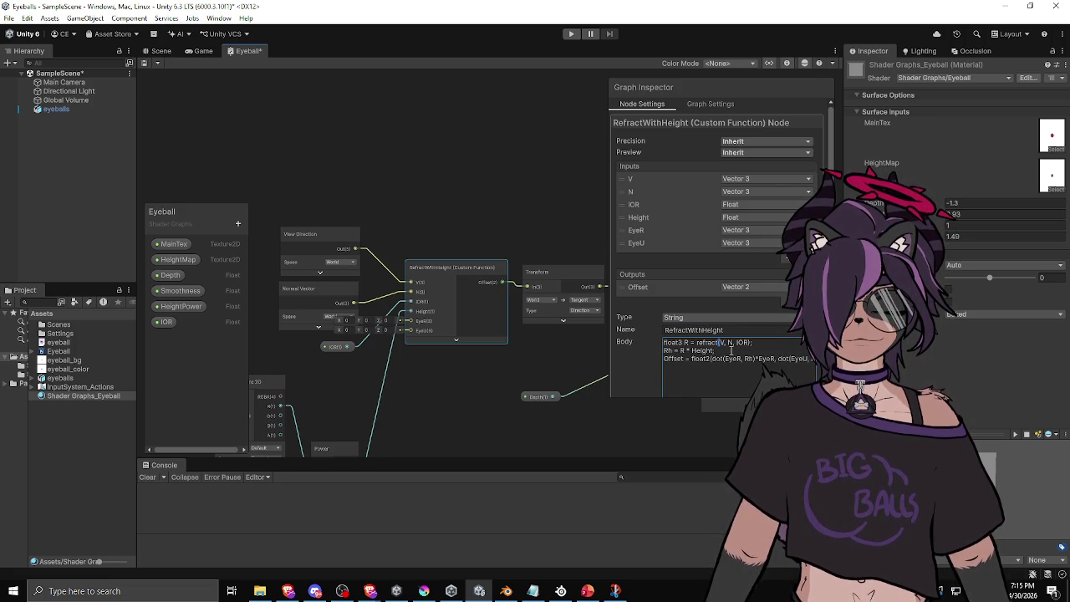
left_click(511, 219)
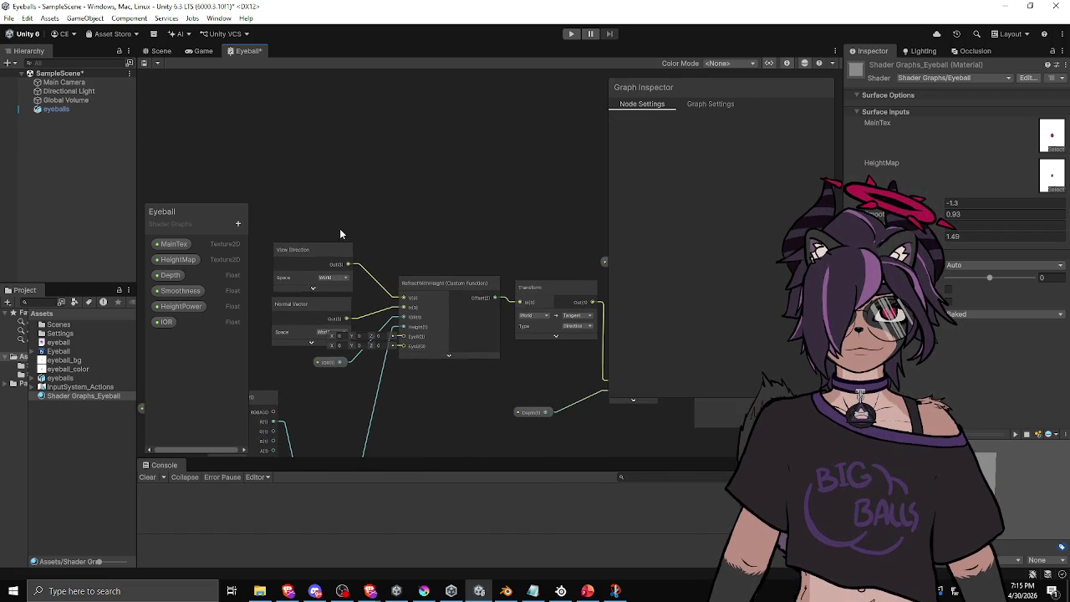
Step: Add an Object node from the node search, then delete it
key("a")
right_click(349, 201)
left_click(368, 204)
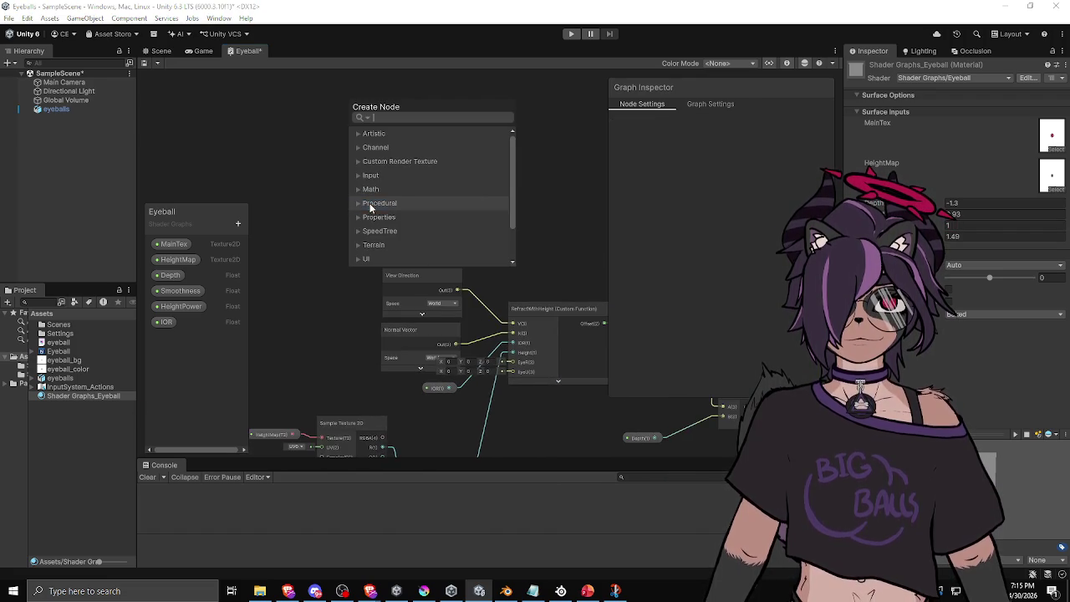
type("object")
key("Return")
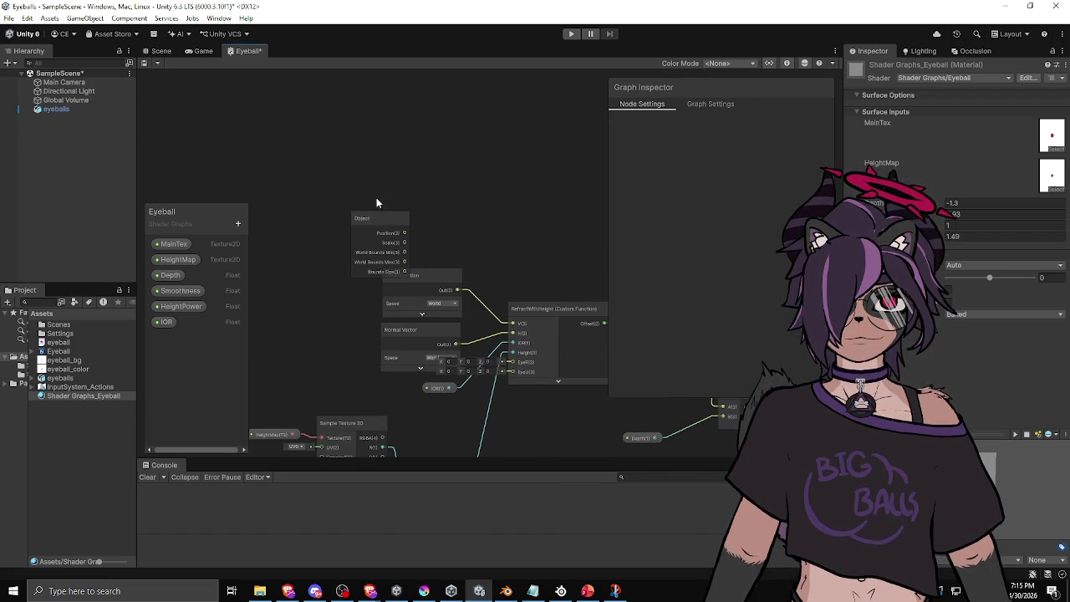
left_click_drag(369, 219, 321, 181)
key("Delete")
Step: Add a Transform node above View Direction with its input X set to 1
right_click(323, 183)
left_click(347, 191)
type("tra")
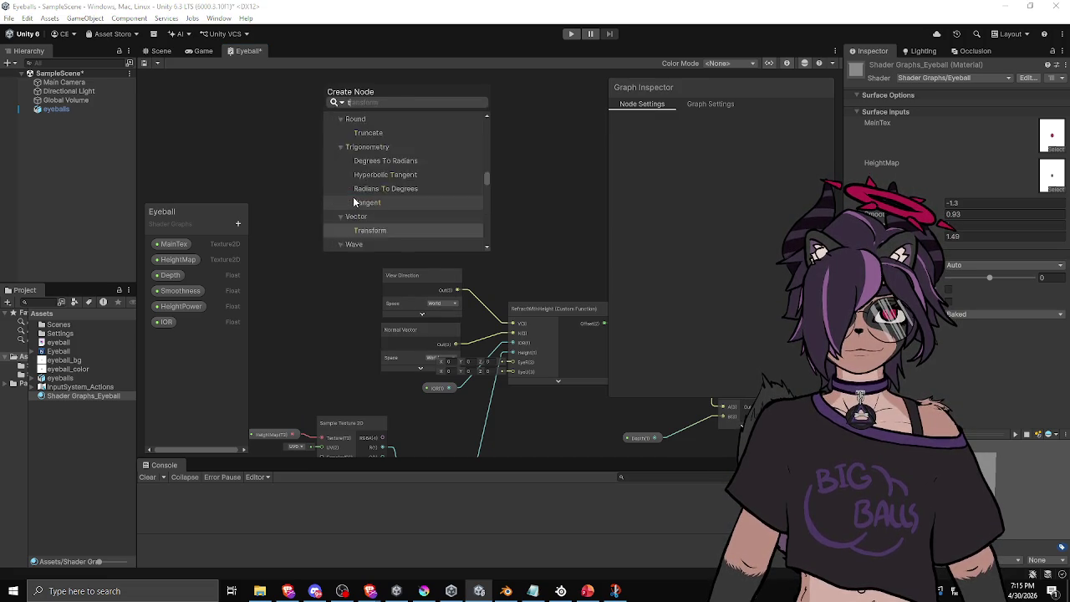
key("Return")
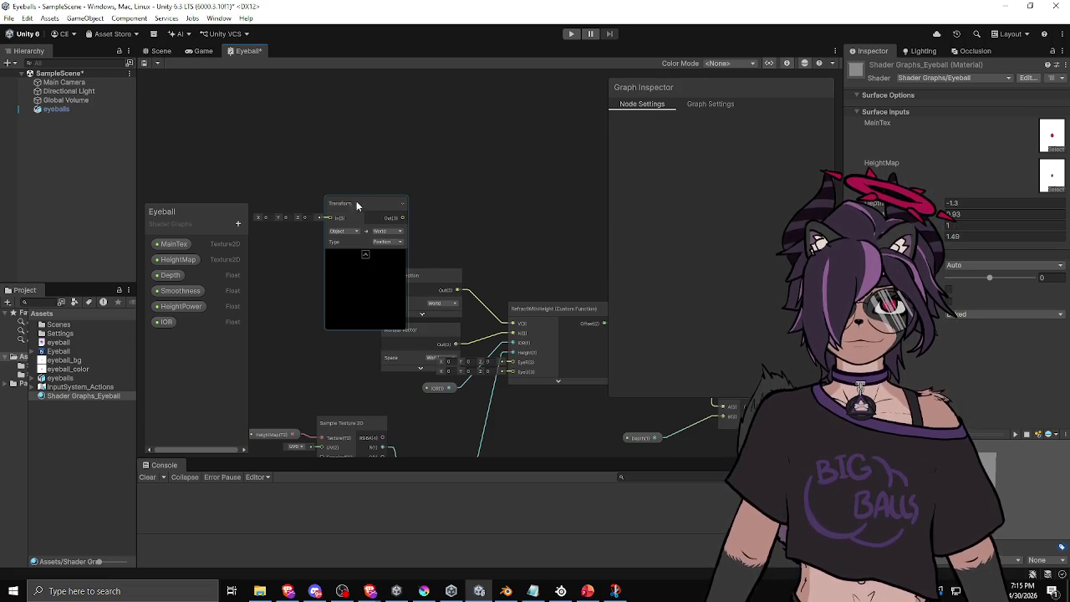
left_click_drag(353, 199, 412, 152)
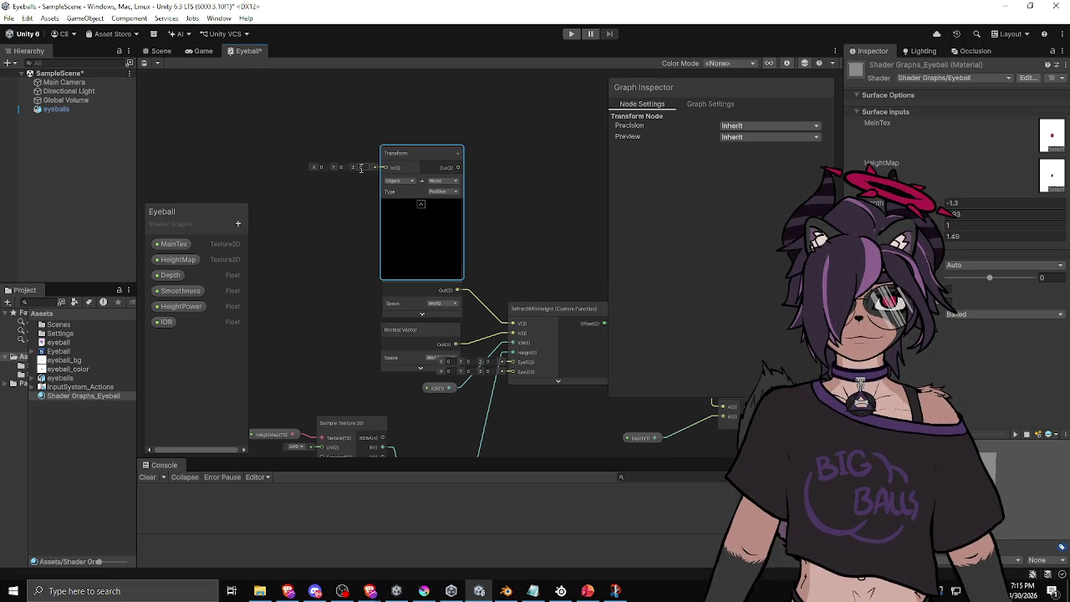
left_click(324, 167)
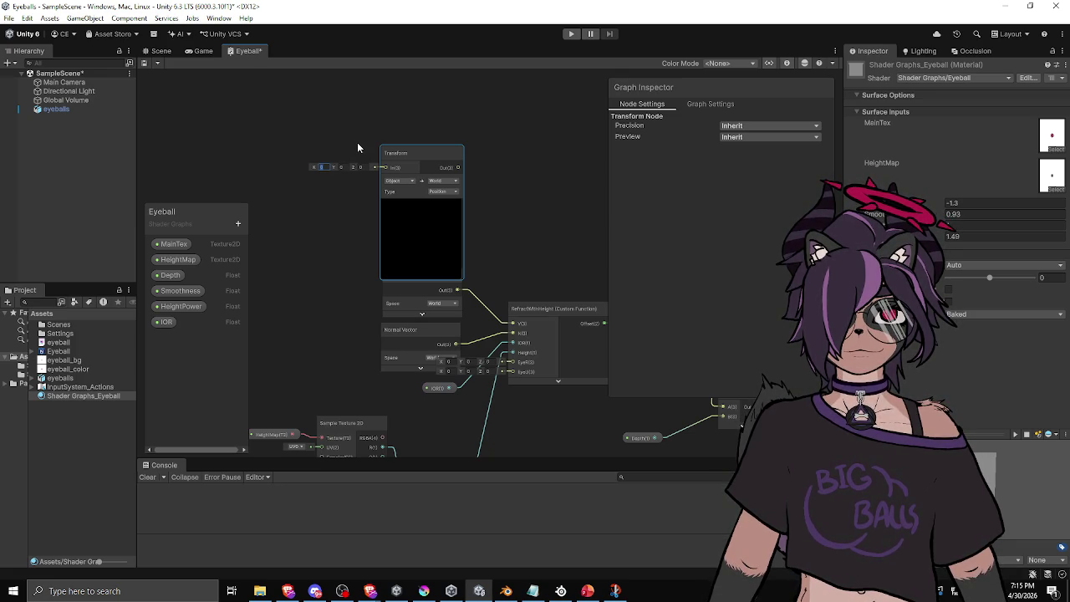
type("1")
left_click_drag(418, 157, 399, 123)
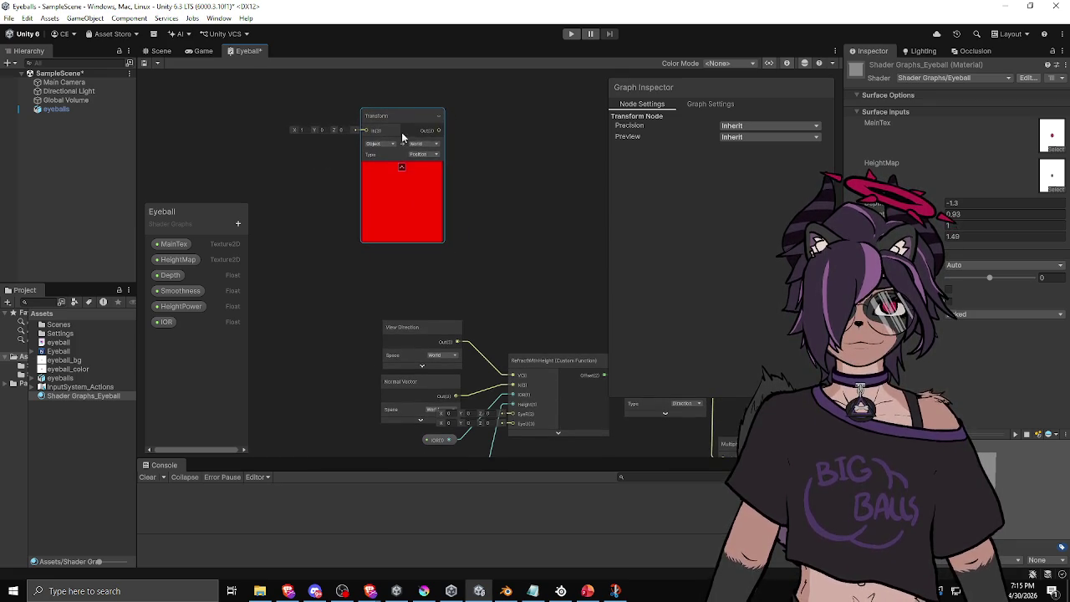
Step: Keep World as the Transform's target space, collapse its preview, wire it into RefractWithHeight, and duplicate it
left_click(425, 144)
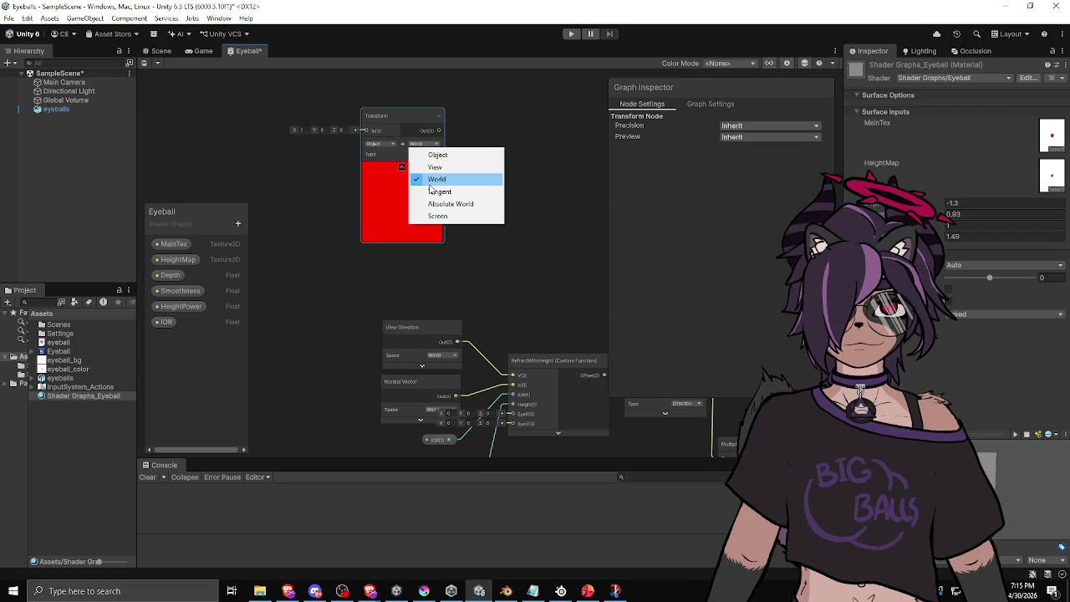
left_click(502, 137)
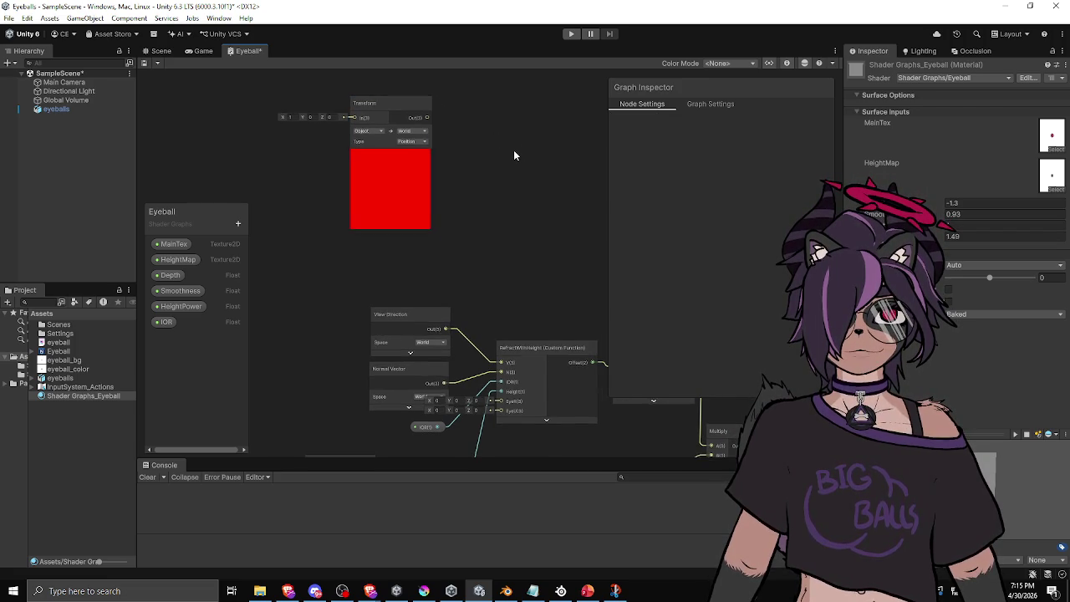
left_click(390, 149)
left_click_drag(426, 102, 502, 393)
scroll(501, 393, "down", 3)
mouse_move(341, 131)
left_mouse_down()
mouse_move(454, 172)
mouse_move(444, 363)
mouse_move(346, 287)
mouse_move(351, 306)
mouse_move(346, 258)
left_mouse_up()
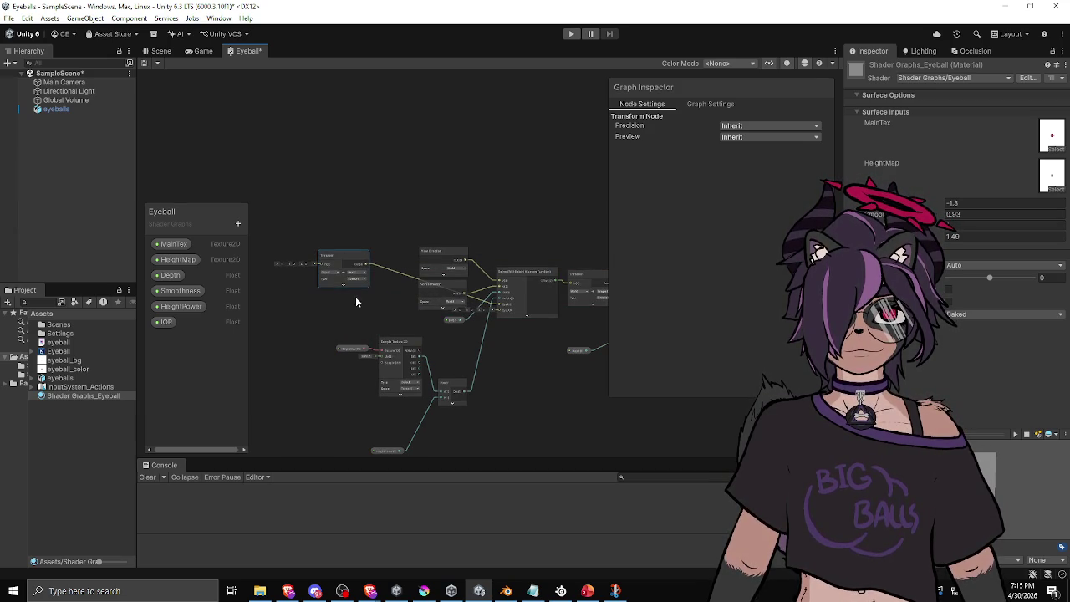
key("ctrl+d")
Step: Set the duplicated Transform's input to (0, 1, 0) and collapse its preview
mouse_move(351, 256)
left_mouse_down()
mouse_move(279, 309)
mouse_move(502, 309)
left_mouse_up()
scroll(481, 301, "up", 5)
scroll(370, 295, "up", 2)
left_click(315, 272)
type("0")
left_click(341, 272)
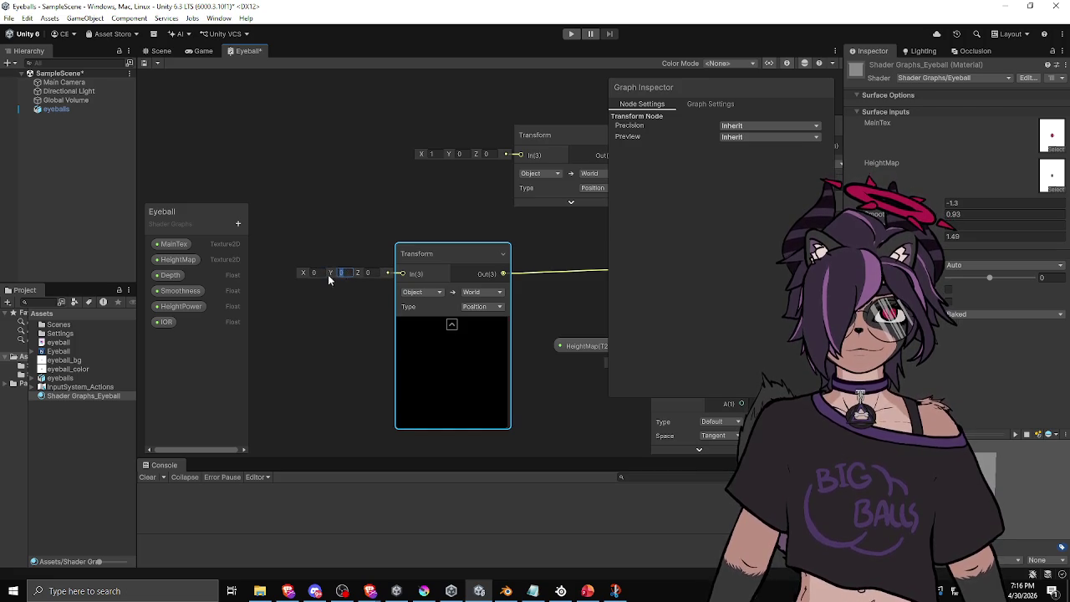
type("1")
left_click(452, 324)
Step: Stack View Direction, Normal Vector and both Transforms in a column, and move Power up
mouse_move(452, 254)
left_mouse_down()
mouse_move(393, 243)
mouse_move(435, 243)
mouse_move(426, 245)
left_mouse_up()
scroll(443, 281, "down", 5)
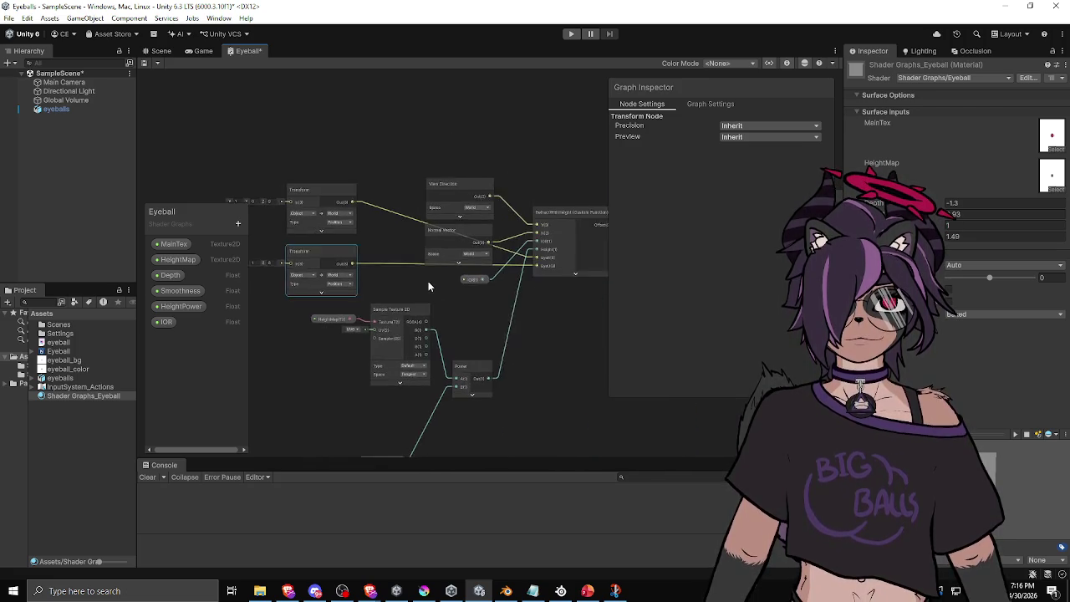
left_click_drag(412, 179, 387, 100)
left_click_drag(403, 244, 379, 158)
left_click_drag(278, 203, 386, 215)
mouse_move(285, 270)
left_mouse_down()
mouse_move(381, 277)
mouse_move(478, 166)
mouse_move(465, 154)
left_mouse_up()
scroll(530, 346, "down", 3)
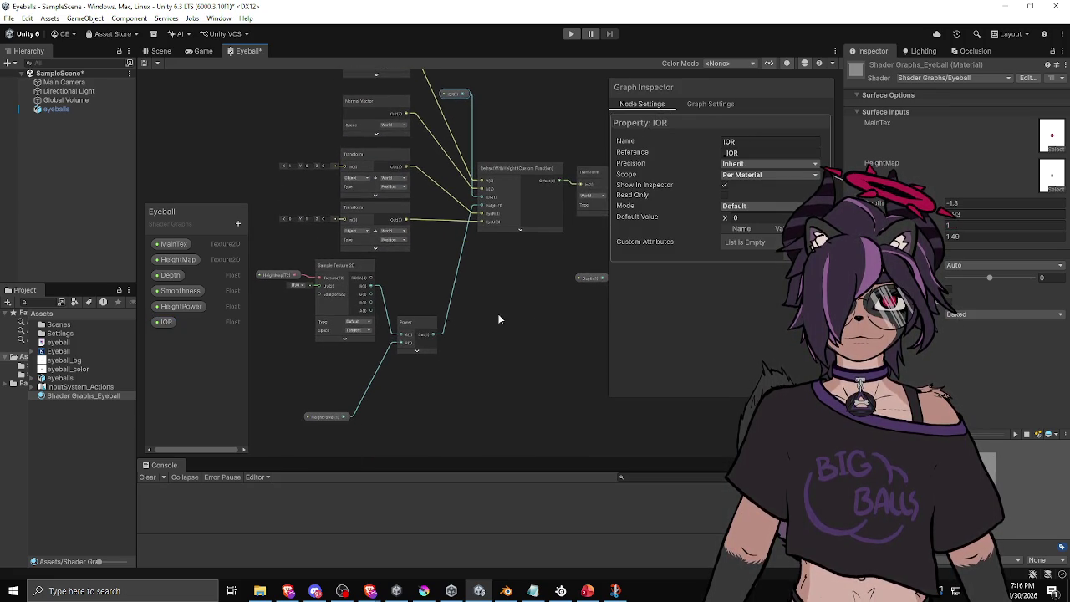
left_click_drag(425, 322, 420, 299)
left_click_drag(495, 271, 351, 312)
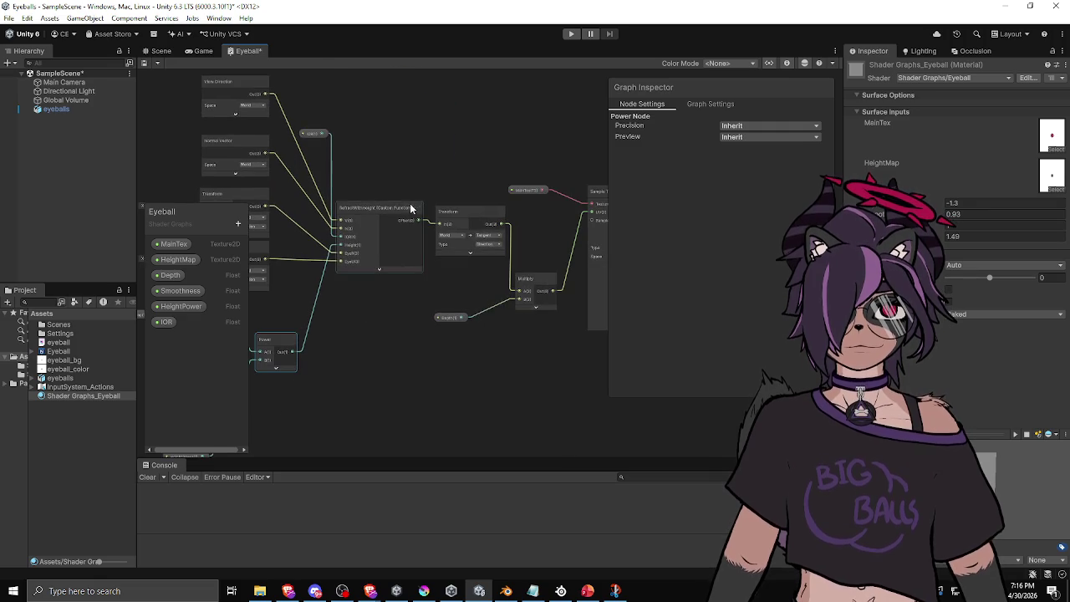
left_click_drag(519, 244, 456, 291)
Step: Delete the extra Transform, connect Offset to Multiply's A input, and place Depth beside Multiply
left_click(389, 224)
key("Delete")
mouse_move(344, 232)
left_mouse_down()
mouse_move(520, 223)
mouse_move(447, 306)
mouse_move(441, 248)
left_mouse_up()
left_click_drag(377, 329, 384, 269)
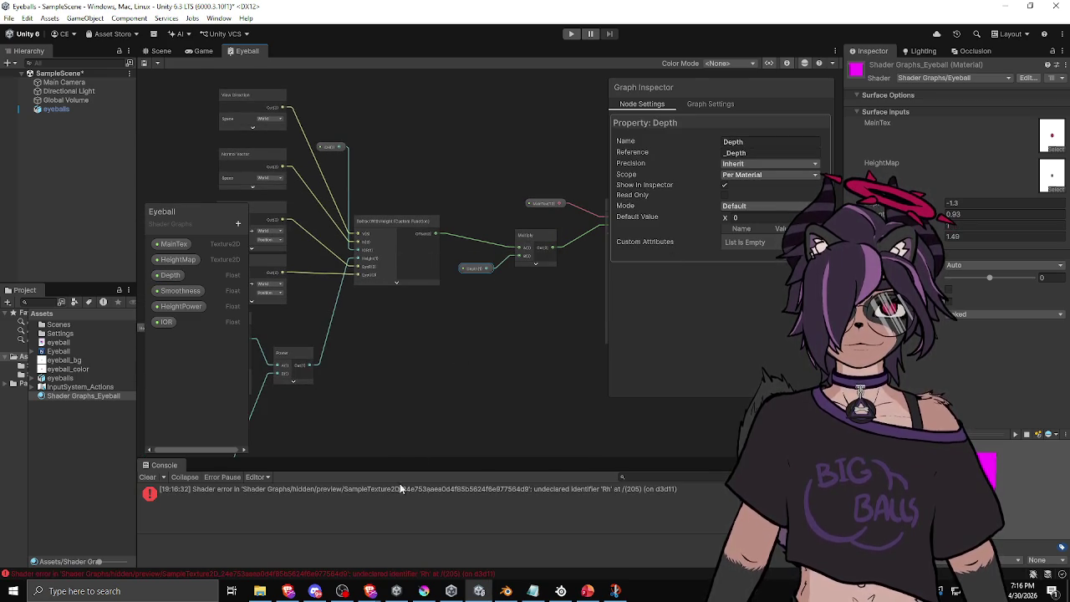
Step: Declare Rh by changing the body line to 'float3 Rh = R * Height;' and recompile
left_click(558, 487)
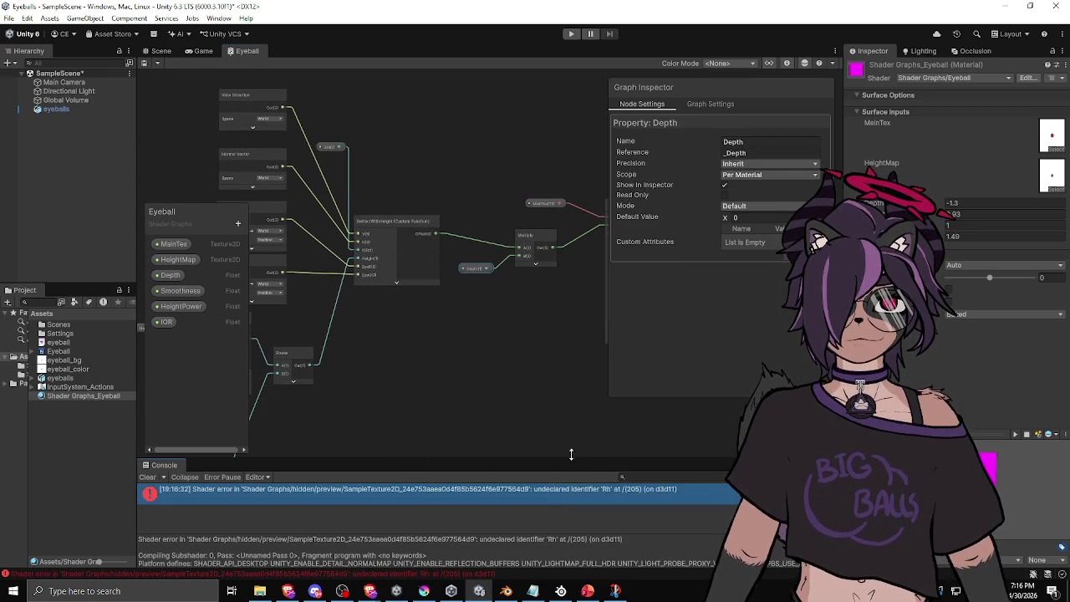
left_click(376, 224)
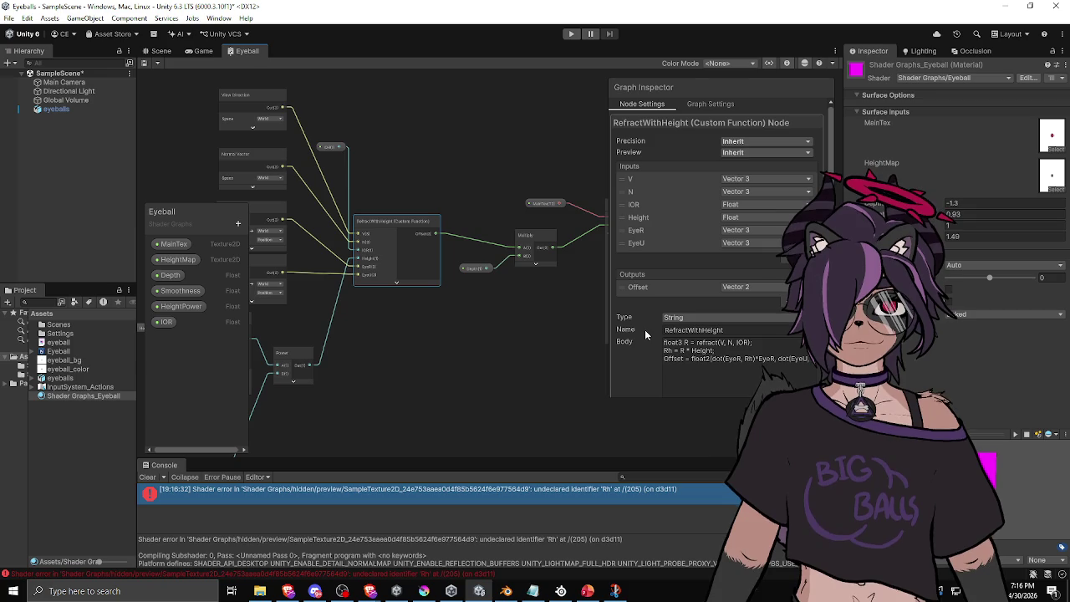
left_click(672, 351)
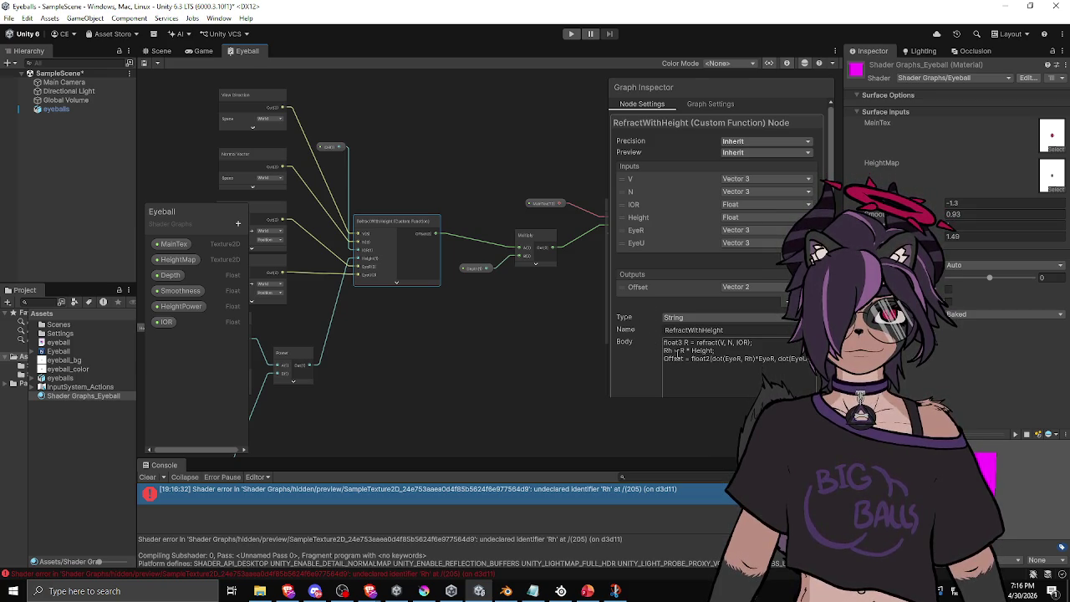
key("ctrl+a")
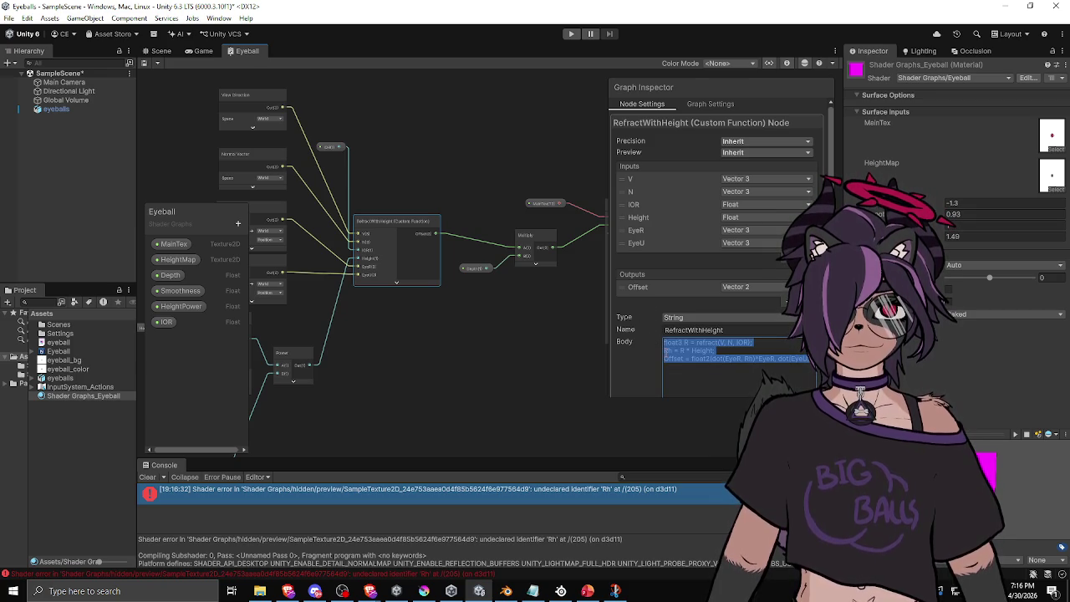
left_click(665, 343)
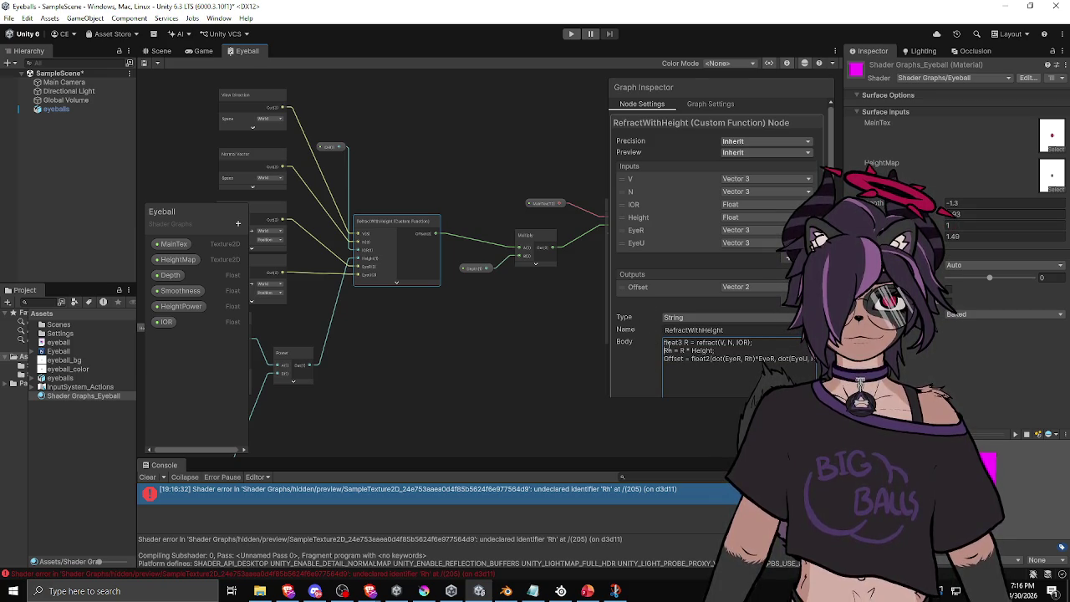
type("float3")
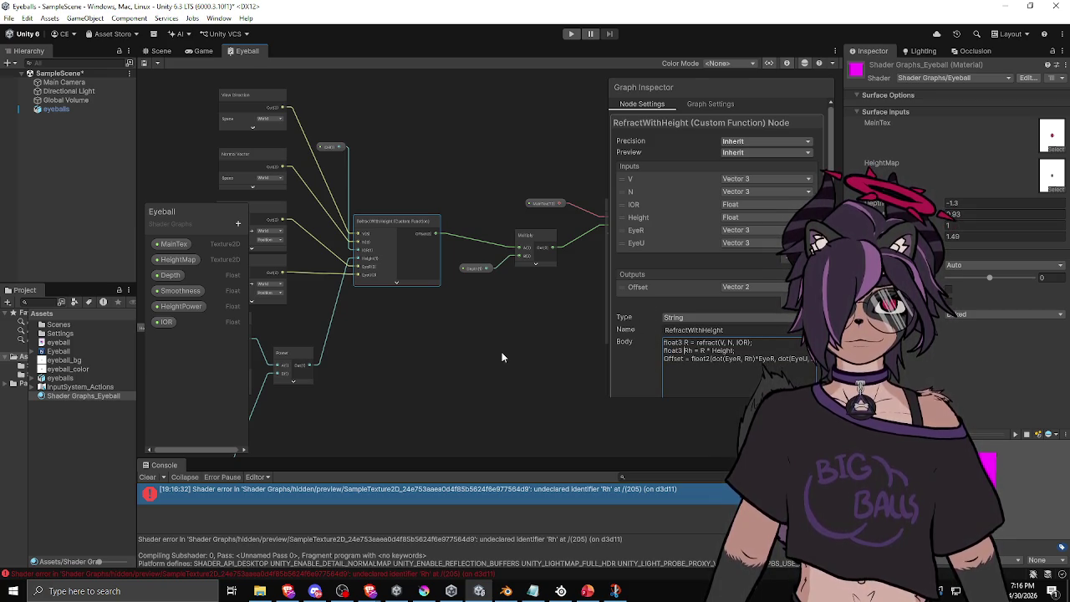
left_click(509, 362)
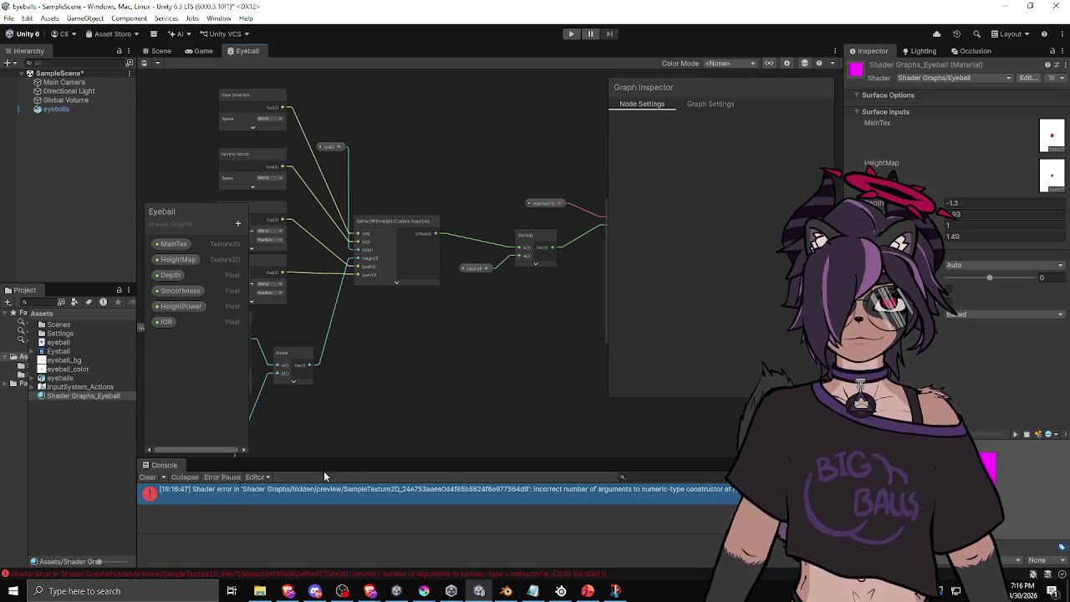
left_click(392, 222)
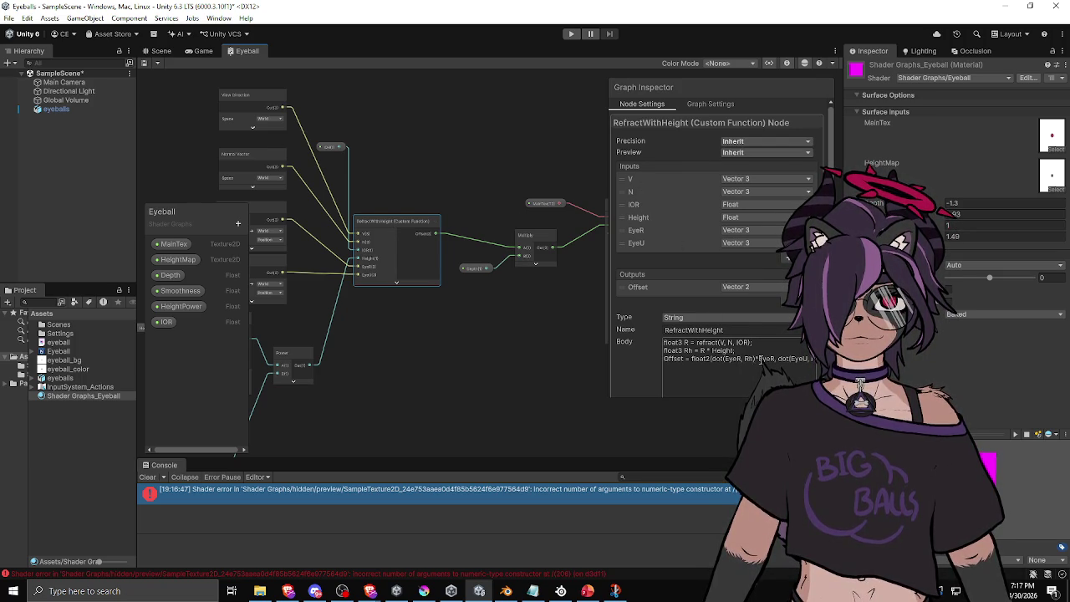
Step: Check the argument-count error and split the Offset float2 expression across separate lines
left_click_drag(781, 358, 819, 359)
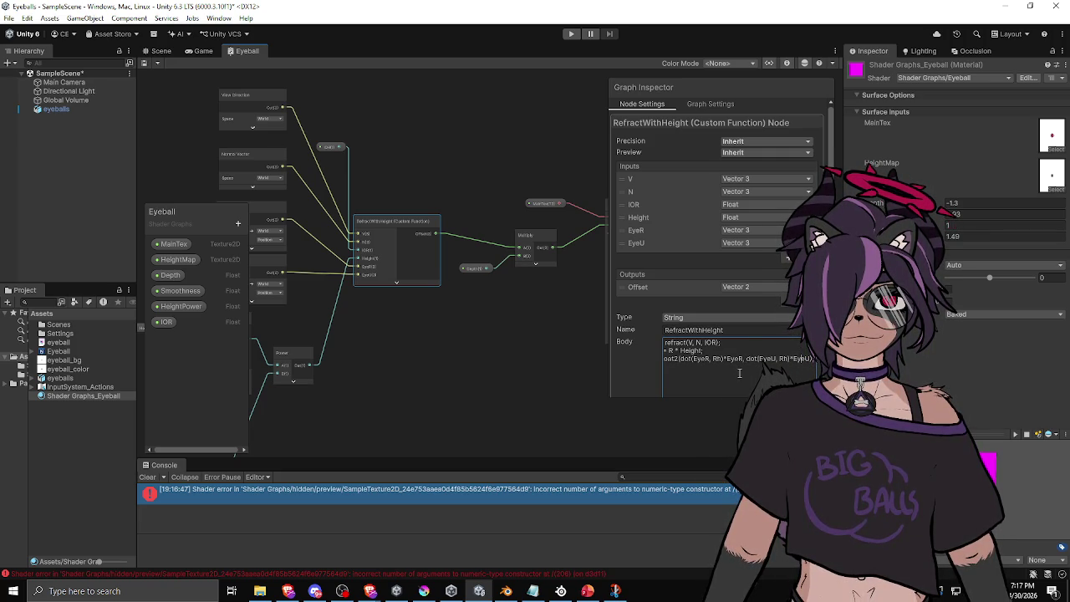
left_click_drag(701, 359, 647, 362)
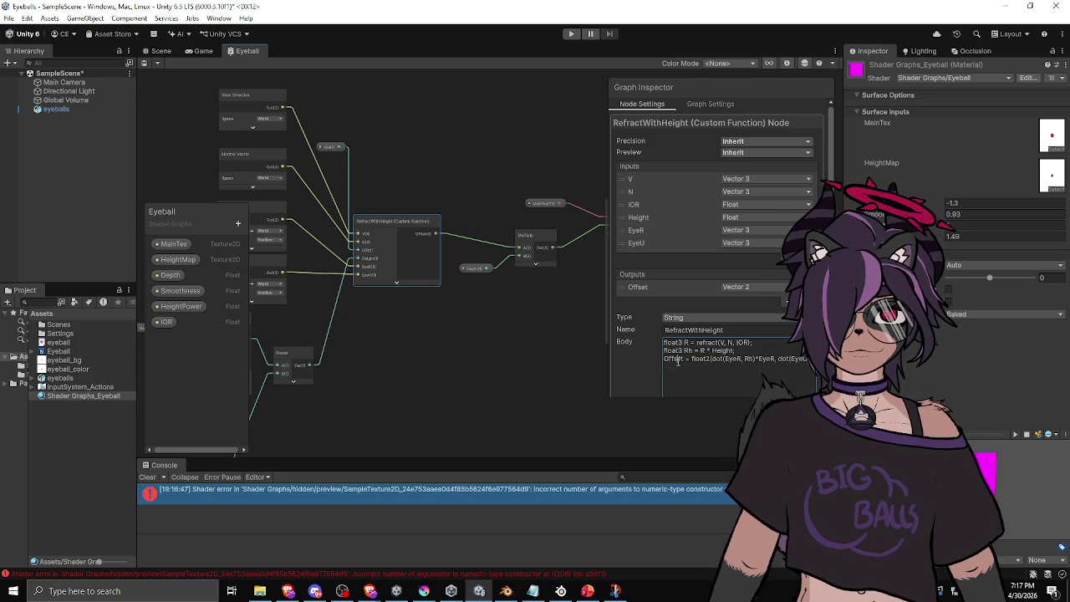
left_click(469, 498)
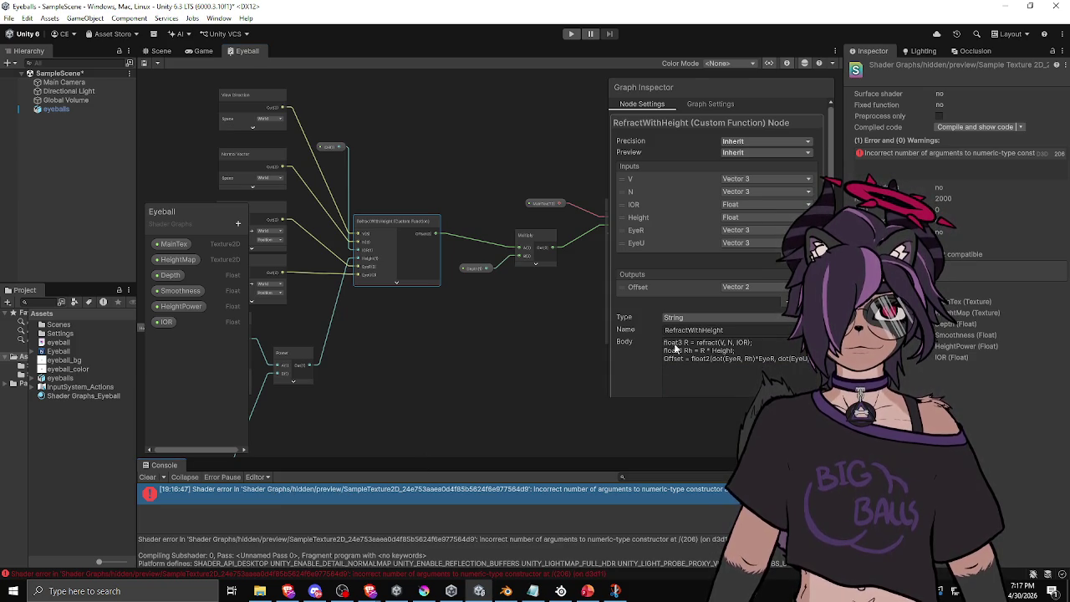
left_click(723, 353)
left_click(683, 351)
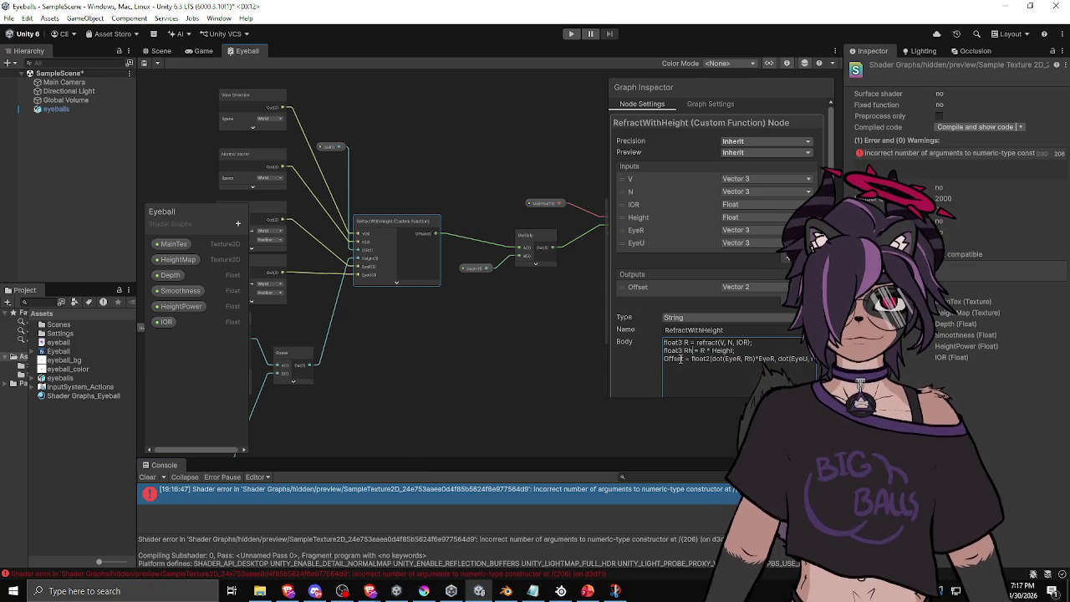
left_click(712, 359)
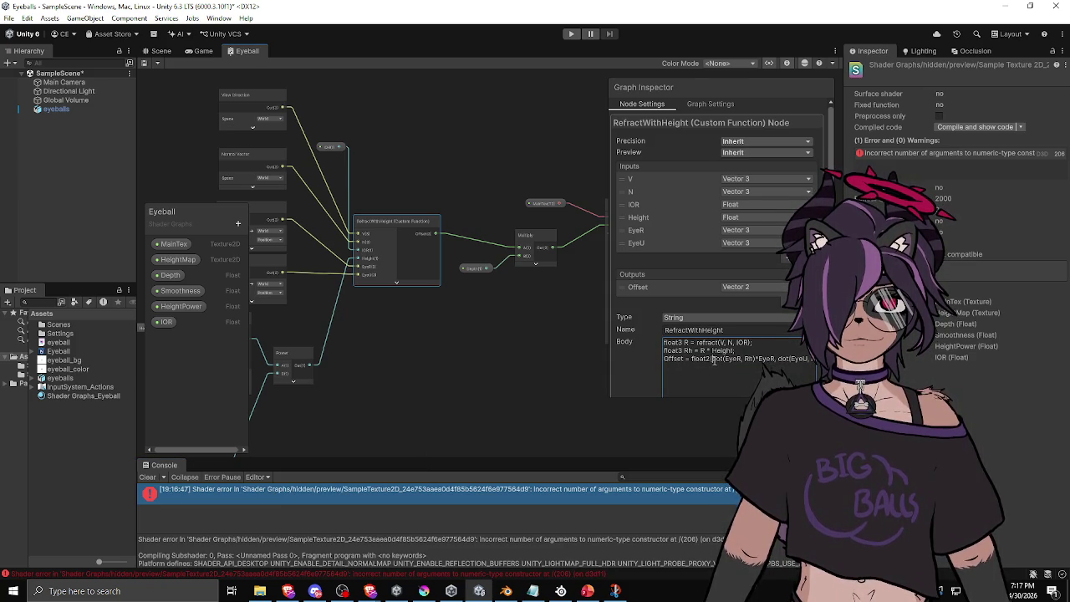
key("Return")
left_click(736, 366)
key("Return")
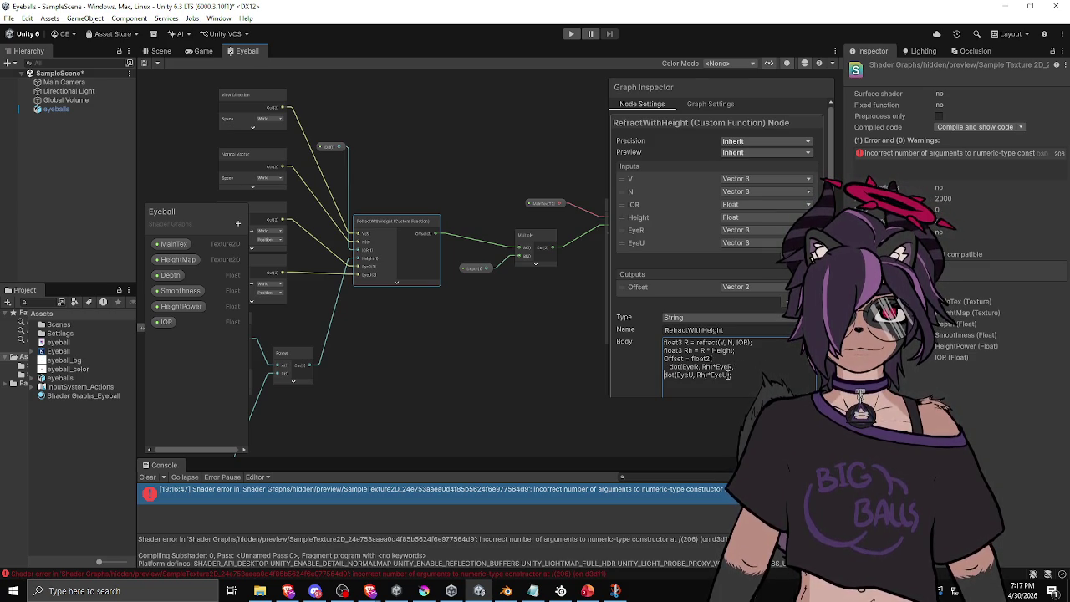
key("Return")
type(");")
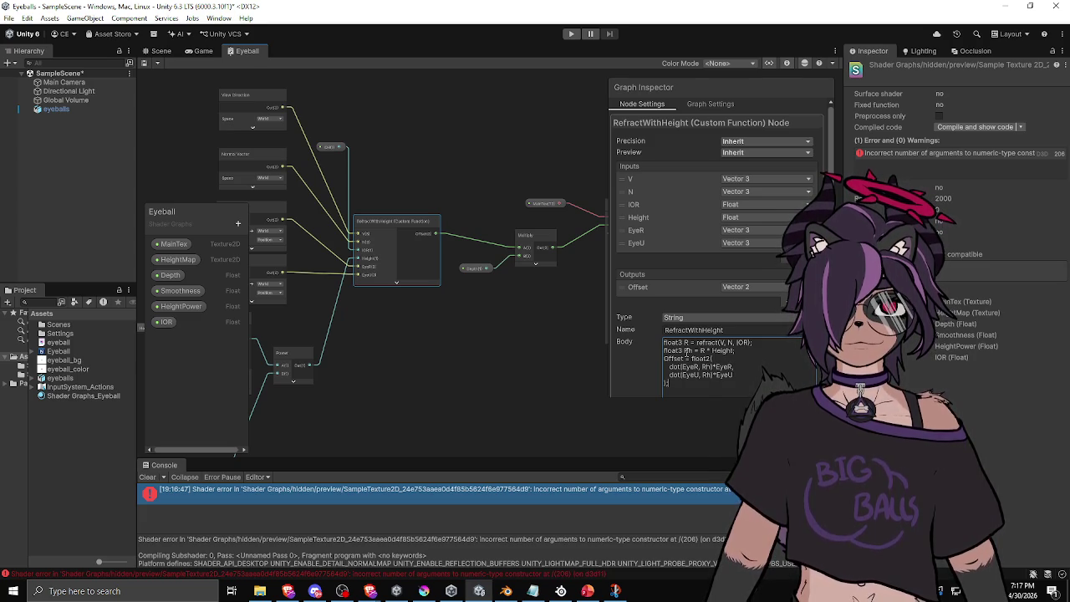
Step: Delete the *EyeR factor so Offset reads float2(dot(EyeR, Rh), dot(EyeU, Rh)), then recompile
double_click(687, 351)
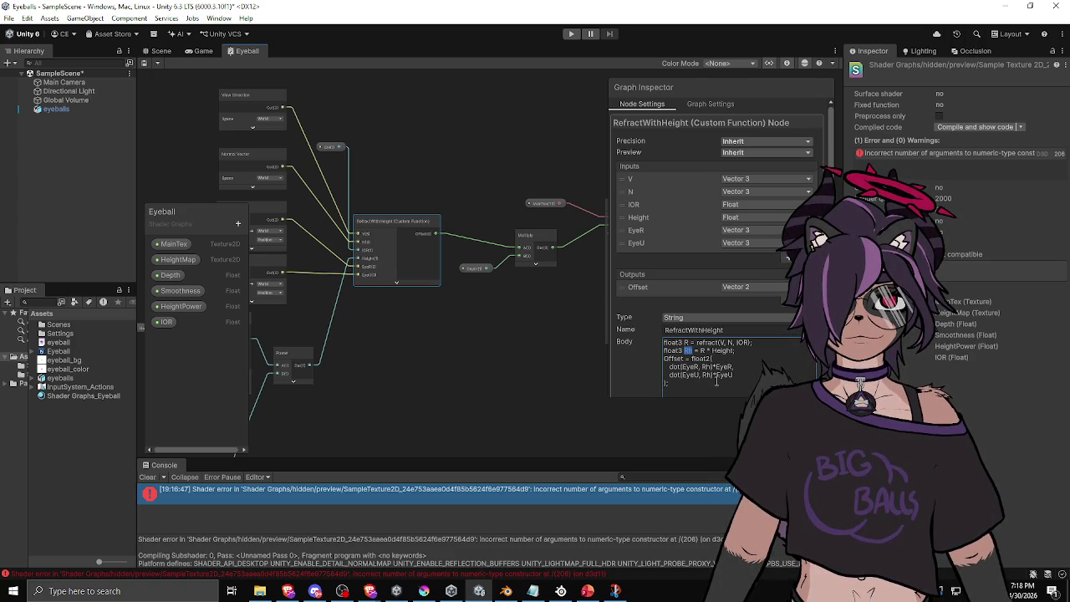
left_click(714, 385)
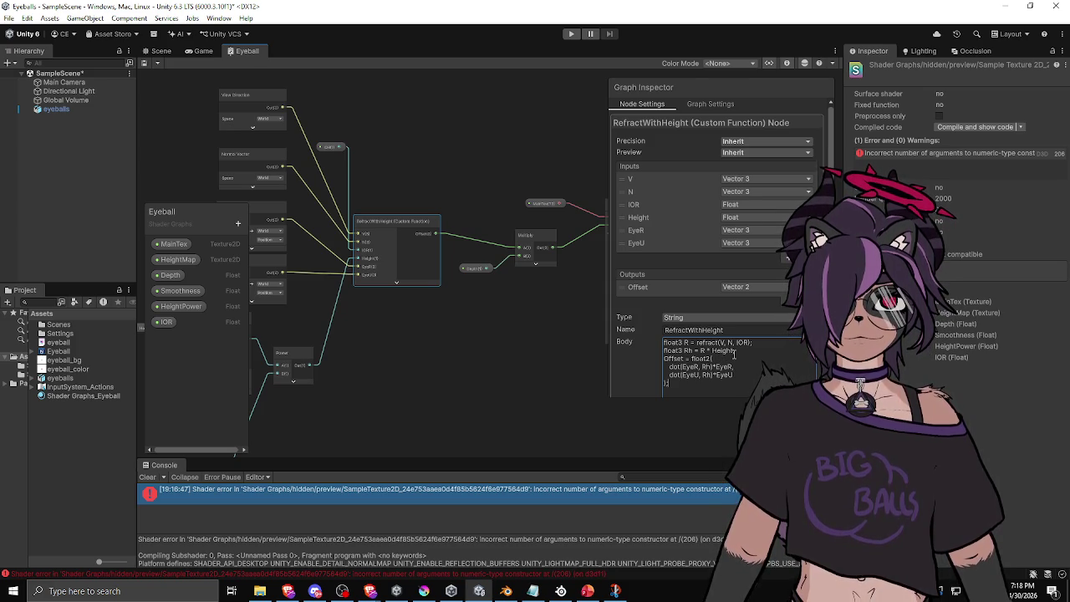
double_click(725, 366)
key("BackSpace")
key("BackSpace")
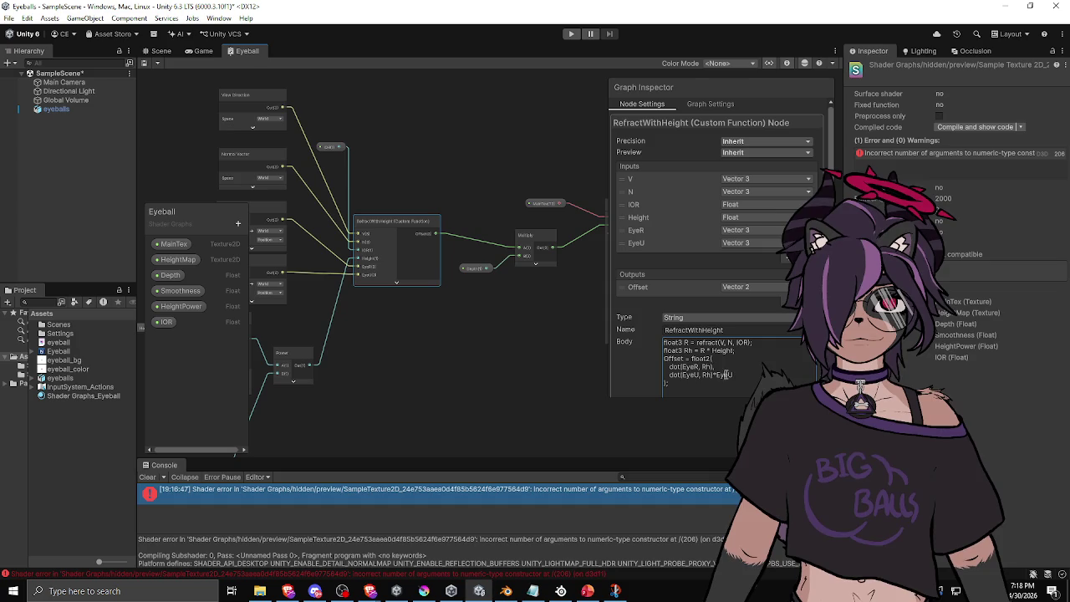
left_click(718, 386)
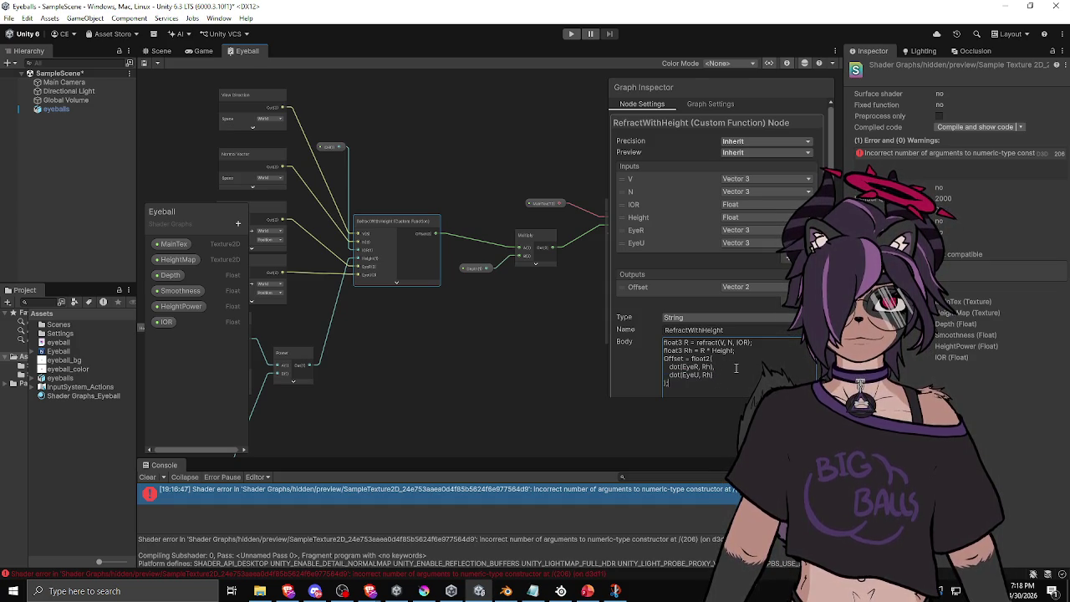
left_click(587, 382)
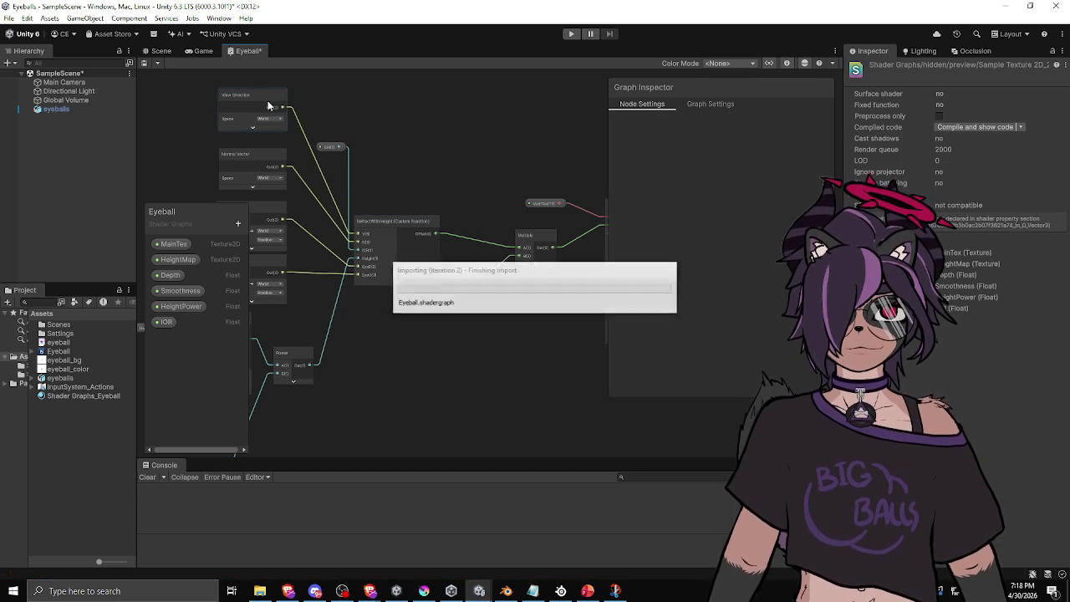
Step: Show the eyeball sphere in the Scene view and select its Eyeball material
left_click(168, 51)
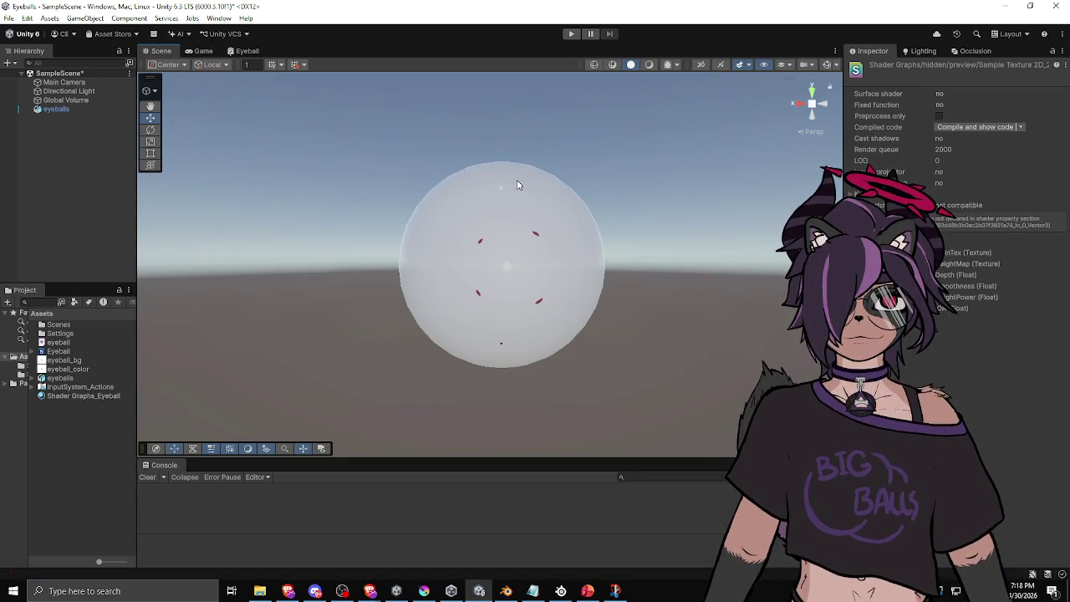
mouse_move(520, 249)
left_mouse_down()
mouse_move(516, 293)
mouse_move(496, 290)
mouse_move(722, 258)
mouse_move(463, 297)
left_mouse_up()
left_click(490, 282)
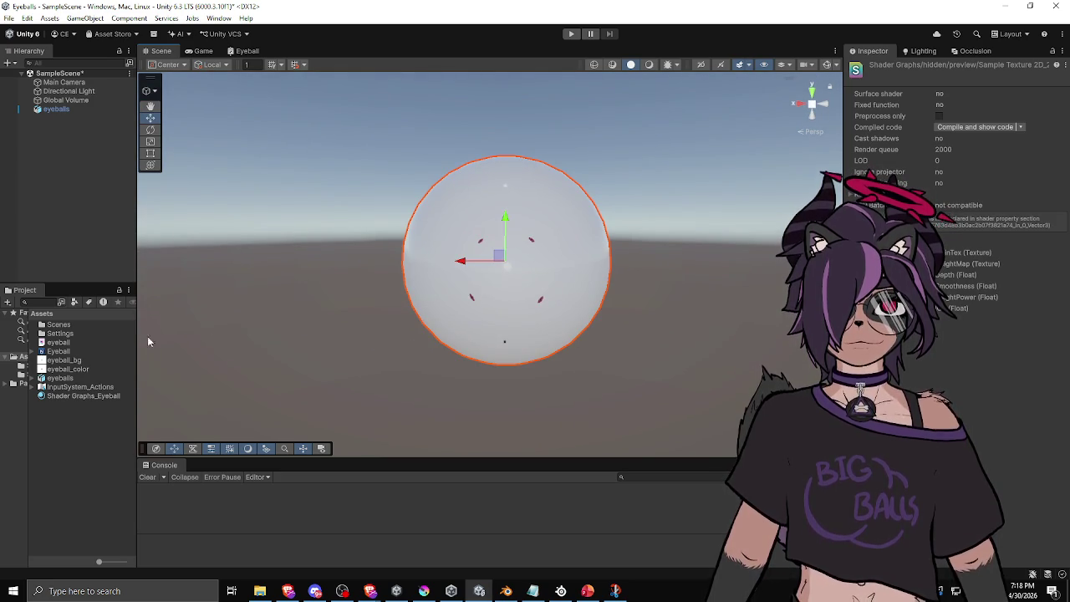
left_click(71, 395)
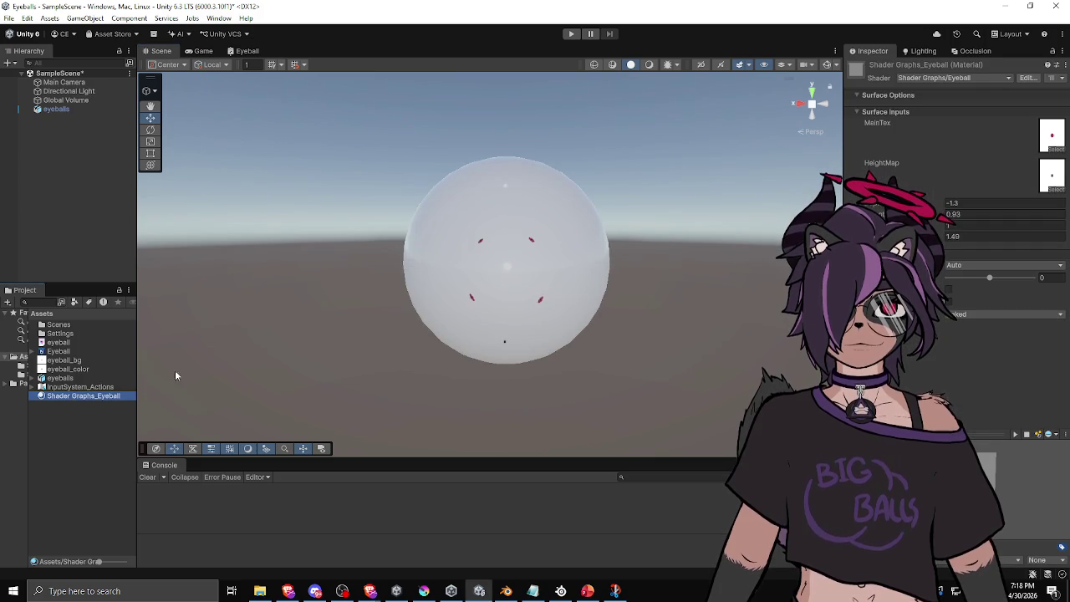
Step: Set the material's Depth to 1 and IOR to 1
left_click(964, 203)
type("1")
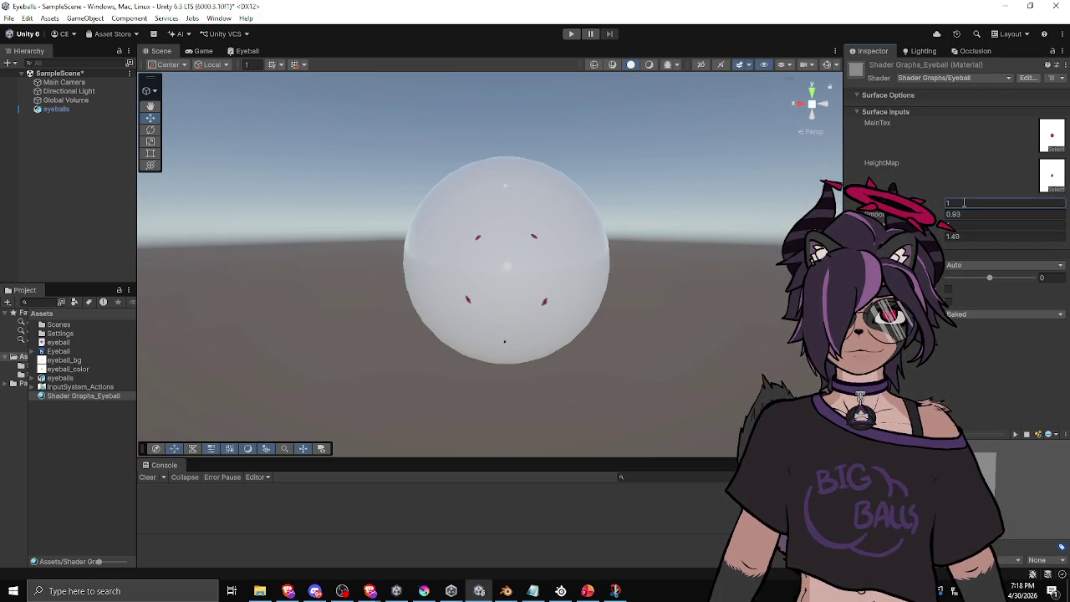
left_click(944, 237)
type("1.61")
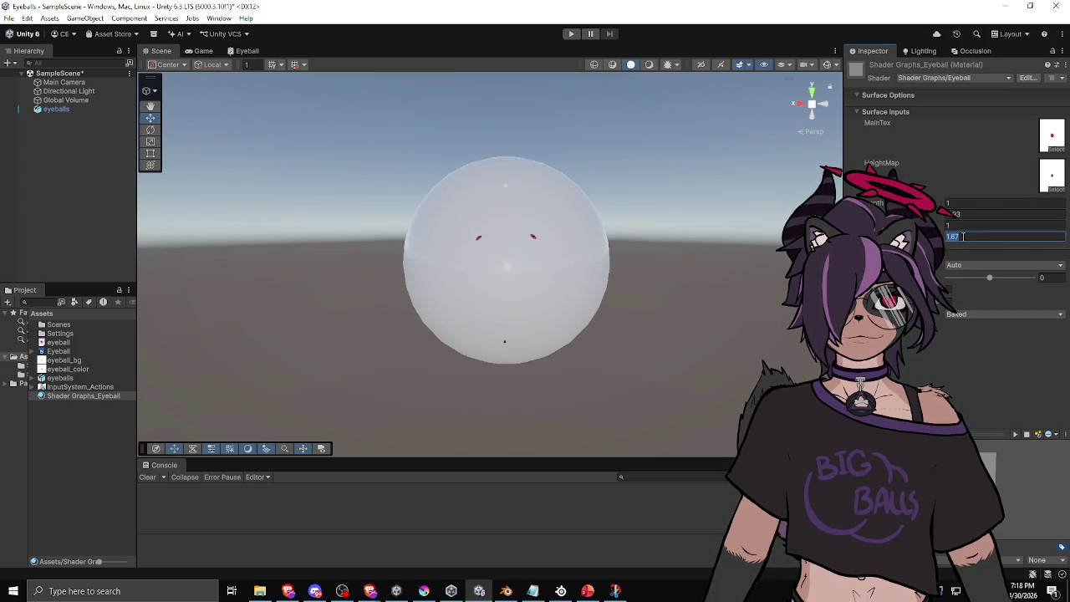
type("1")
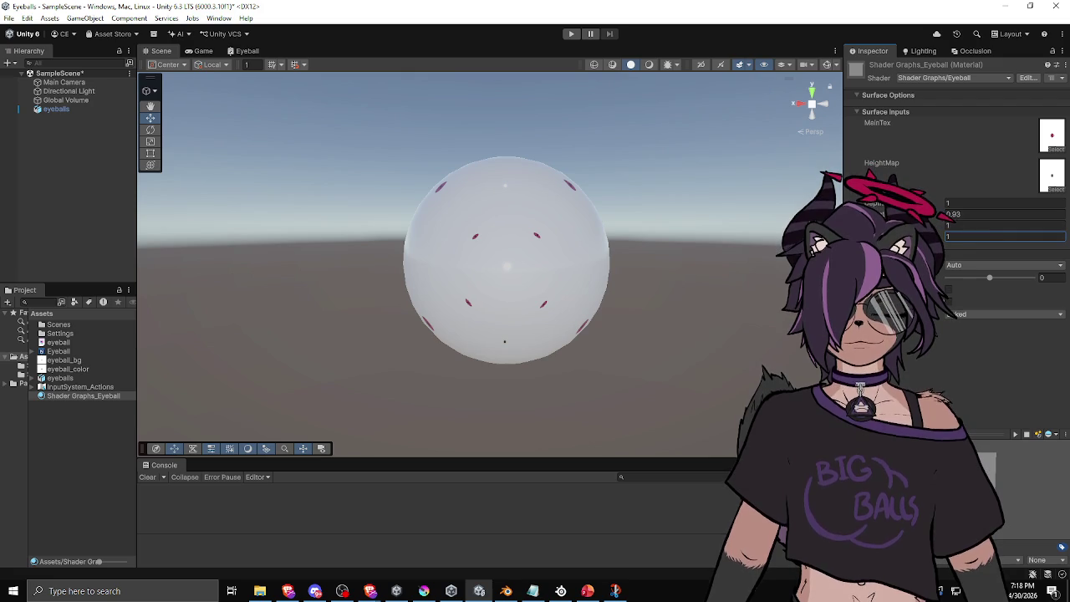
left_click(970, 203)
type("-1")
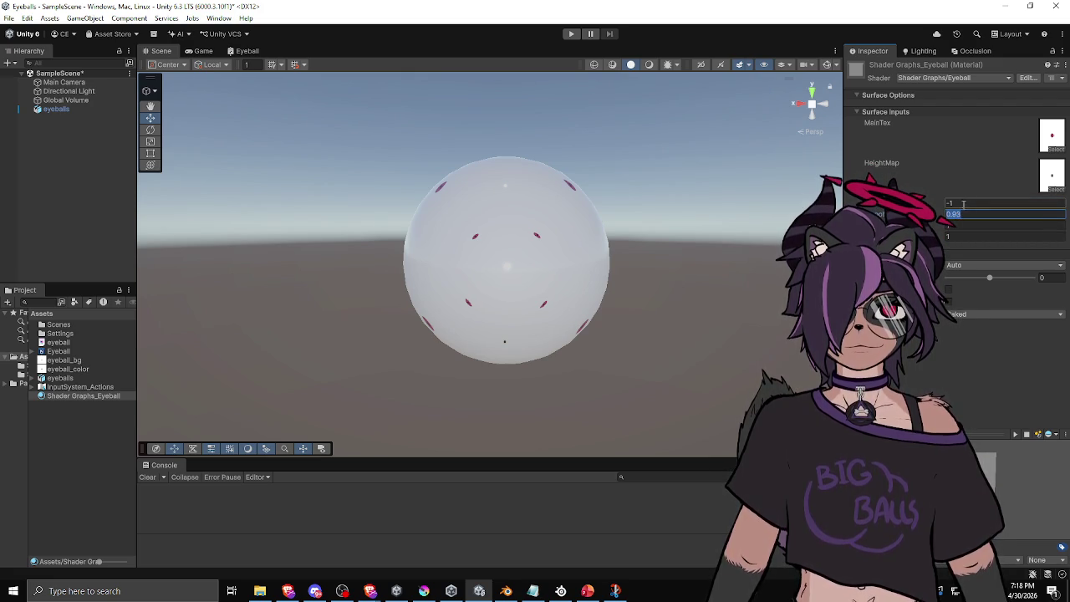
Step: Set HeightPower to -0.48, check the stretched iris marks, and return to the Eyeball graph
left_click_drag(635, 292, 719, 268)
left_click(977, 201)
left_click(976, 225)
type("0.37")
type("0.48")
mouse_move(577, 293)
left_mouse_down()
mouse_move(639, 304)
mouse_move(595, 339)
mouse_move(586, 309)
mouse_move(607, 241)
mouse_move(685, 304)
mouse_move(674, 308)
mouse_move(631, 265)
mouse_move(535, 292)
mouse_move(660, 289)
mouse_move(604, 292)
mouse_move(639, 329)
mouse_move(596, 312)
mouse_move(598, 281)
mouse_move(626, 275)
mouse_move(635, 317)
mouse_move(583, 334)
mouse_move(605, 298)
left_mouse_up()
scroll(677, 310, "up", 3)
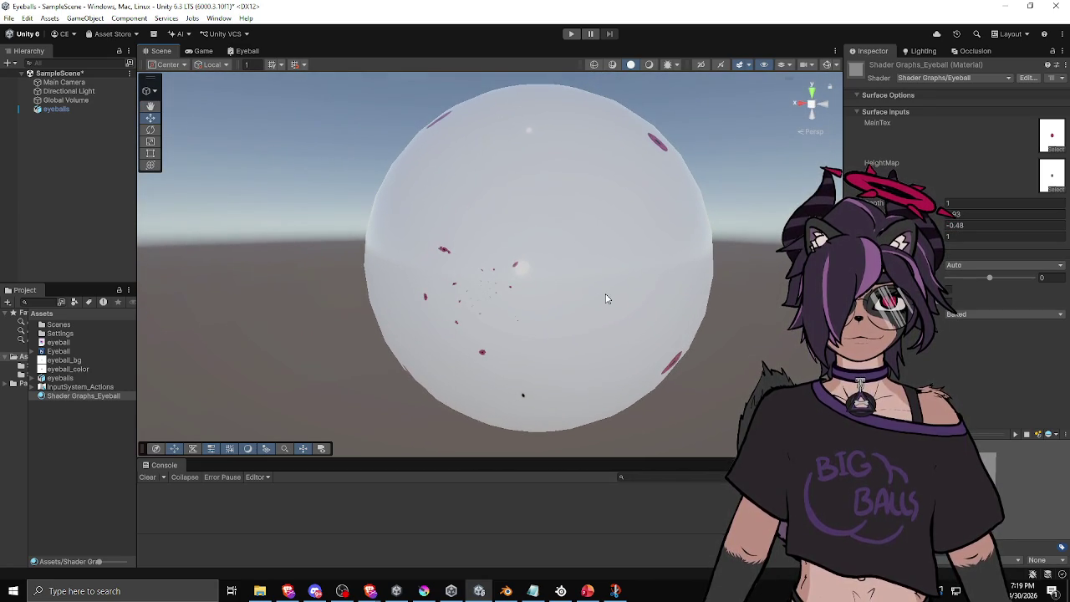
left_click(243, 51)
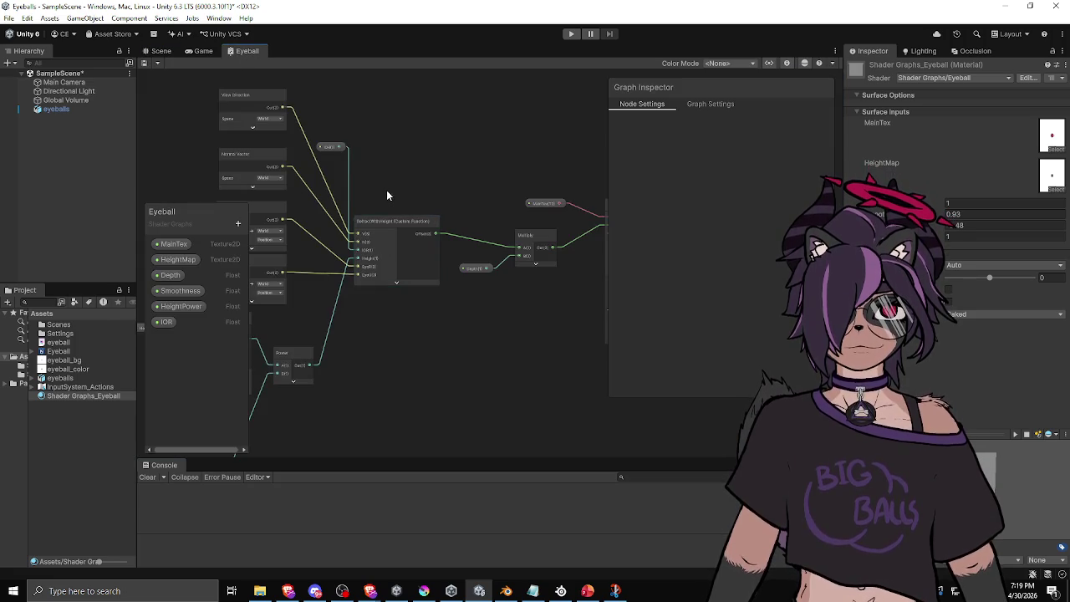
Step: Select the RefractWithHeight node to review its inputs, outputs and Offset body code
left_click_drag(387, 190, 453, 223)
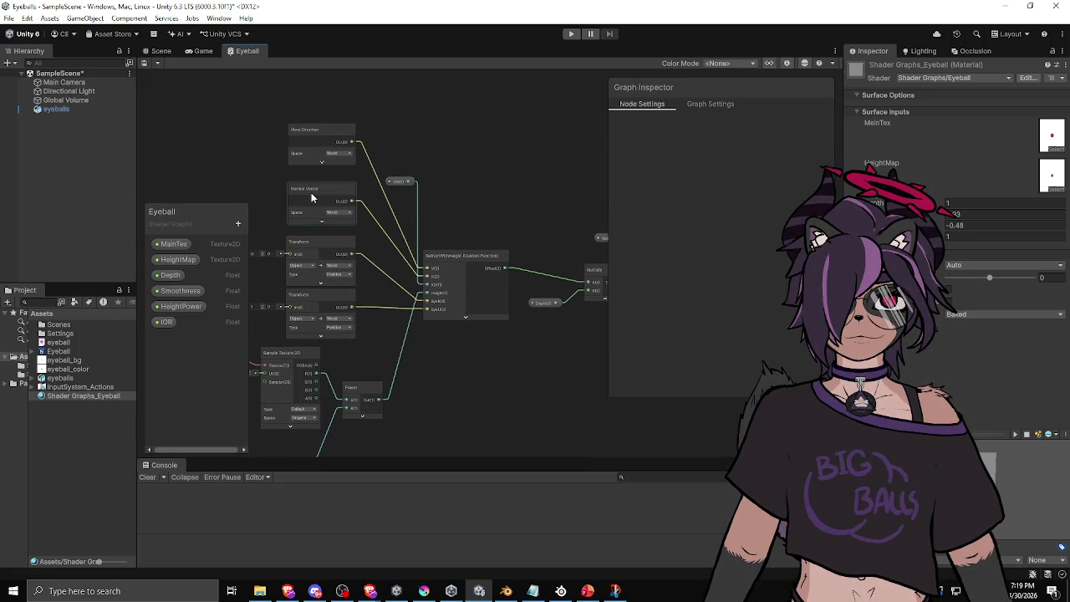
left_click(480, 265)
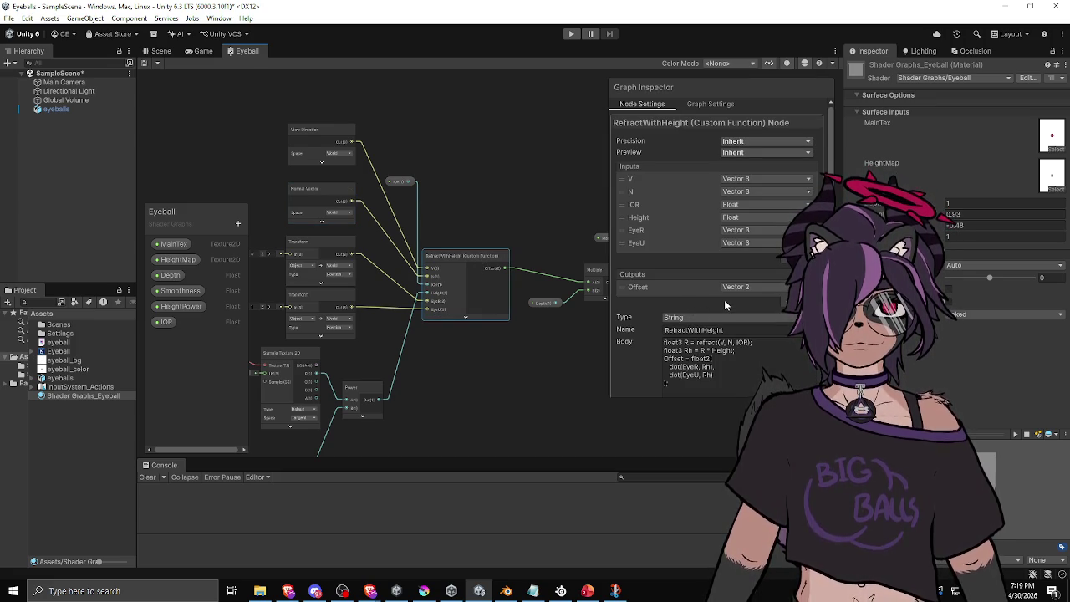
left_click_drag(532, 325, 440, 346)
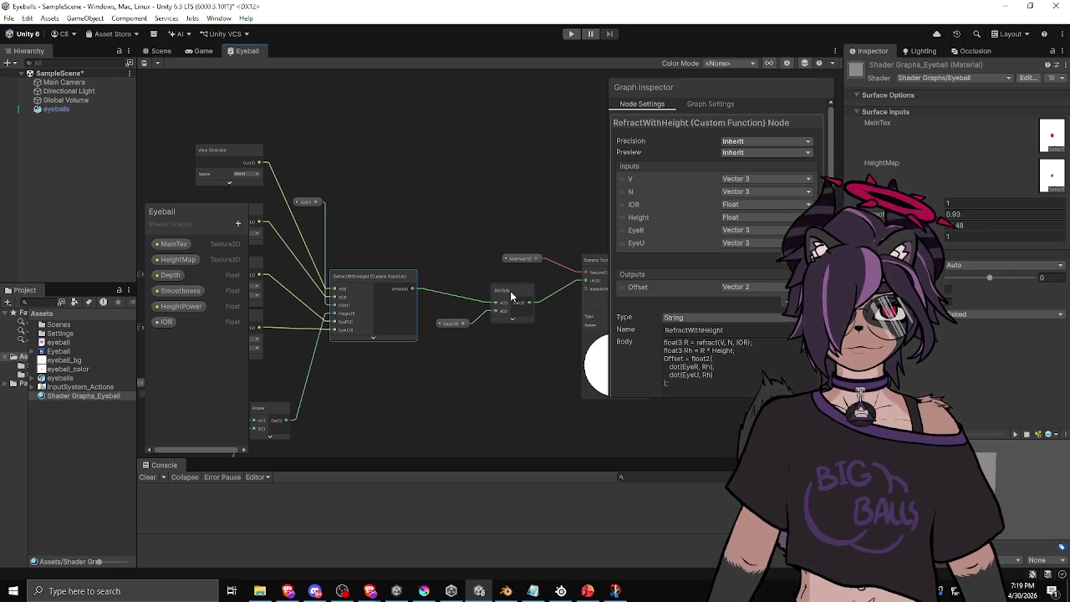
left_click_drag(518, 263, 471, 273)
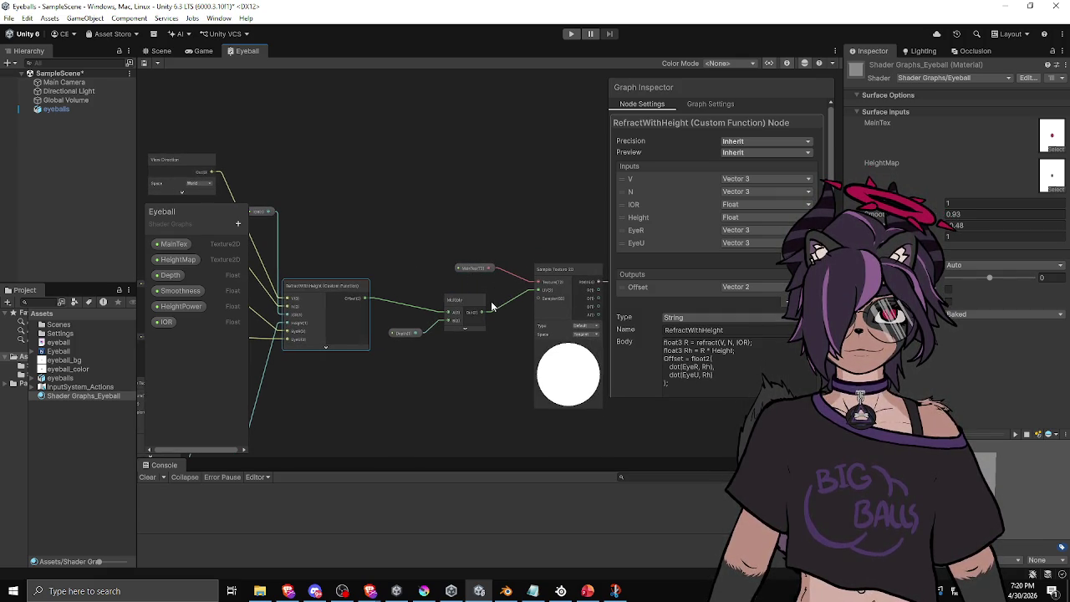
left_click_drag(408, 299, 449, 299)
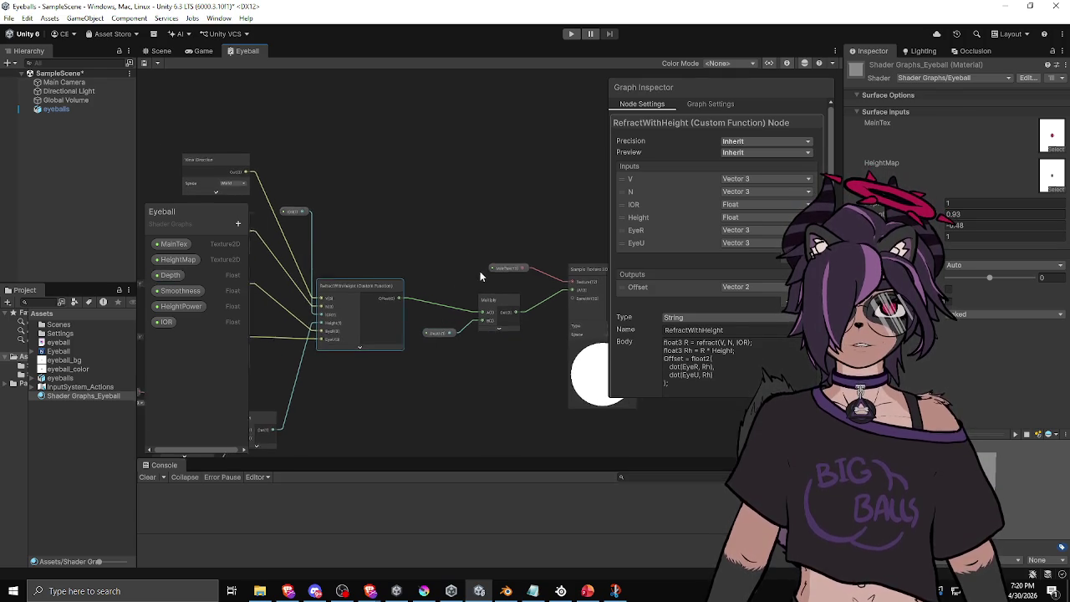
Step: In the Scene view, try material Depth values 0.001, 0.02 and 0.1
left_click(160, 51)
left_click(968, 208)
type("0.001")
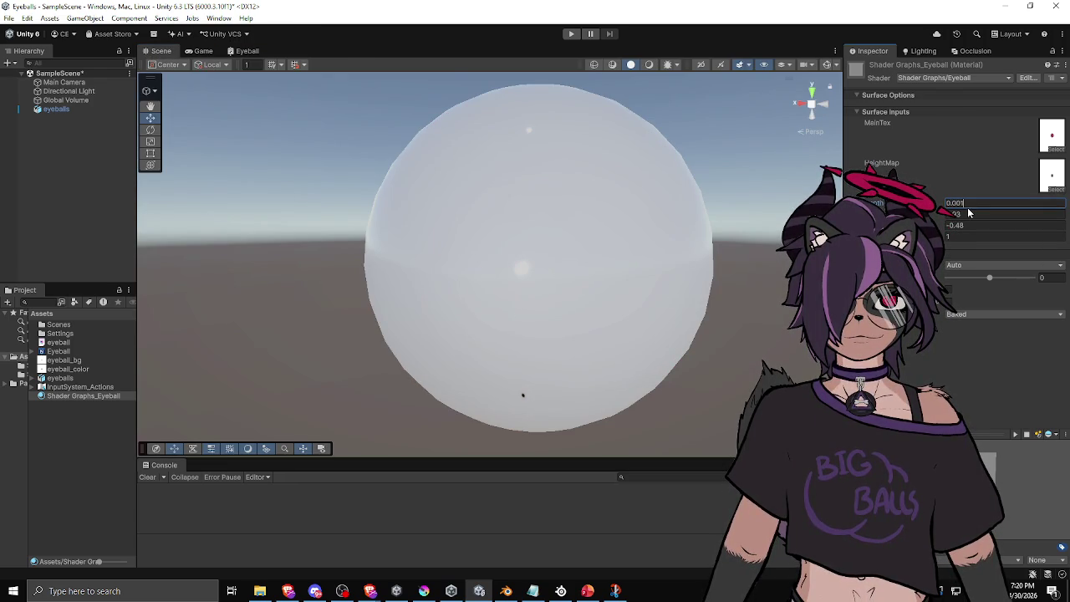
key("Return")
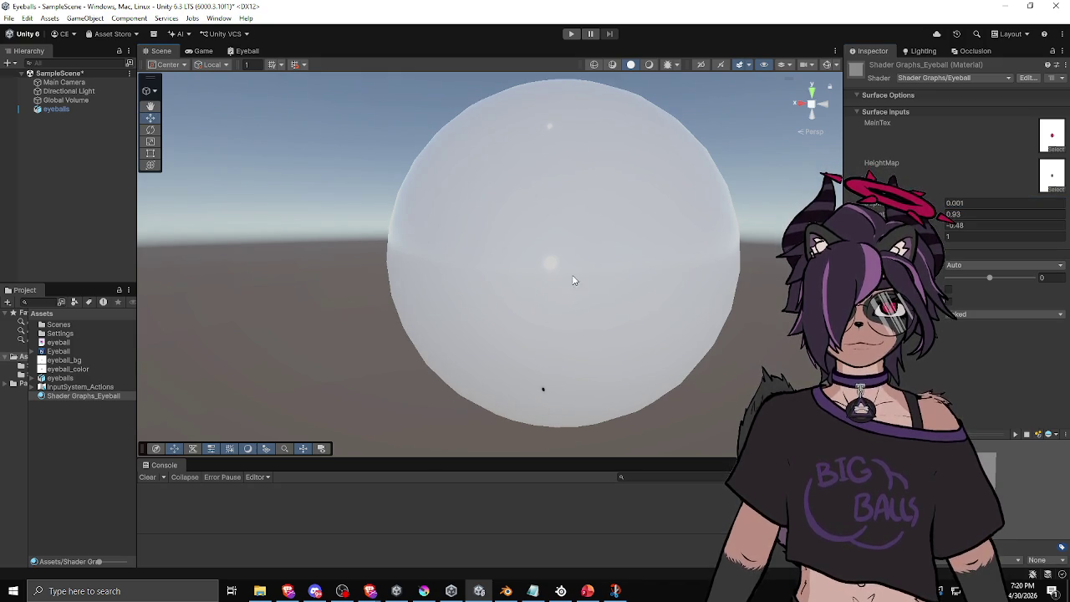
left_click(960, 203)
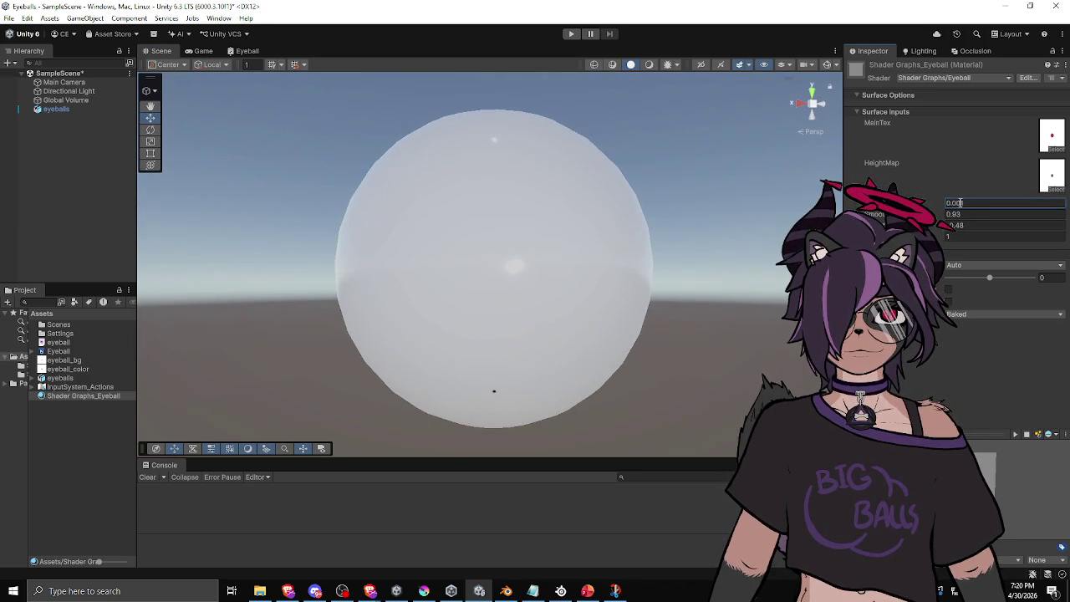
type("0.02")
key("Return")
left_click(967, 202)
type("0.1")
key("Return")
Step: Try Depth 0.5, then set HeightPower to 1 and Depth to 0.01
mouse_move(377, 284)
left_mouse_down()
mouse_move(348, 305)
mouse_move(645, 287)
mouse_move(717, 206)
mouse_move(585, 316)
left_mouse_up()
left_click(967, 203)
type("0.5")
key("Return")
mouse_move(569, 261)
left_mouse_down()
mouse_move(581, 257)
mouse_move(583, 231)
mouse_move(681, 261)
mouse_move(598, 263)
mouse_move(648, 273)
mouse_move(679, 266)
mouse_move(586, 280)
mouse_move(653, 282)
mouse_move(638, 268)
mouse_move(633, 281)
mouse_move(600, 285)
mouse_move(645, 341)
mouse_move(635, 293)
left_mouse_up()
left_click(989, 226)
type("1")
left_click(966, 204)
type("0")
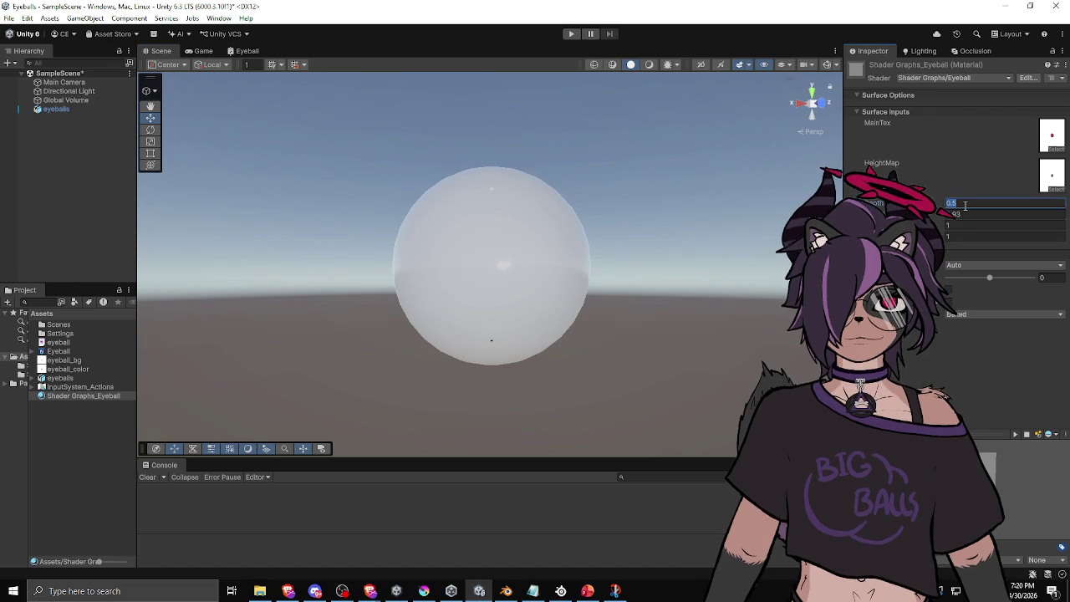
type(".01")
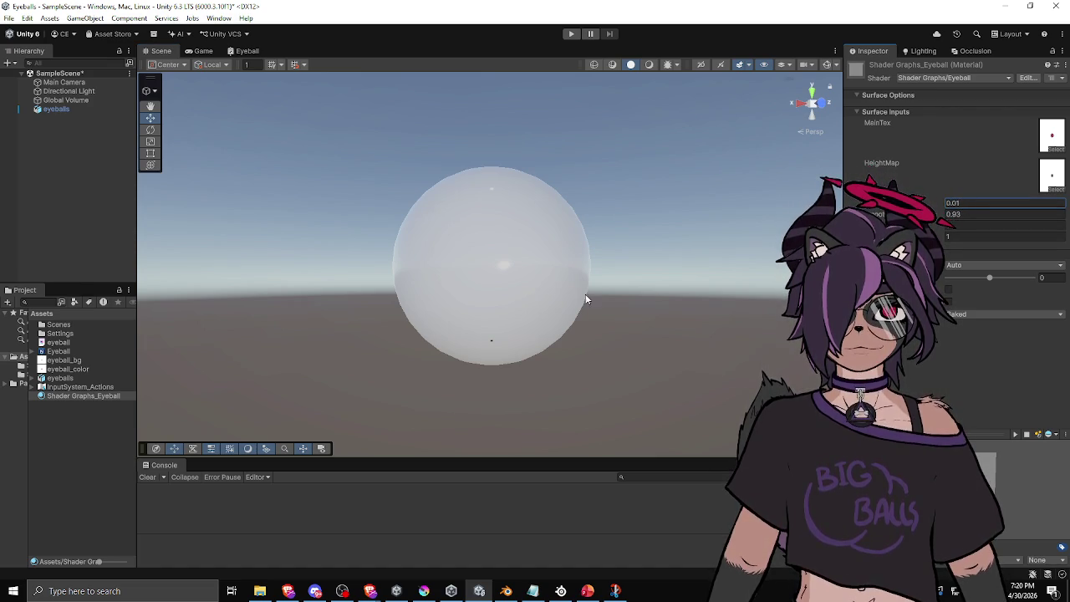
left_click_drag(586, 294, 688, 277)
Step: Back in the Eyeball graph, set the View Direction node's Space to Tangent
left_click(245, 51)
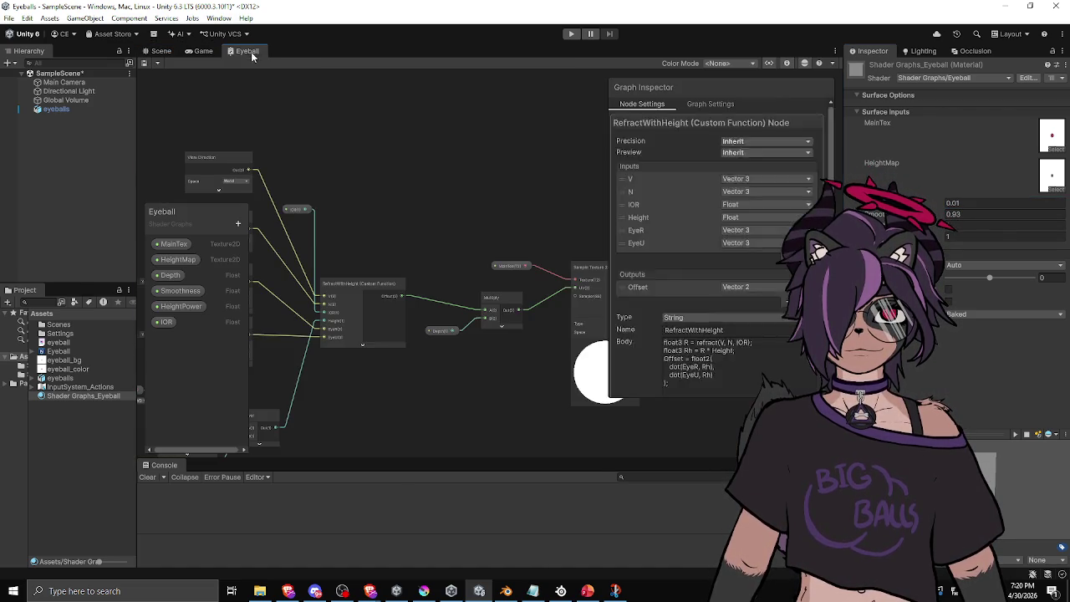
left_click_drag(438, 272, 503, 226)
left_click(447, 242)
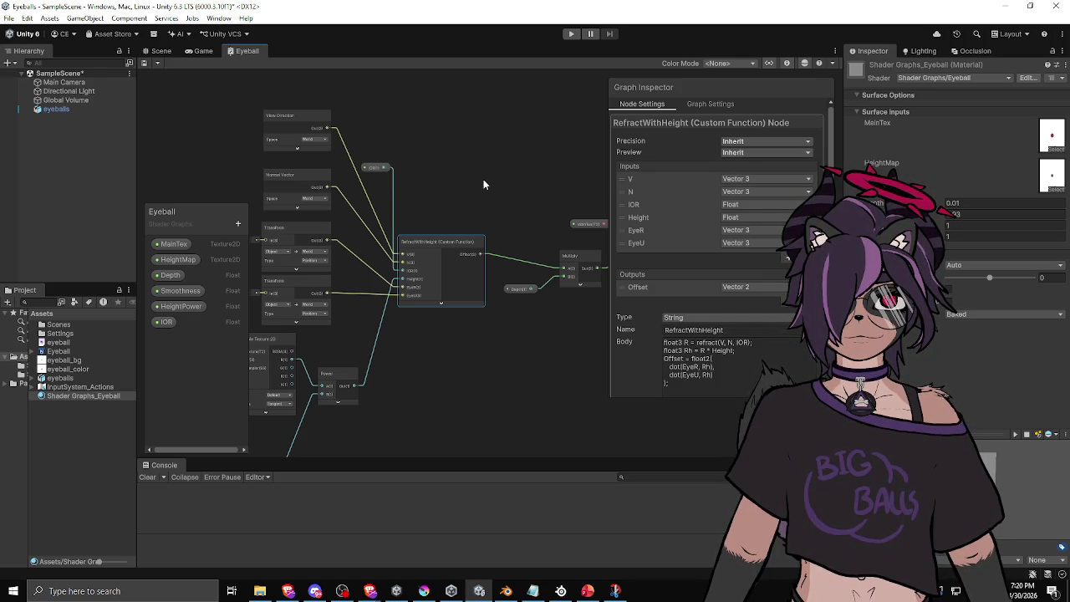
left_click(317, 143)
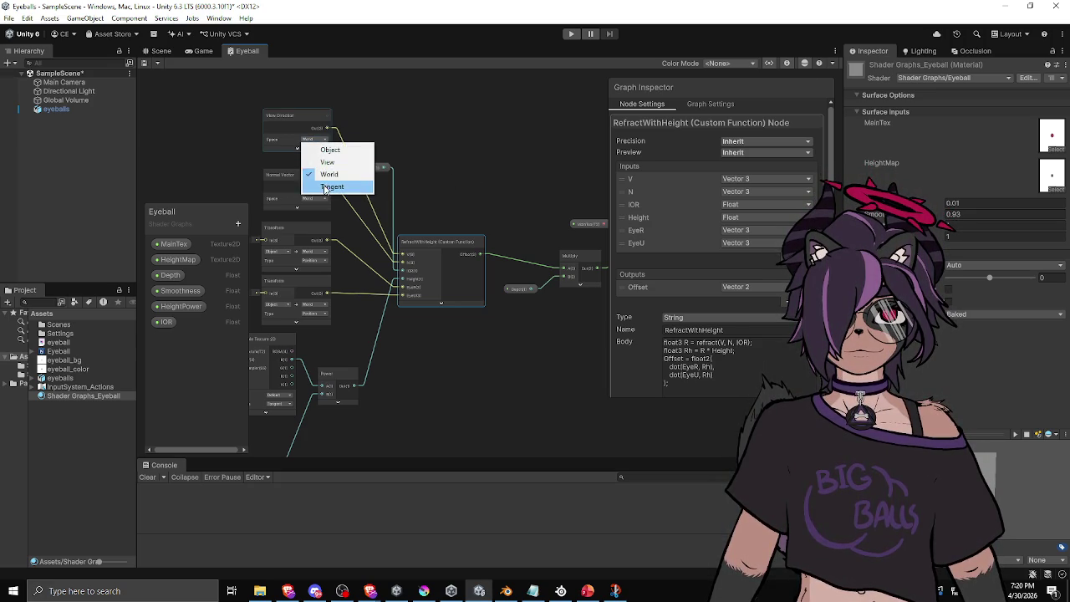
left_click(325, 186)
Step: Set the Normal Vector node's Space to Tangent and reselect RefractWithHeight
left_click(312, 199)
left_click(313, 199)
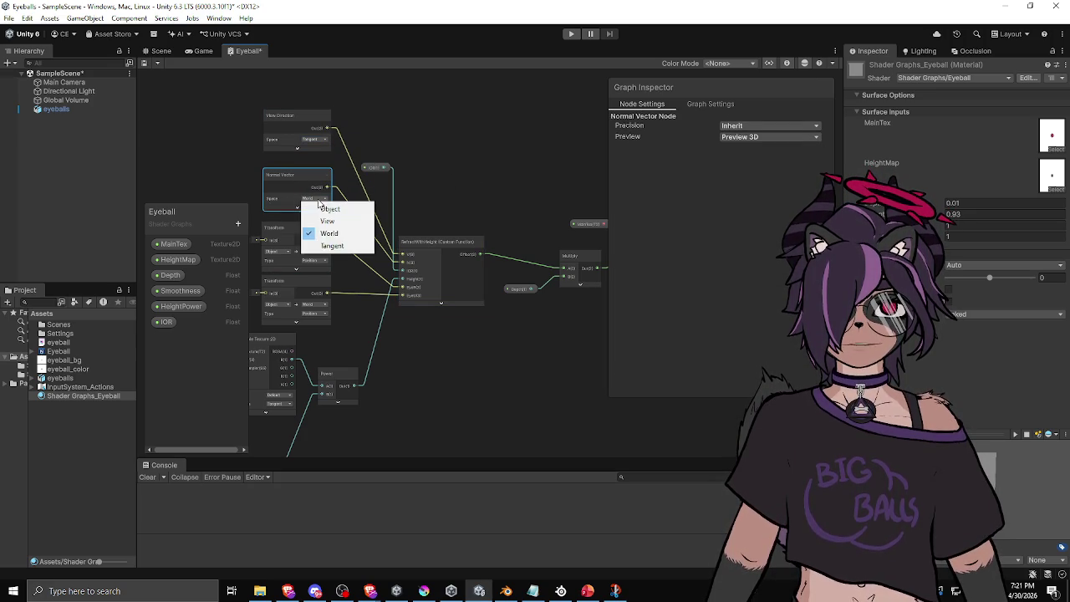
left_click(322, 247)
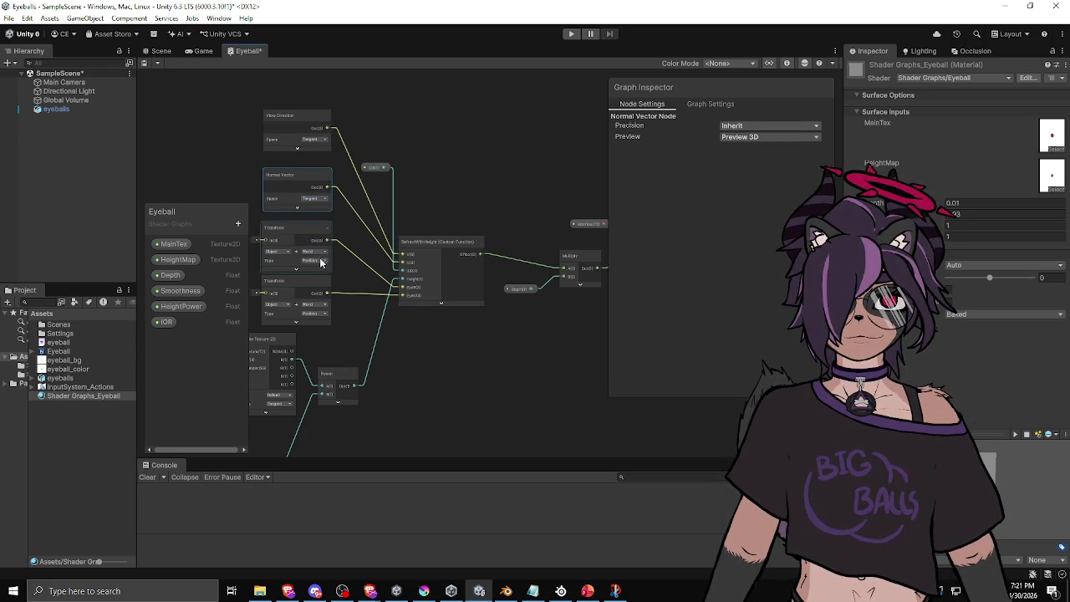
scroll(434, 244, "up", 3)
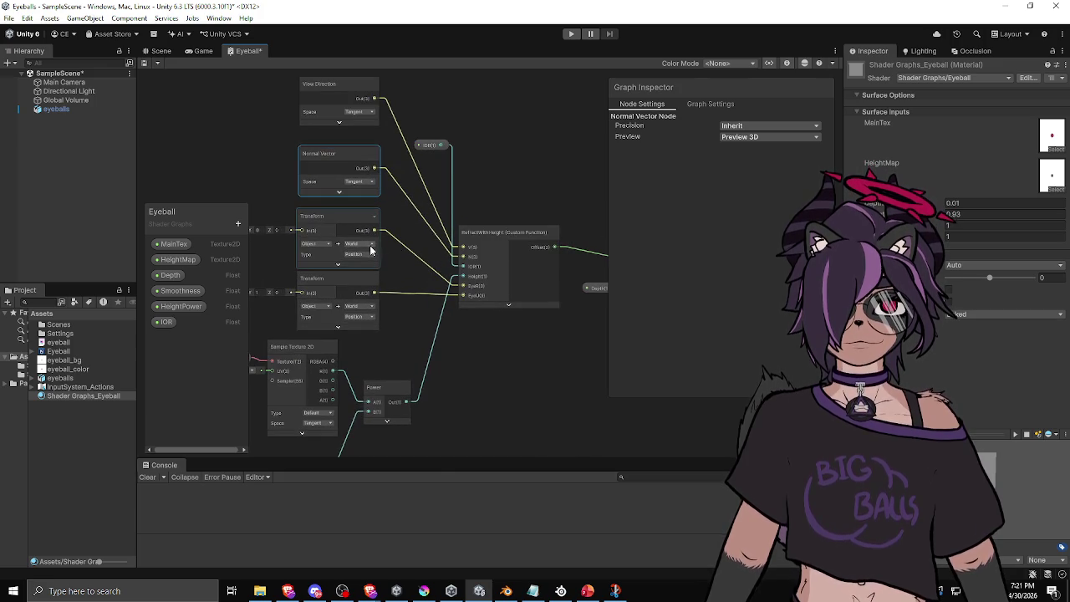
left_click(494, 231)
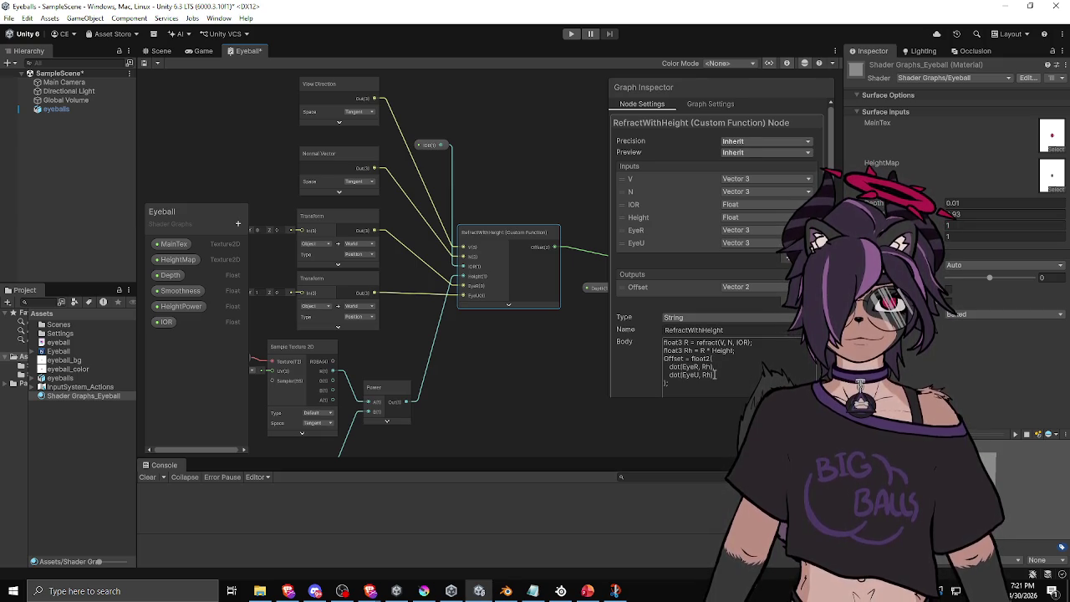
Step: Replace the float2(...) expression so the body reads 'Offset = Rh.xy;' and apply it
left_click(714, 374)
left_click(717, 375)
mouse_move(701, 381)
left_mouse_down()
mouse_move(660, 365)
mouse_move(666, 383)
left_mouse_up()
left_click(716, 369)
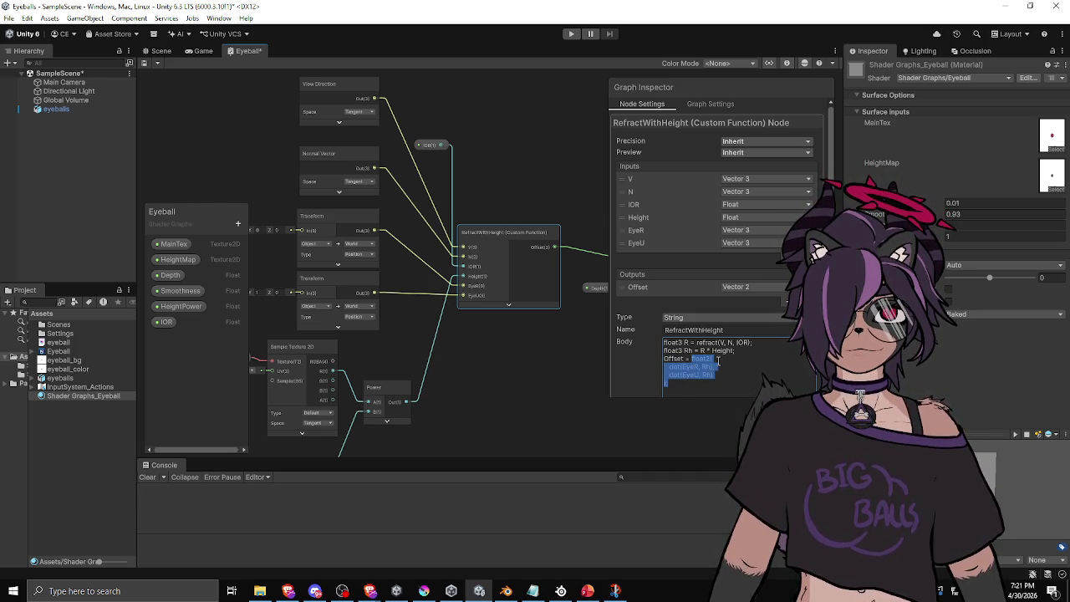
type("Rh.xy;")
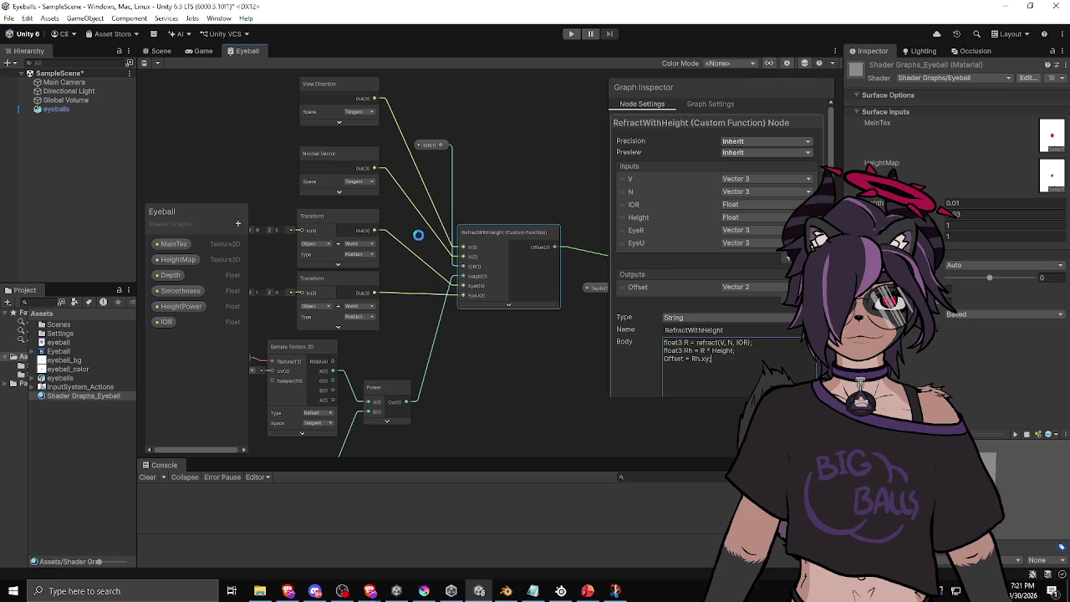
left_click(514, 162)
left_click(160, 52)
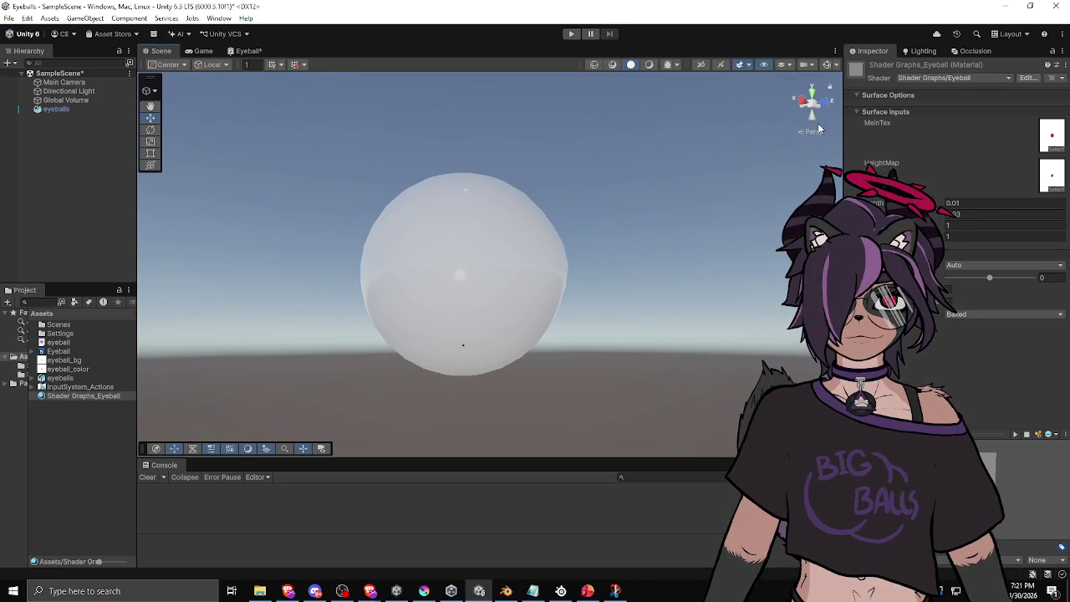
Step: Set the material's Depth to 1 to reveal four red iris spots, then reopen the Eyeball graph
type("1")
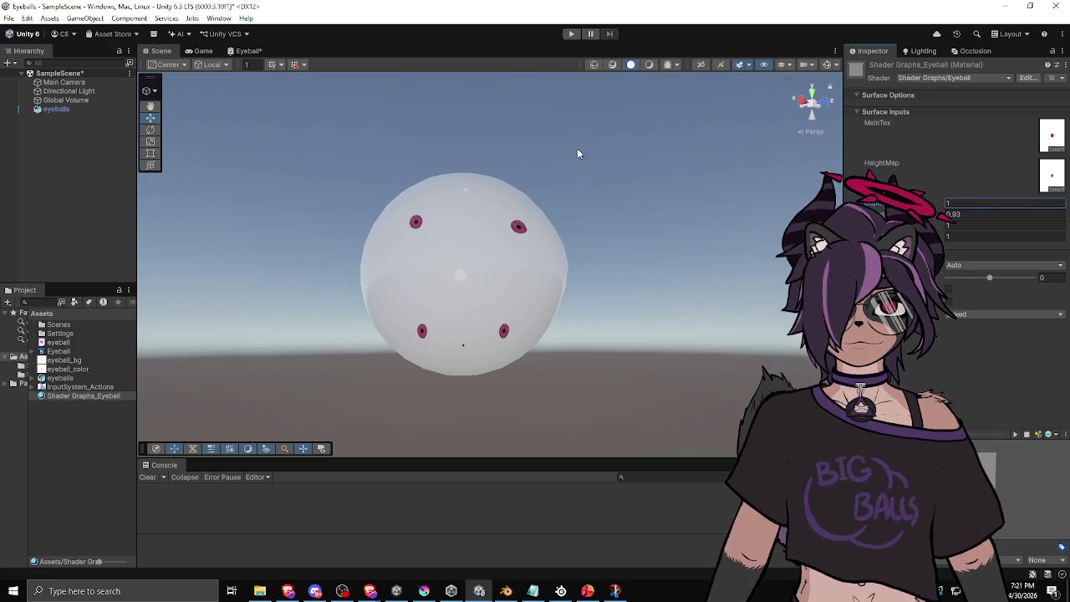
mouse_move(588, 249)
left_mouse_down()
mouse_move(466, 308)
mouse_move(435, 310)
mouse_move(423, 282)
mouse_move(386, 299)
mouse_move(547, 246)
mouse_move(583, 254)
left_mouse_up()
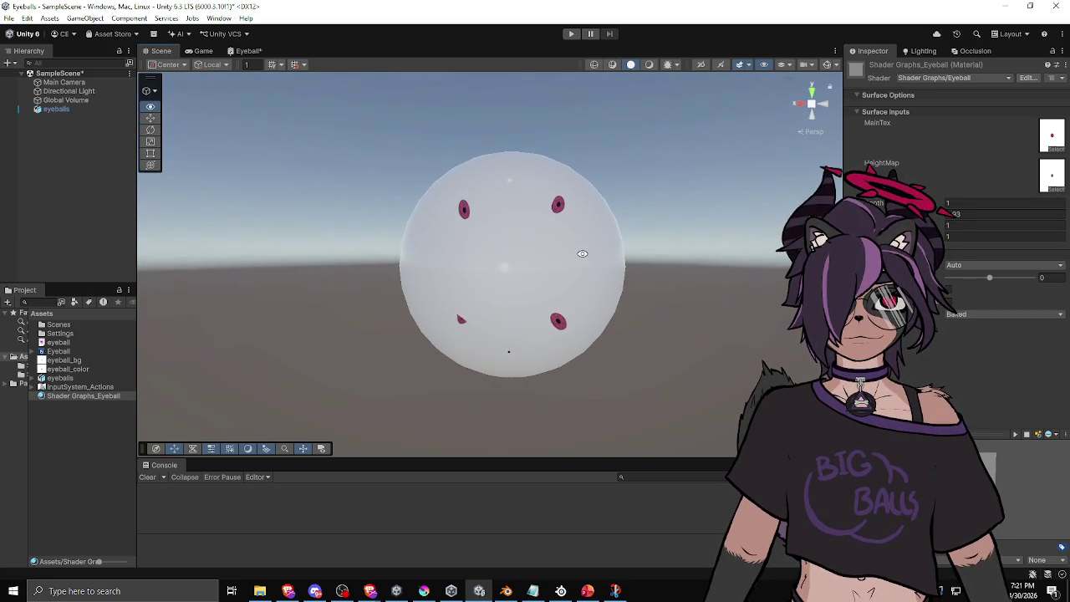
left_click_drag(874, 204, 884, 203)
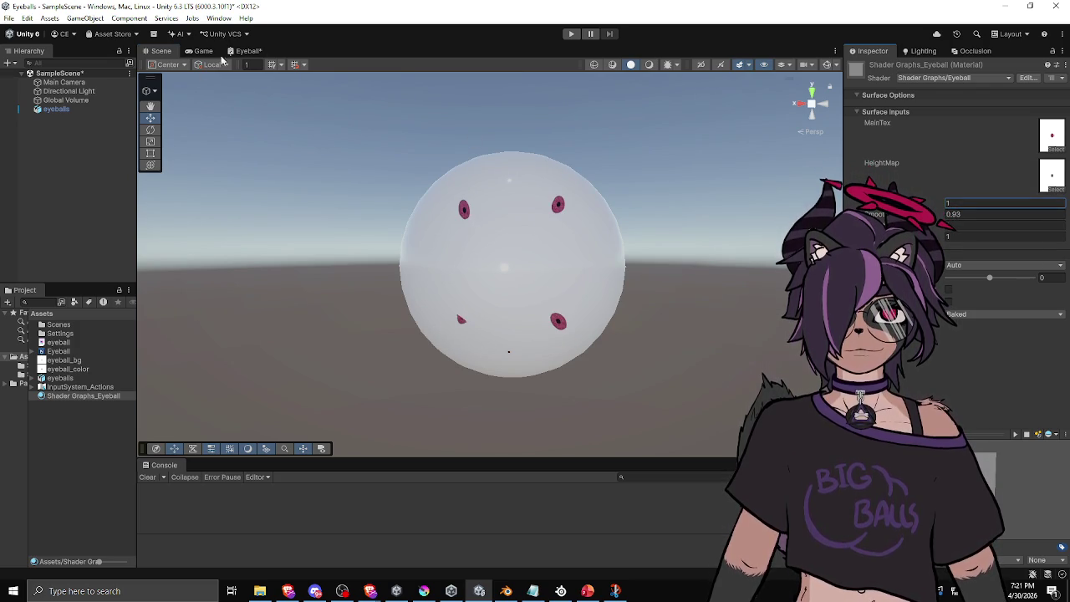
left_click(248, 51)
left_click(508, 229)
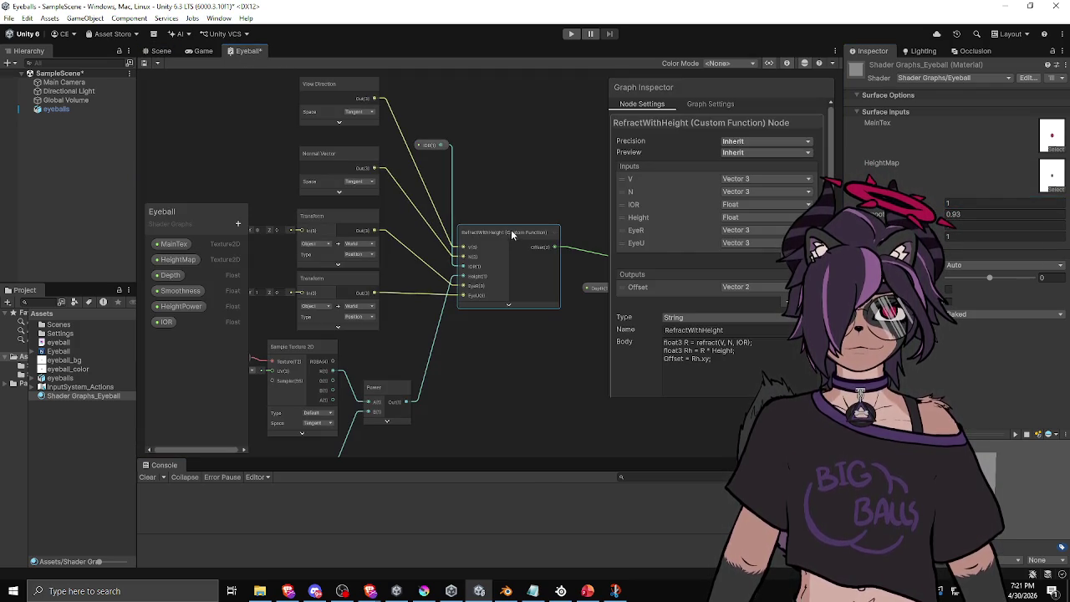
Step: Add a new Float input named Depth to the RefractWithHeight node
left_click(726, 351)
left_click(734, 353)
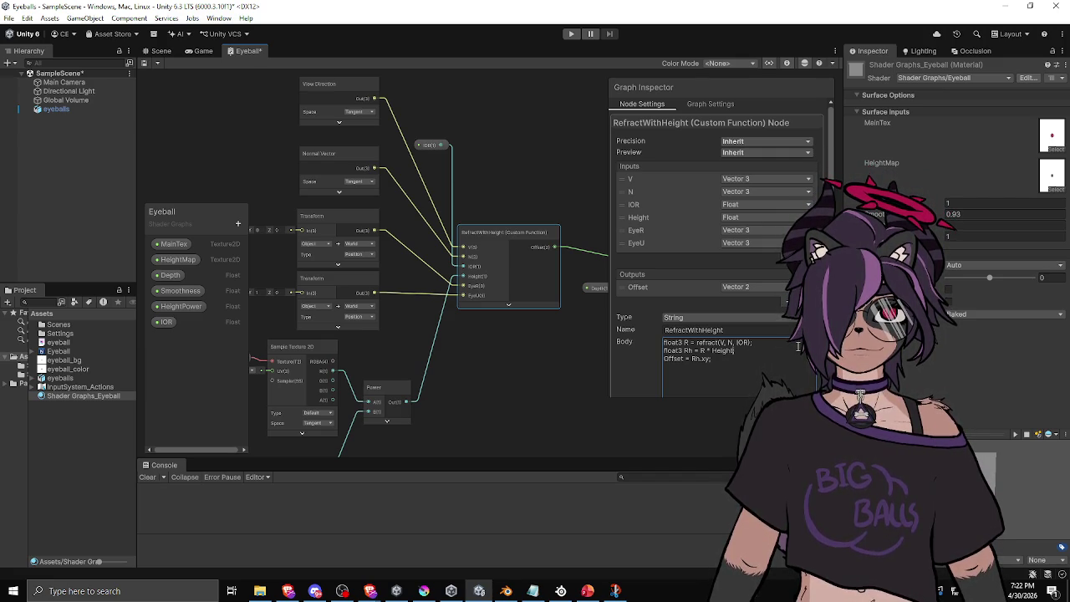
left_click(786, 261)
double_click(645, 256)
type("float")
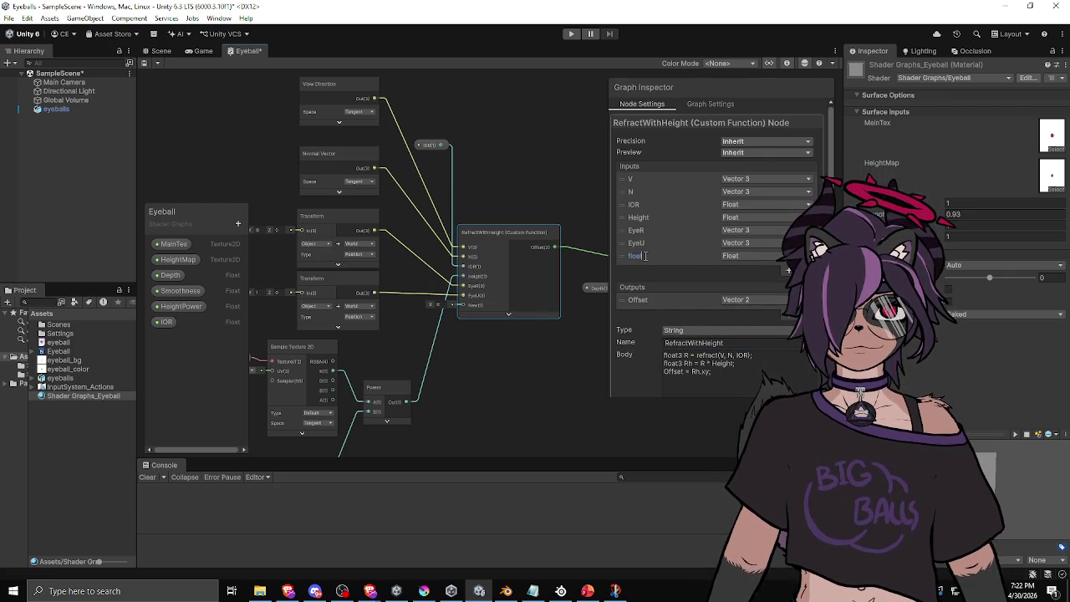
left_click_drag(644, 255, 623, 258)
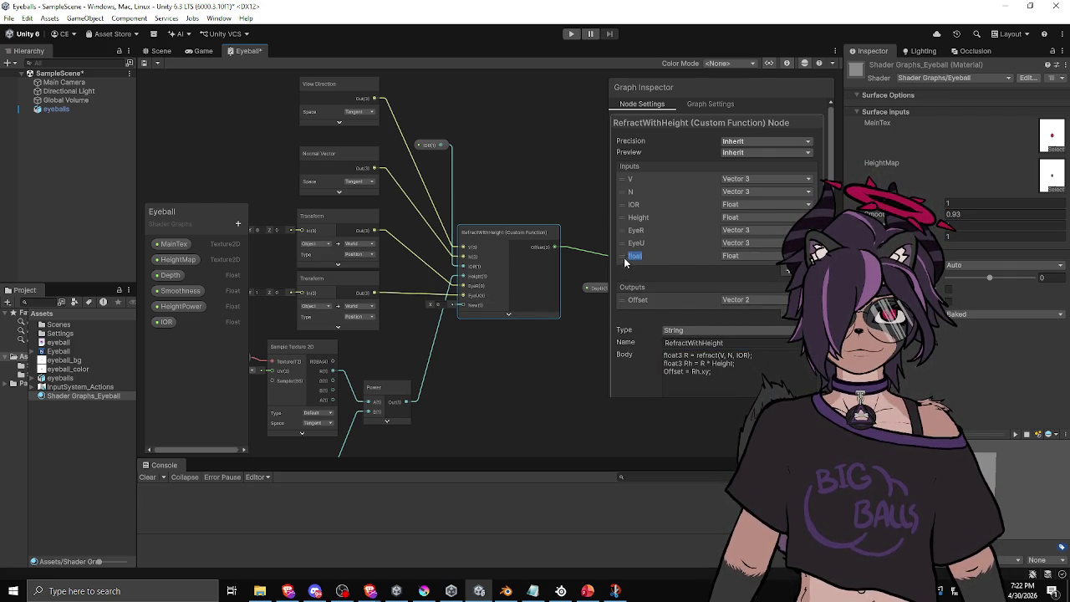
type("Depth")
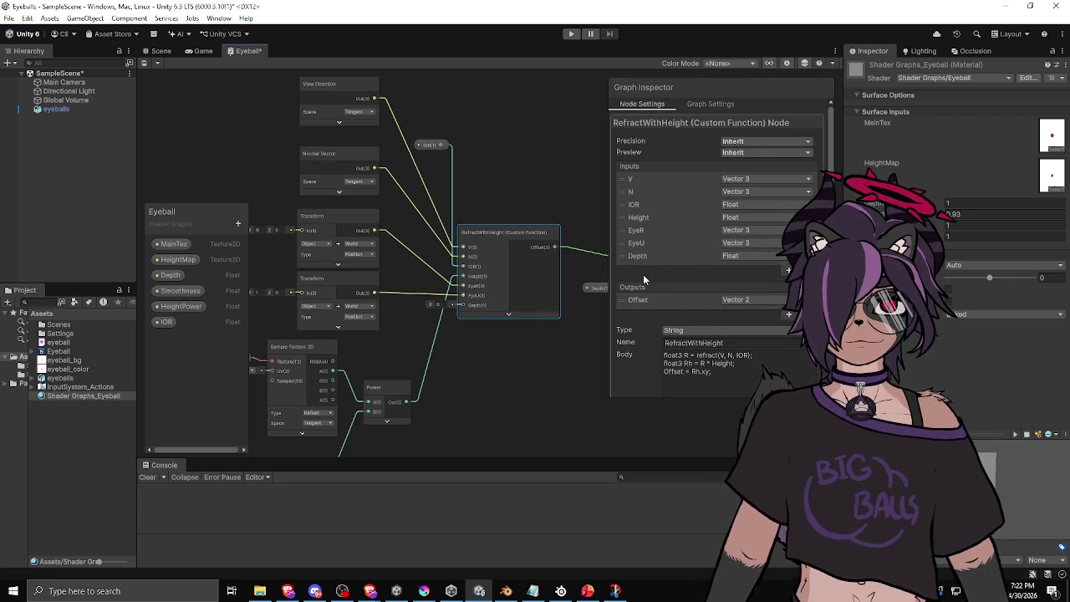
Step: Change the Rh line to 'float3 Rh = R * Height * Depth;' and apply it
left_click(736, 364)
type("* Depth")
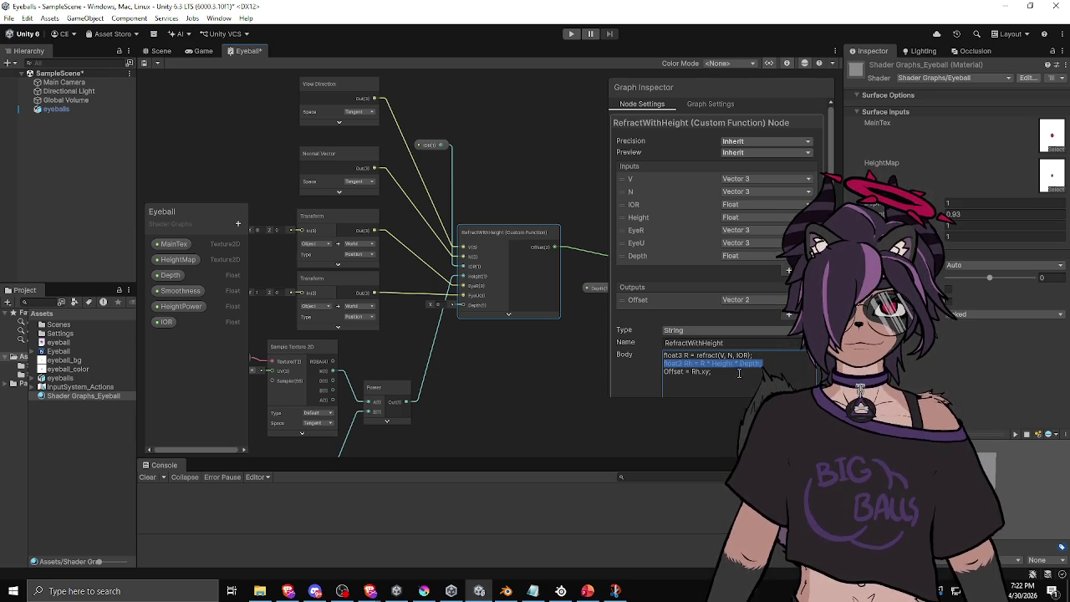
left_click(532, 371)
left_click(510, 237)
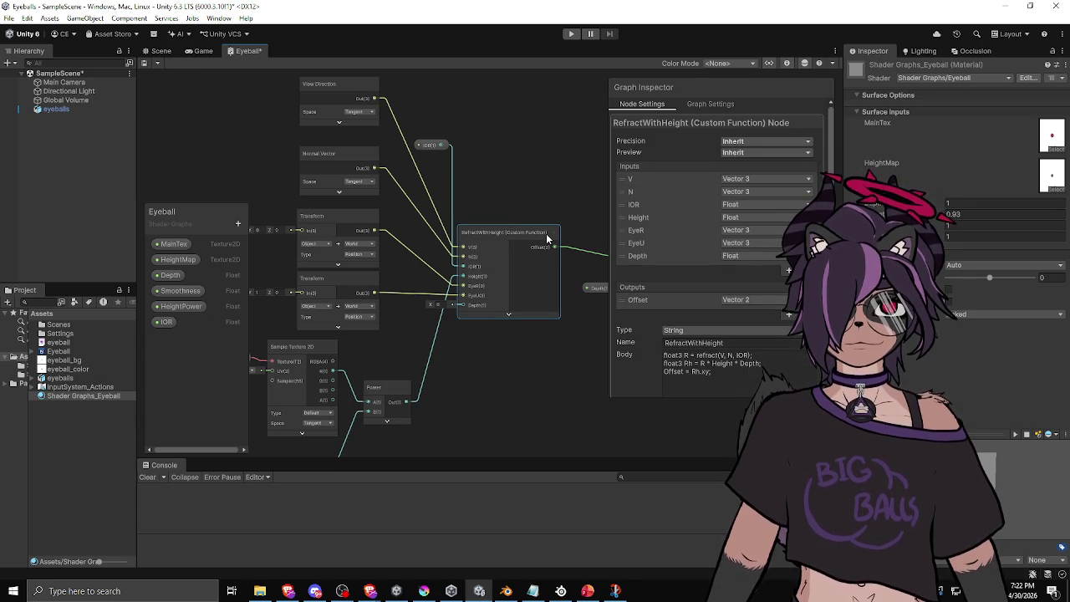
left_click(163, 51)
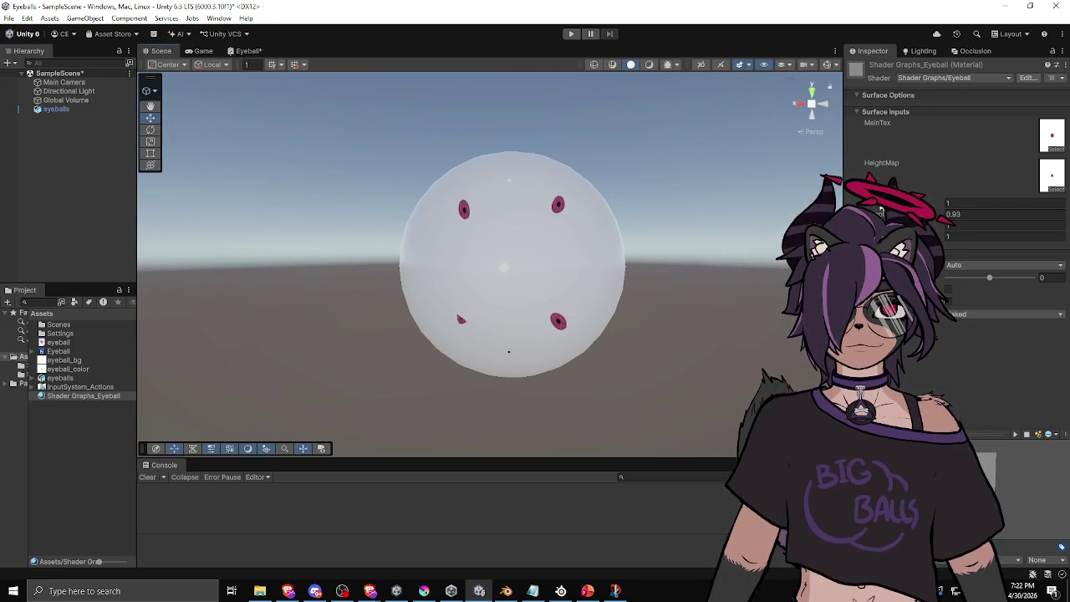
Step: Drop the Depth property onto the graph and wire it into RefractWithHeight's Depth input
left_click(248, 51)
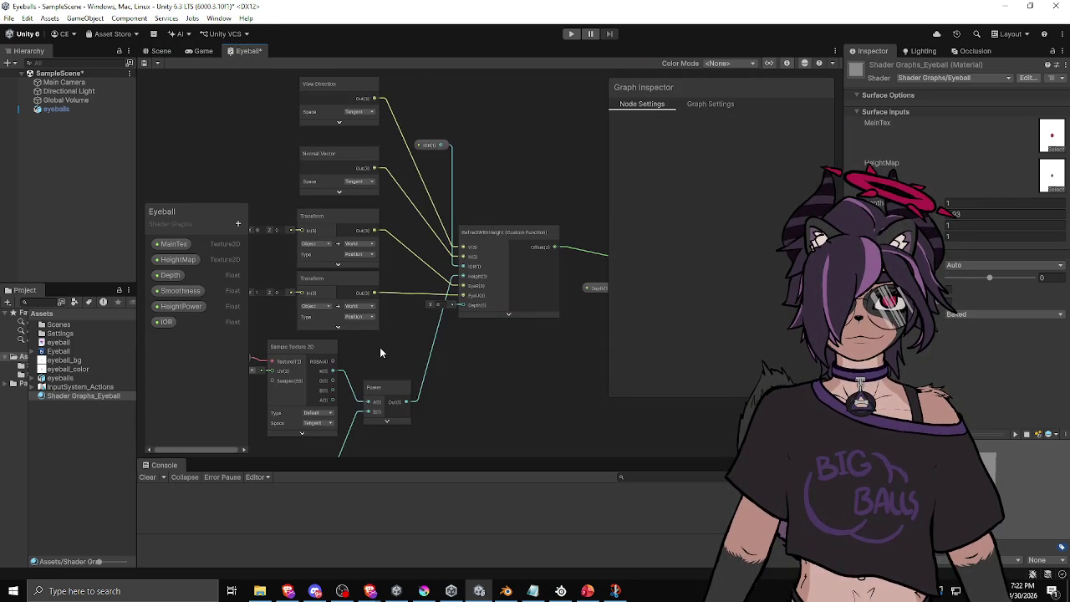
left_click_drag(379, 347, 433, 320)
mouse_move(170, 275)
left_mouse_down()
mouse_move(394, 327)
mouse_move(449, 312)
mouse_move(506, 276)
left_mouse_up()
Step: Connect the Offset output directly to the Sample Texture 2D UV and save the graph
scroll(458, 327, "down", 2)
scroll(507, 318, "up", 5)
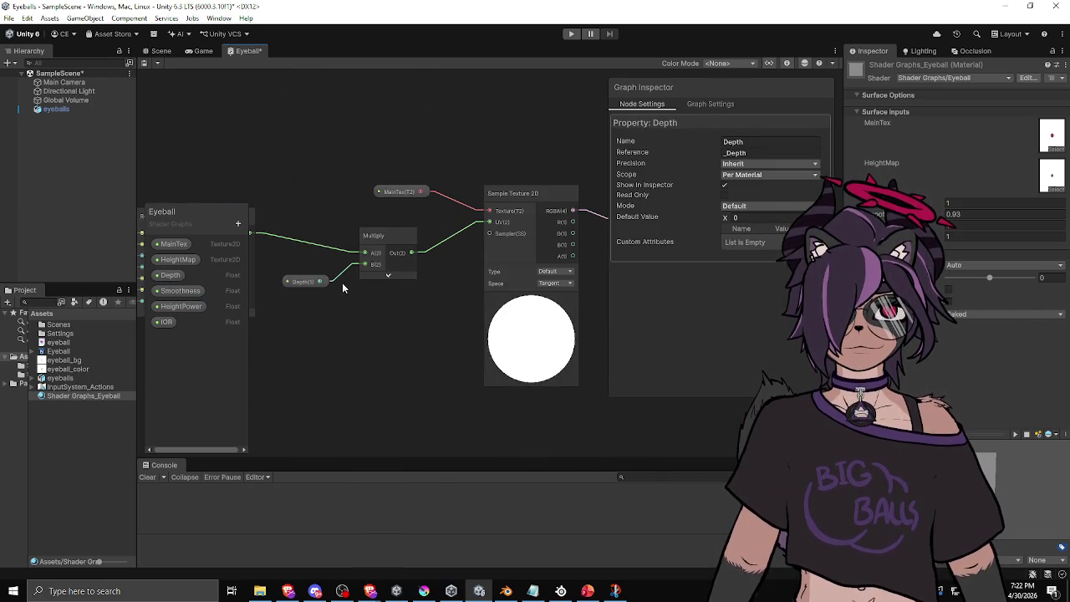
middle_click(280, 232)
left_click_drag(287, 274, 519, 257)
middle_click(414, 250)
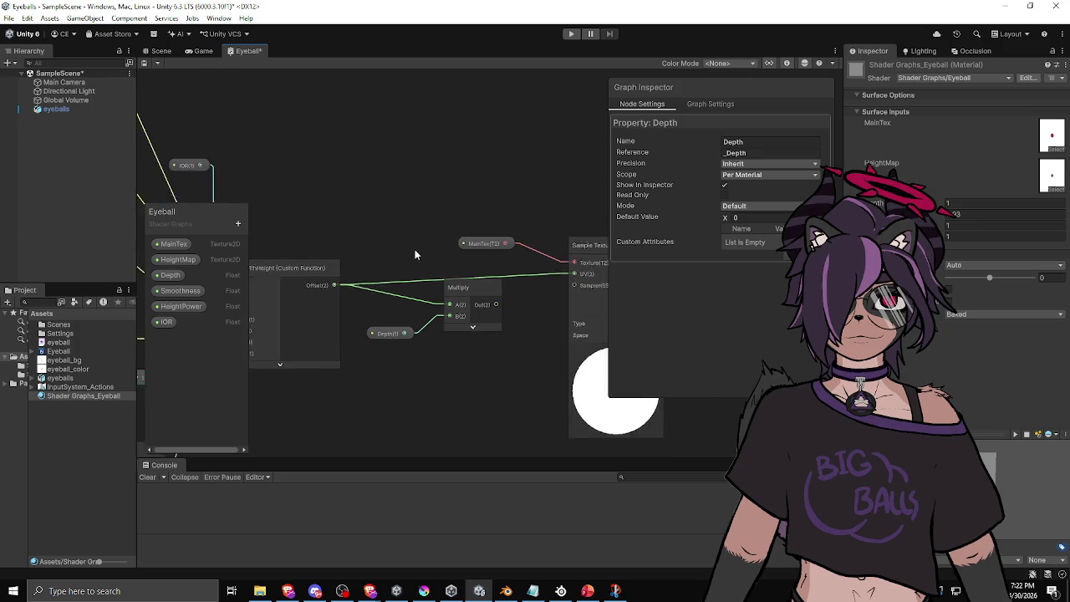
left_click(156, 51)
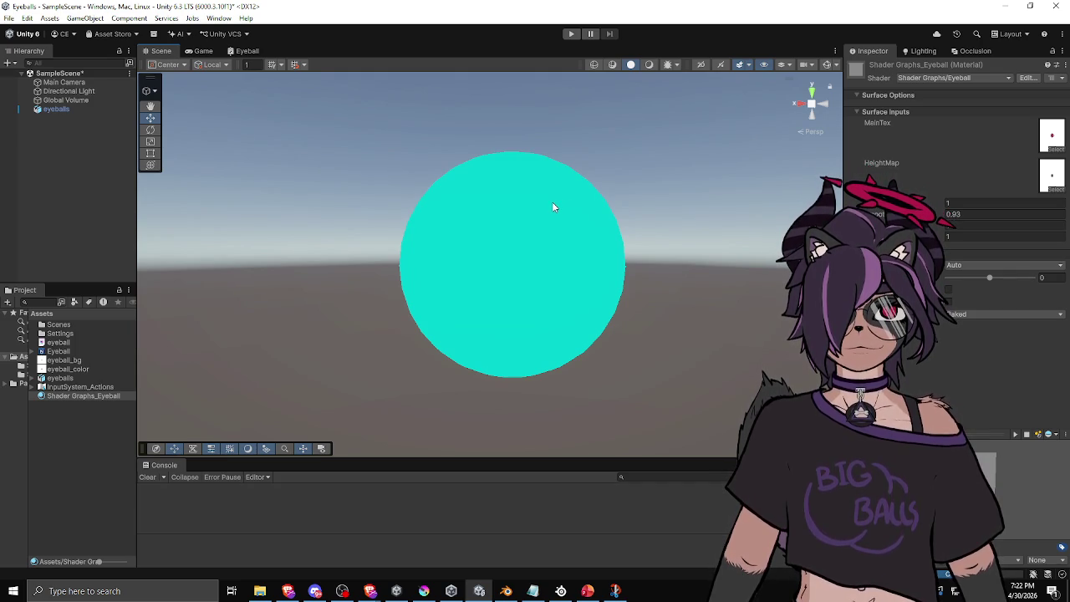
Step: Try Depth around 0.49, settle on 0.01, and reselect RefractWithHeight in the graph
mouse_move(887, 202)
left_mouse_down()
mouse_move(853, 203)
mouse_move(898, 201)
left_mouse_up()
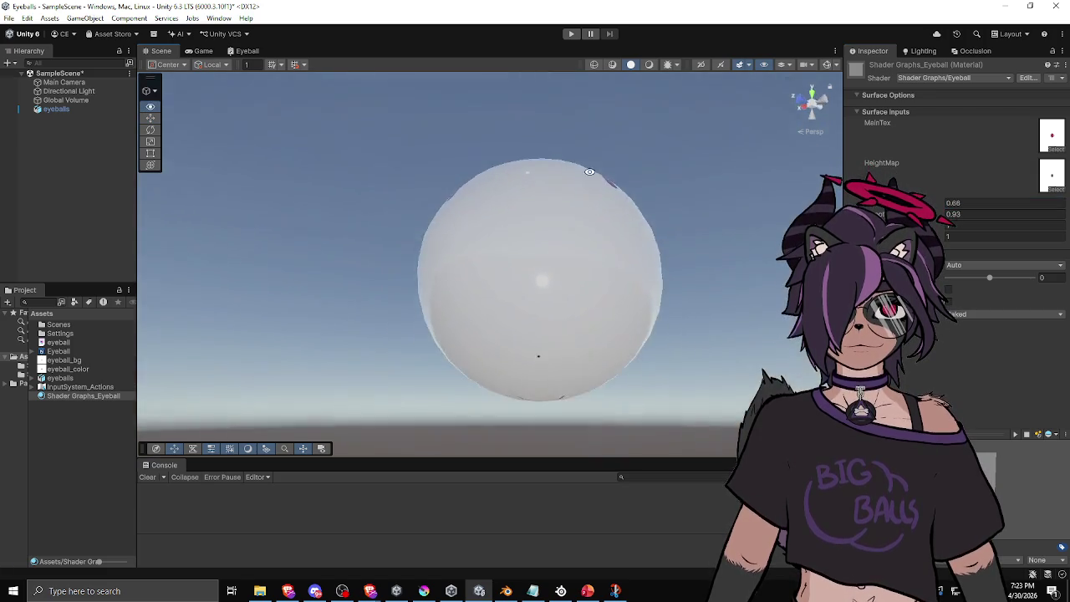
left_click(973, 203)
type("0")
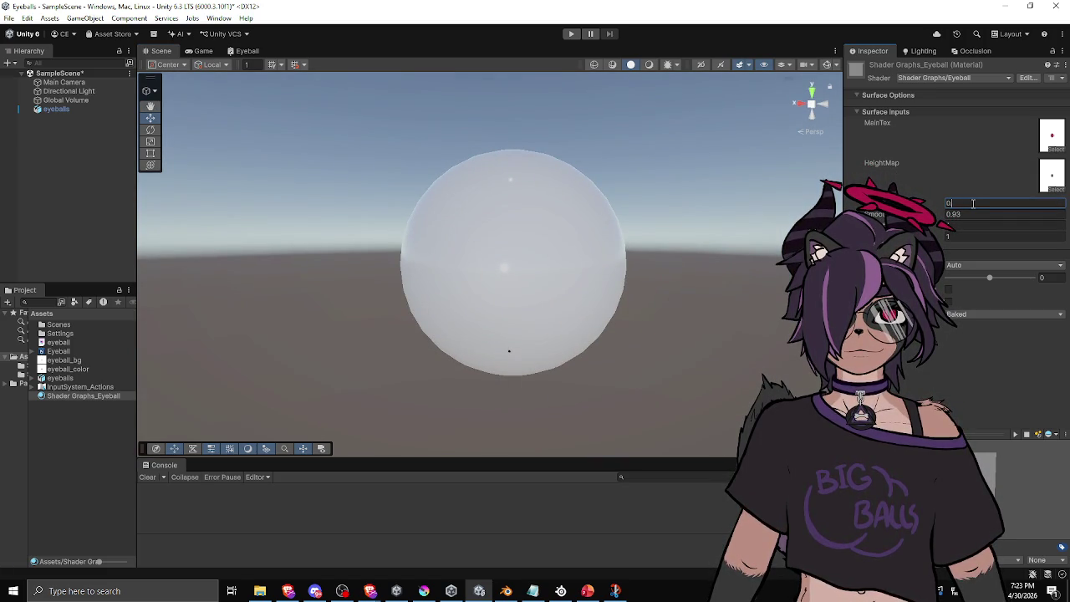
type("1")
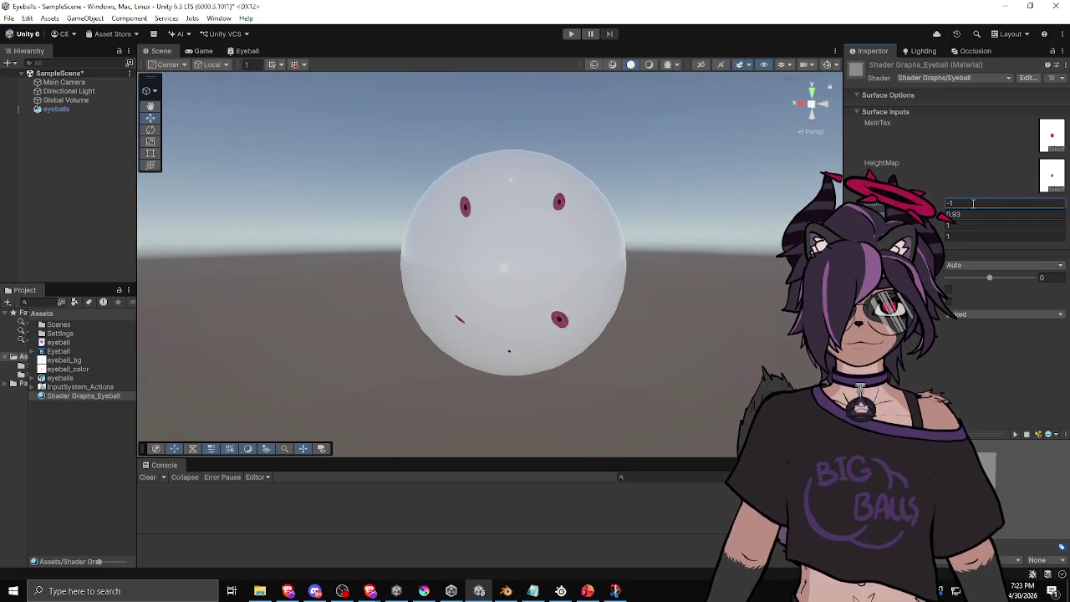
type("0.0")
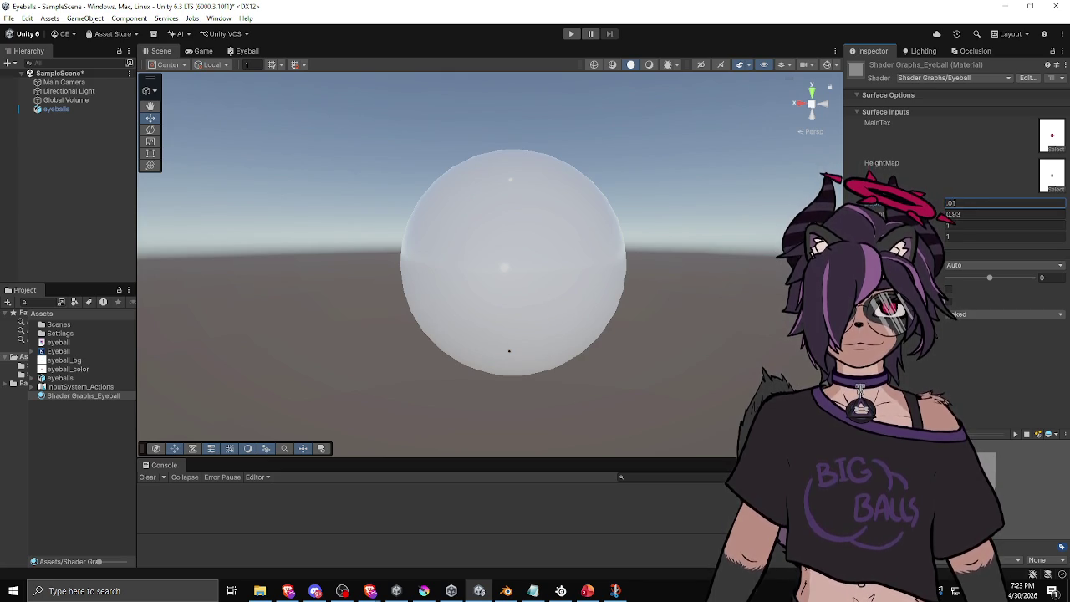
scroll(545, 243, "down", 3)
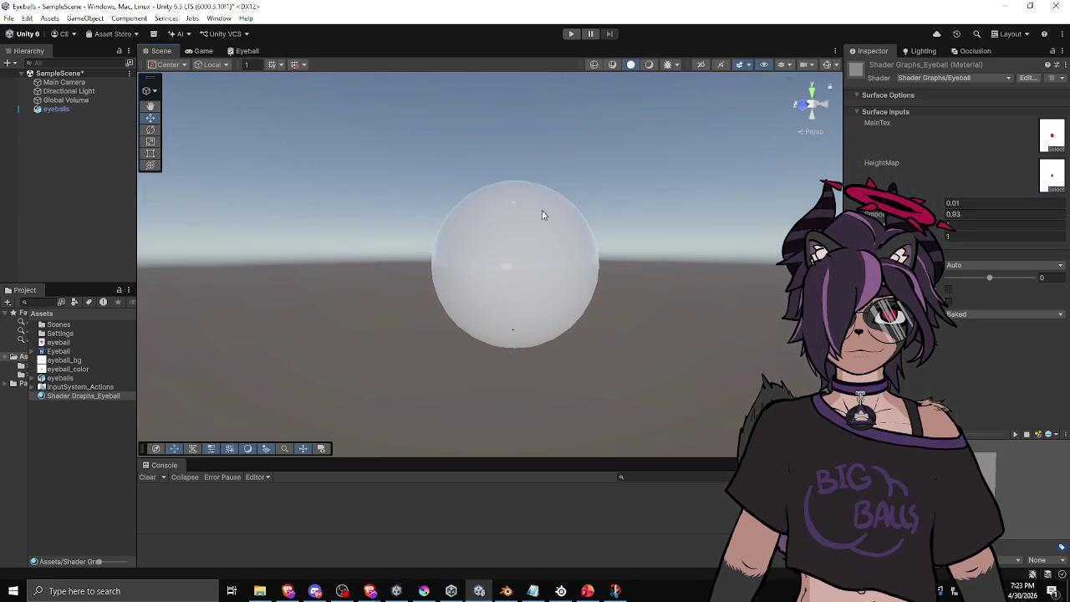
left_click(245, 50)
scroll(385, 174, "down", 2)
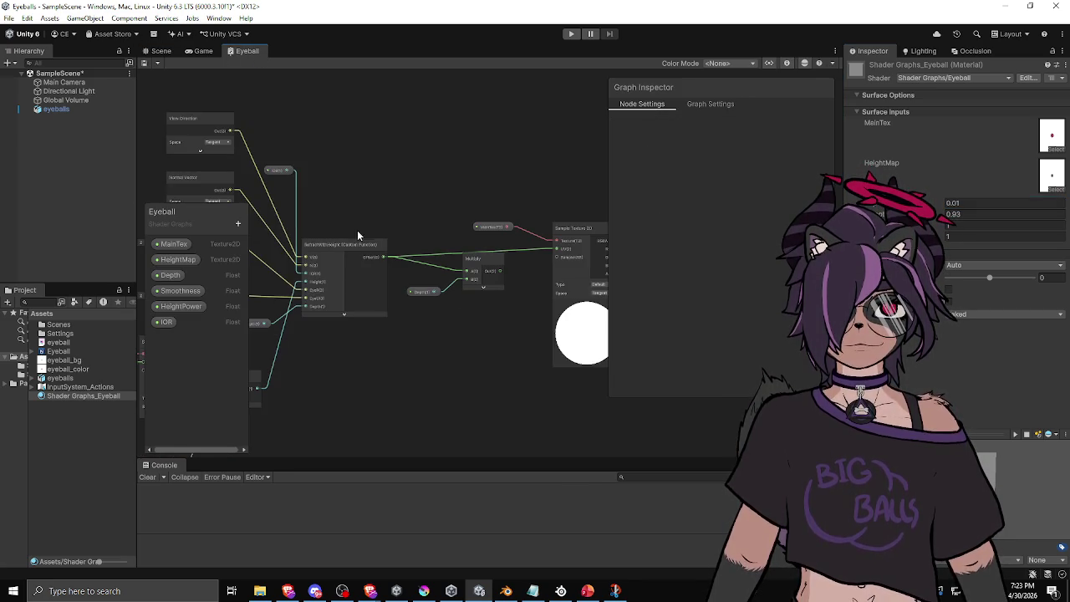
left_click(340, 244)
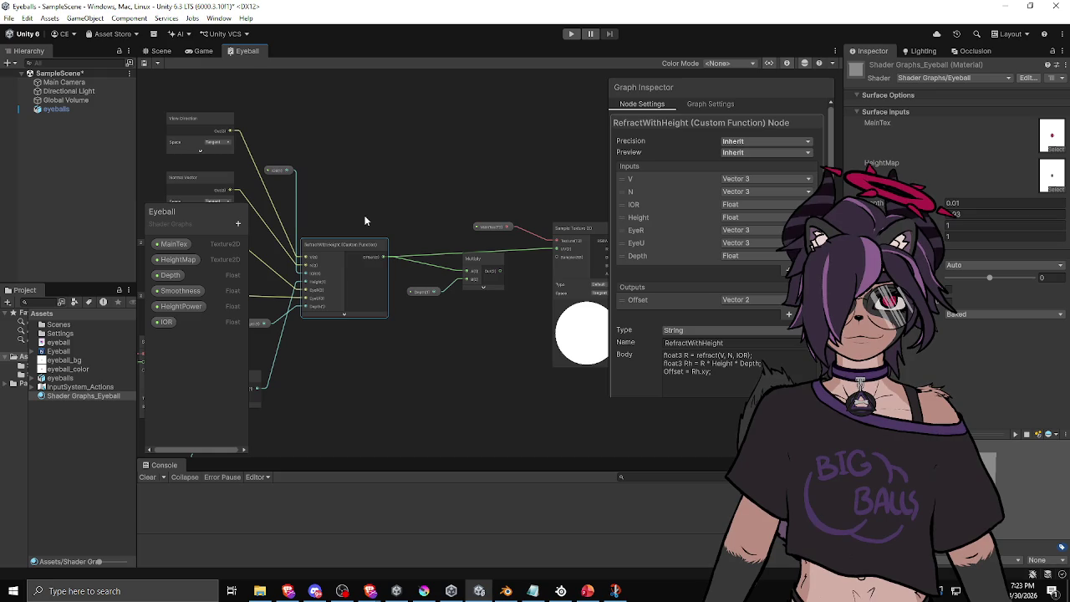
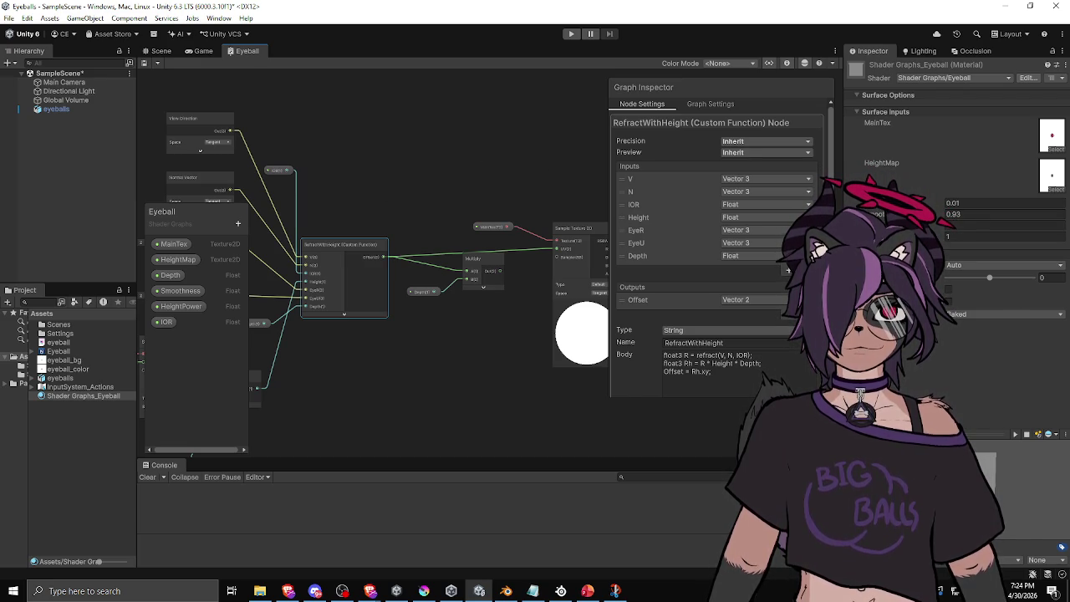
Step: Negate V in RefractWithHeight's refract call so it reads refract(-V, N, IOR)
left_click(724, 354)
left_click(753, 366)
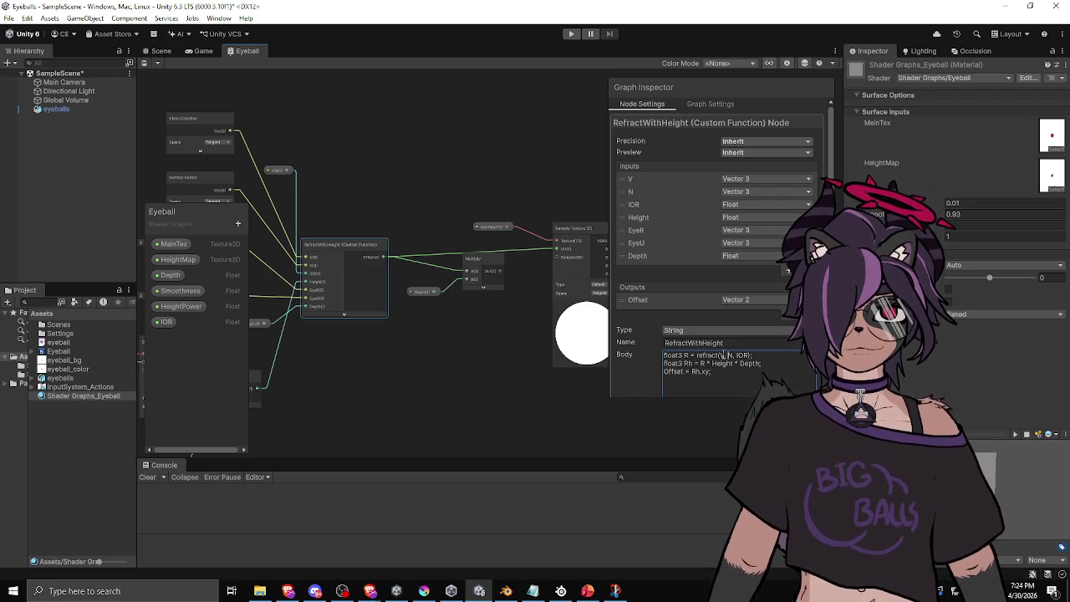
left_click(720, 356)
type("-")
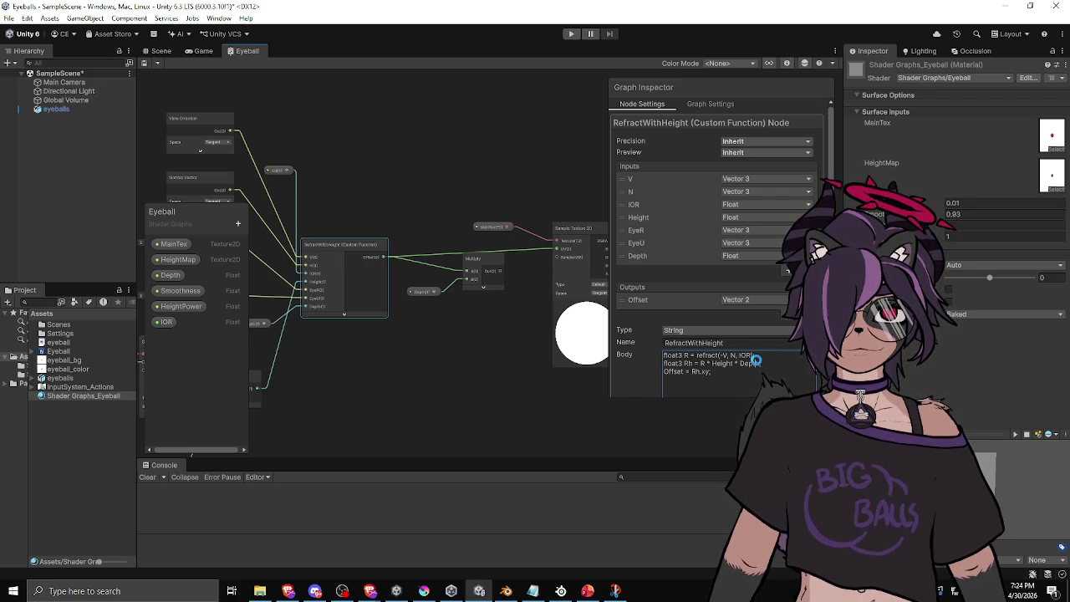
Step: Select the eyeball sphere, set a material float to 0.93, and inspect the dark spots up close
left_click(159, 52)
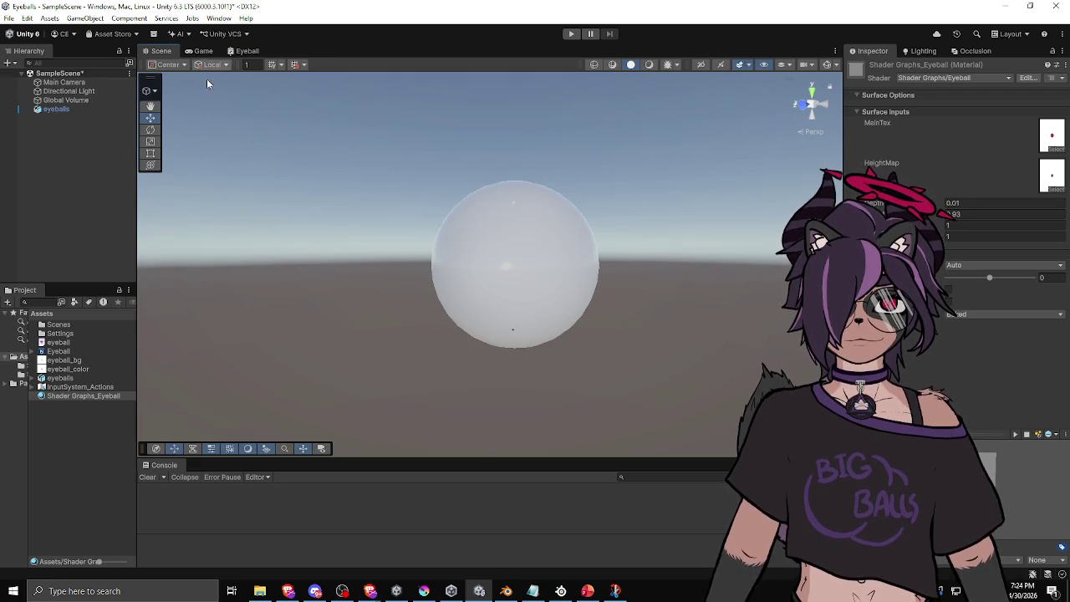
left_click(554, 274)
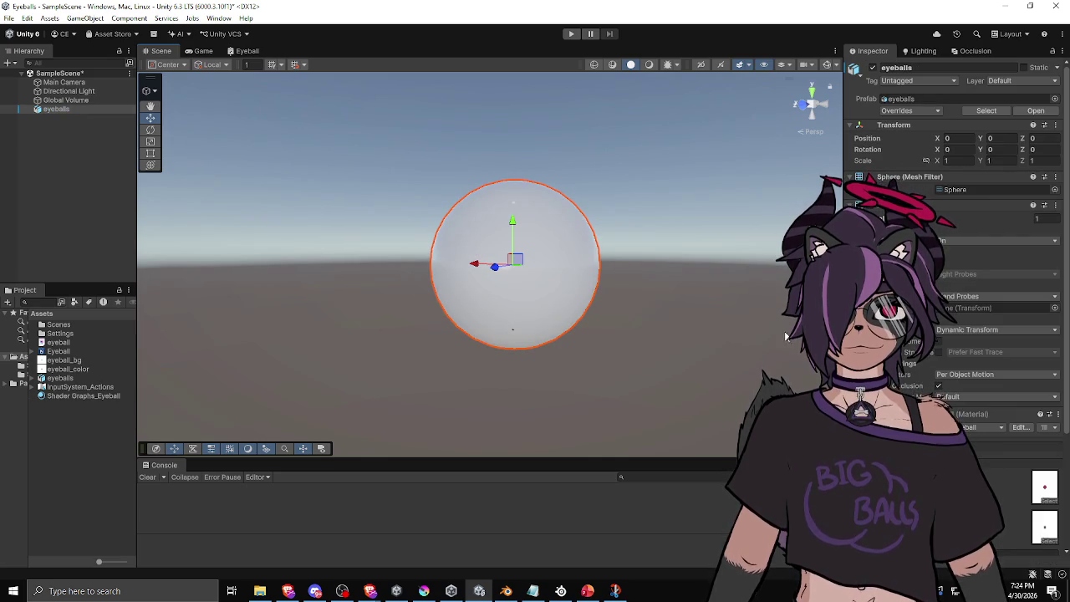
scroll(956, 305, "down", 1)
scroll(972, 401, "down", 4)
left_click(971, 401)
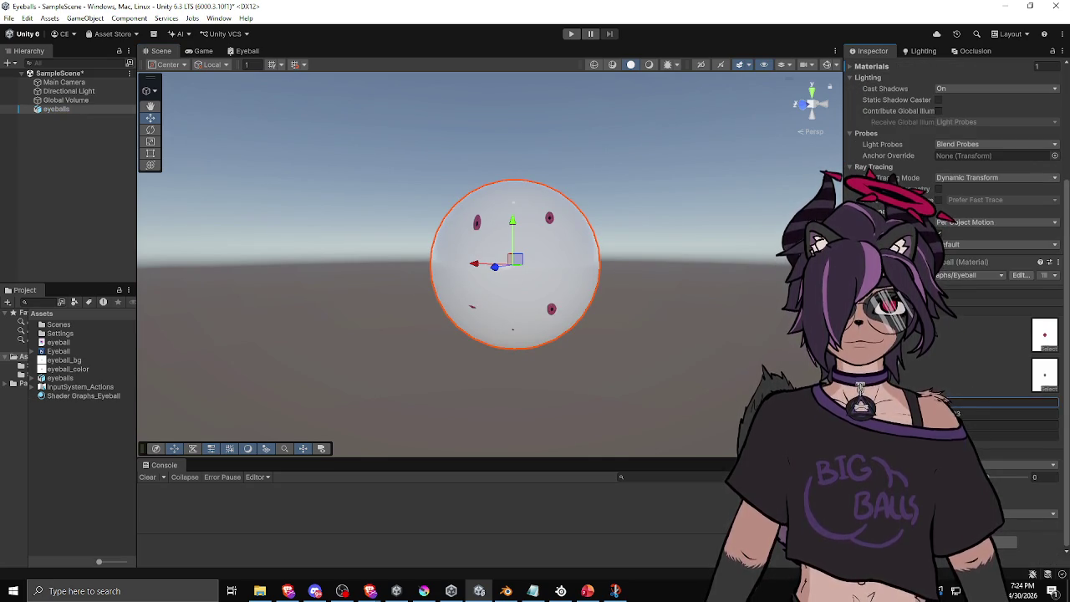
mouse_move(564, 329)
left_mouse_down()
mouse_move(642, 280)
mouse_move(661, 318)
left_mouse_up()
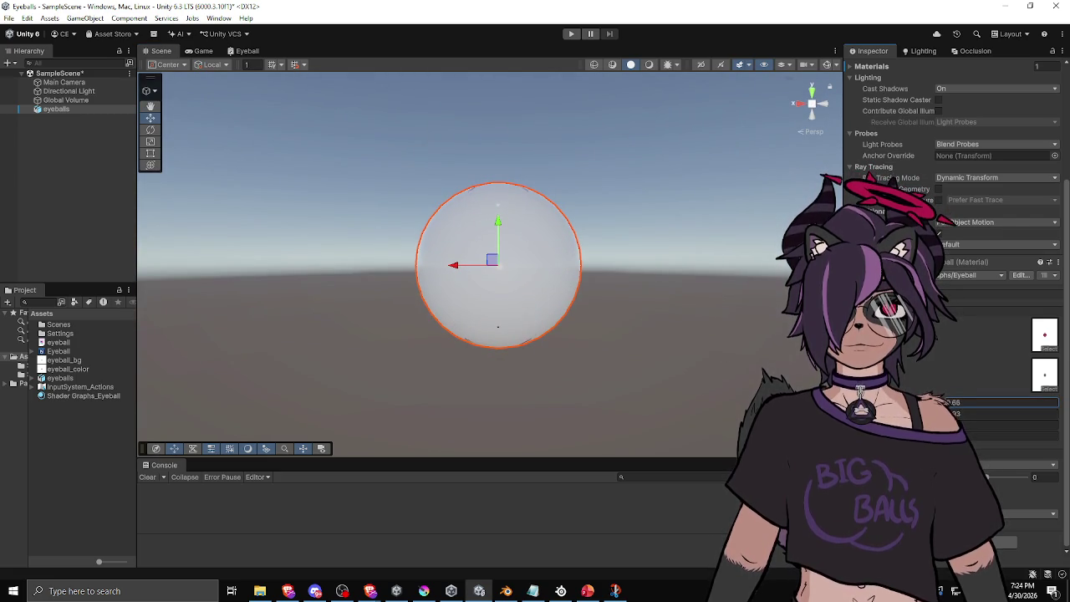
type("0.93")
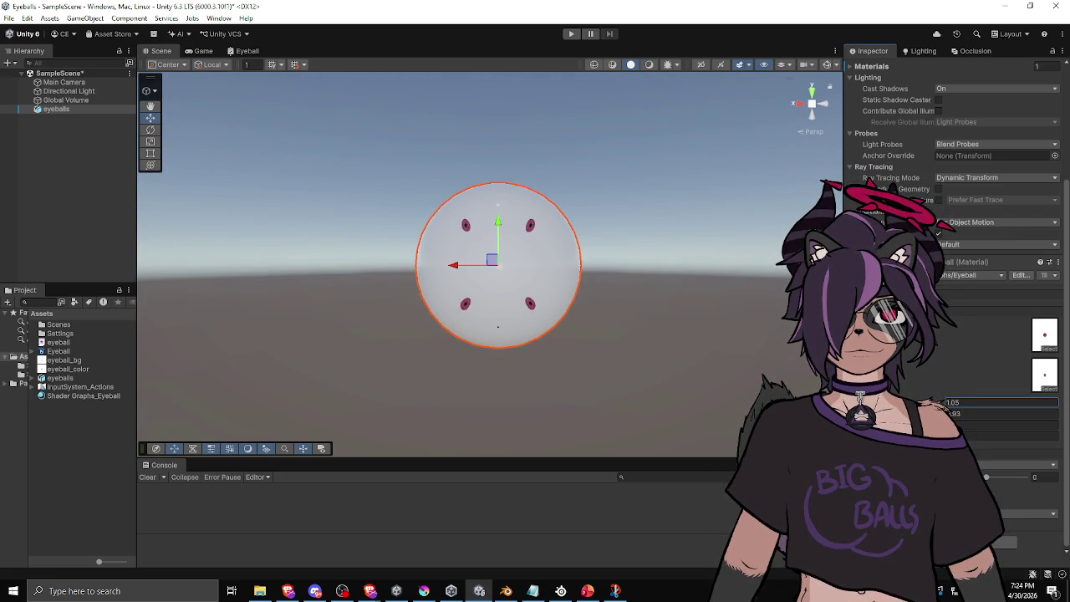
scroll(539, 331, "up", 3)
mouse_move(577, 334)
left_mouse_down()
mouse_move(519, 327)
mouse_move(677, 303)
mouse_move(677, 335)
mouse_move(700, 288)
mouse_move(663, 362)
mouse_move(616, 359)
mouse_move(548, 380)
mouse_move(597, 376)
left_mouse_up()
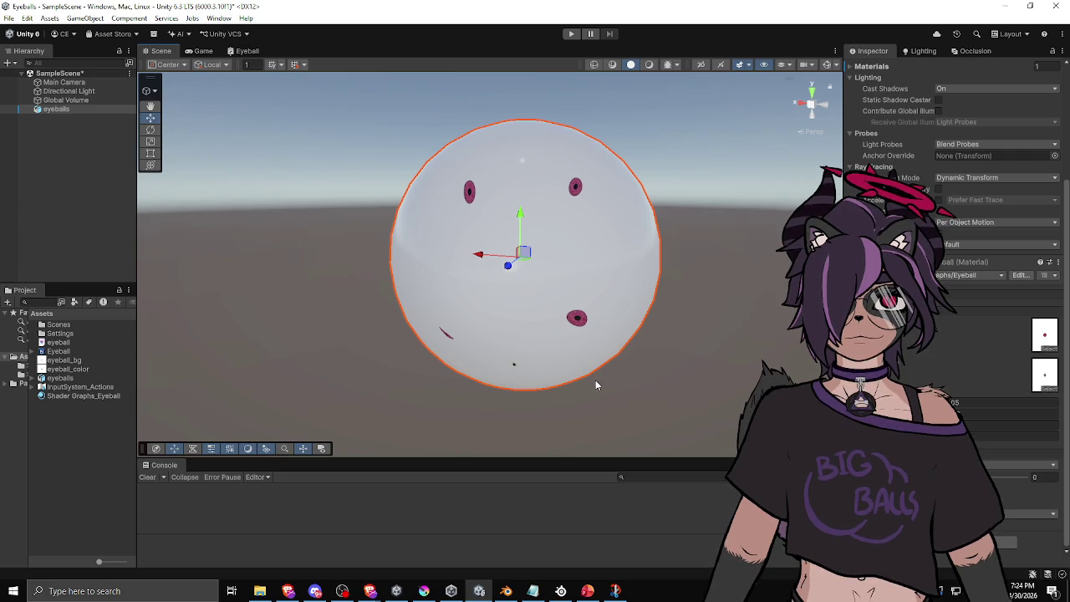
left_click(245, 50)
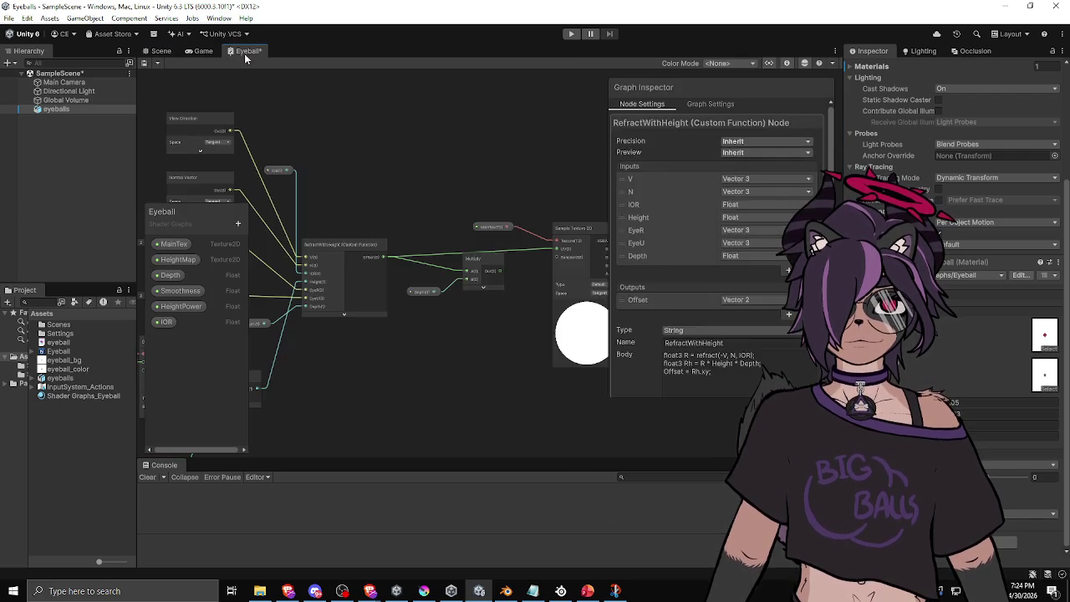
Step: Review the RefractWithHeight node's code, then bring up the browser's eye shader post
left_click(415, 245)
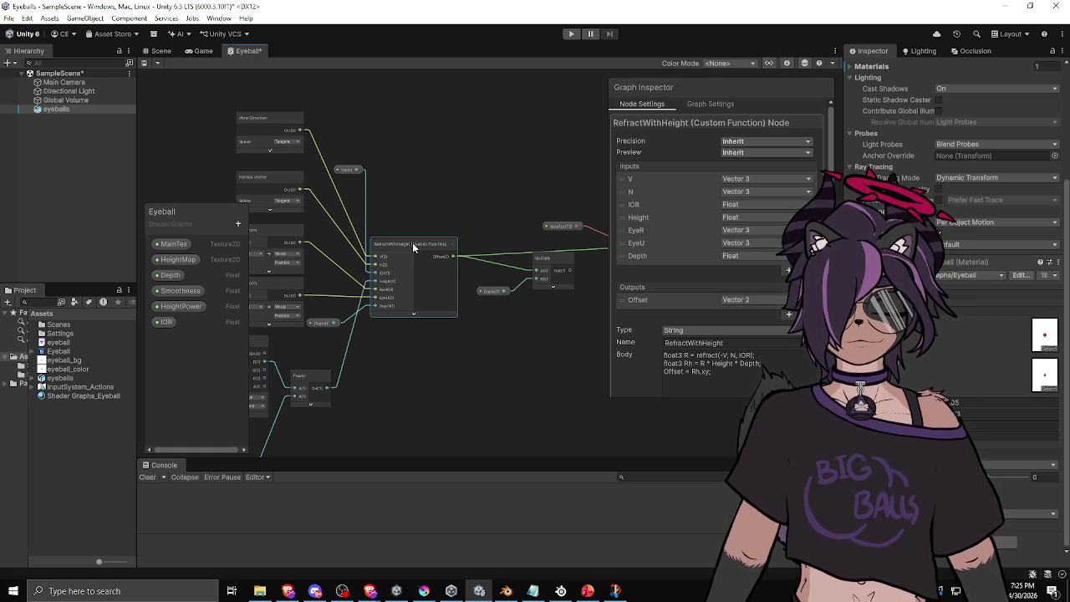
key("alt+Tab")
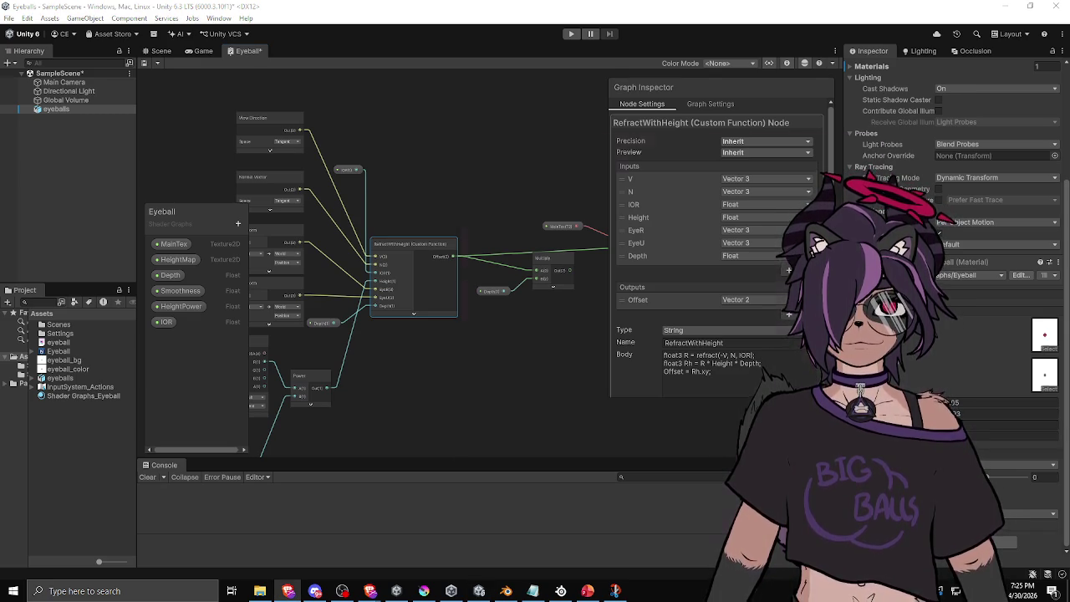
key("alt+Tab")
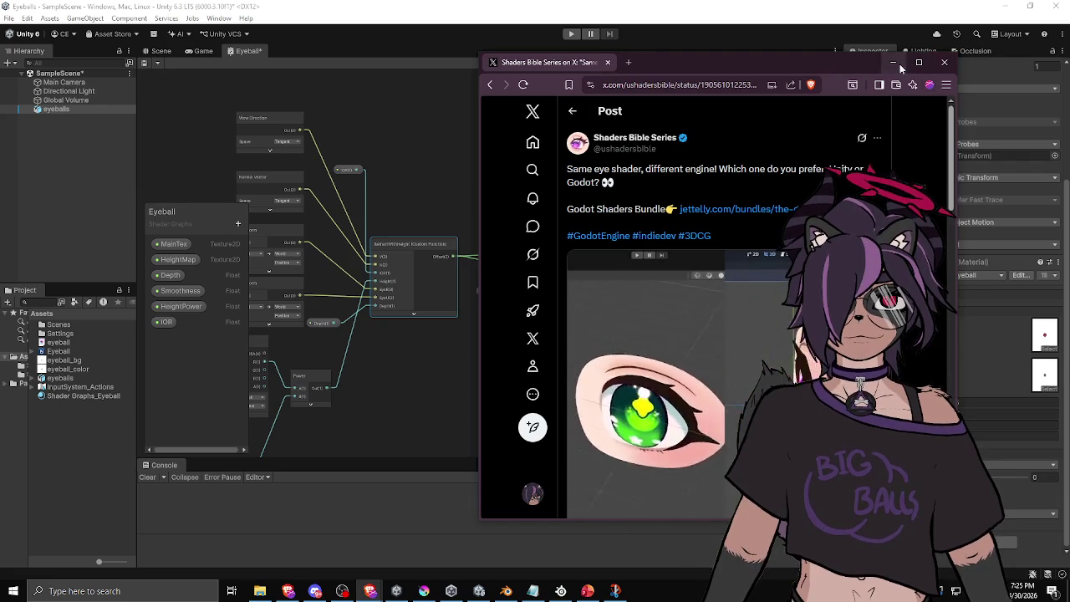
Step: Minimize the eye shader post, then read down LearnOpenGL's Parallax Mapping page to the ParallaxMapping function
left_click(894, 62)
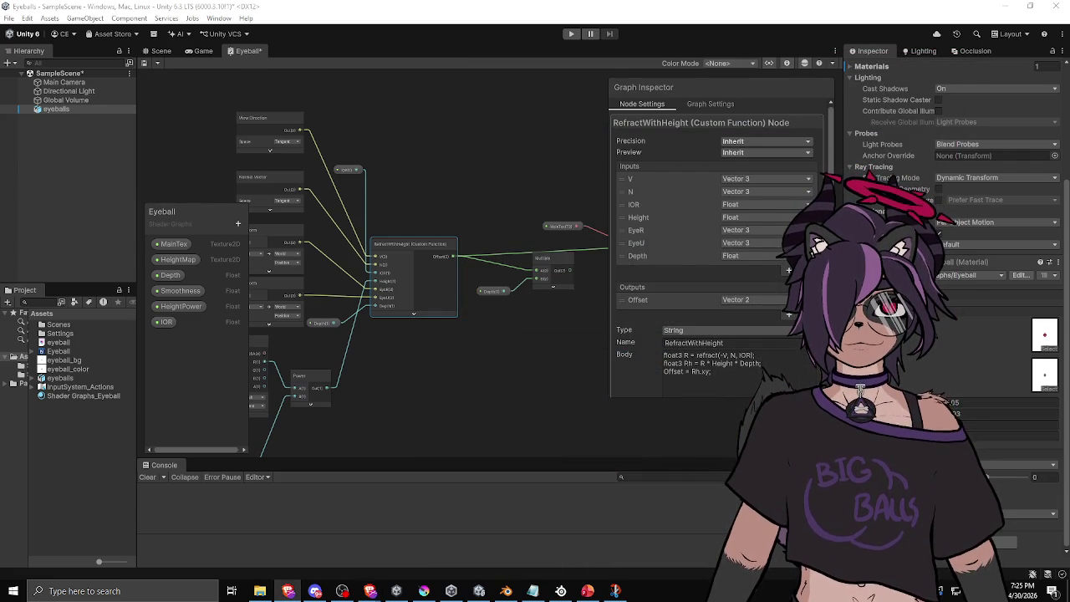
key("alt+Tab")
scroll(496, 289, "down", 3)
scroll(496, 289, "up", 15)
scroll(470, 315, "up", 10)
scroll(471, 322, "up", 2)
scroll(471, 322, "down", 10)
scroll(416, 326, "down", 10)
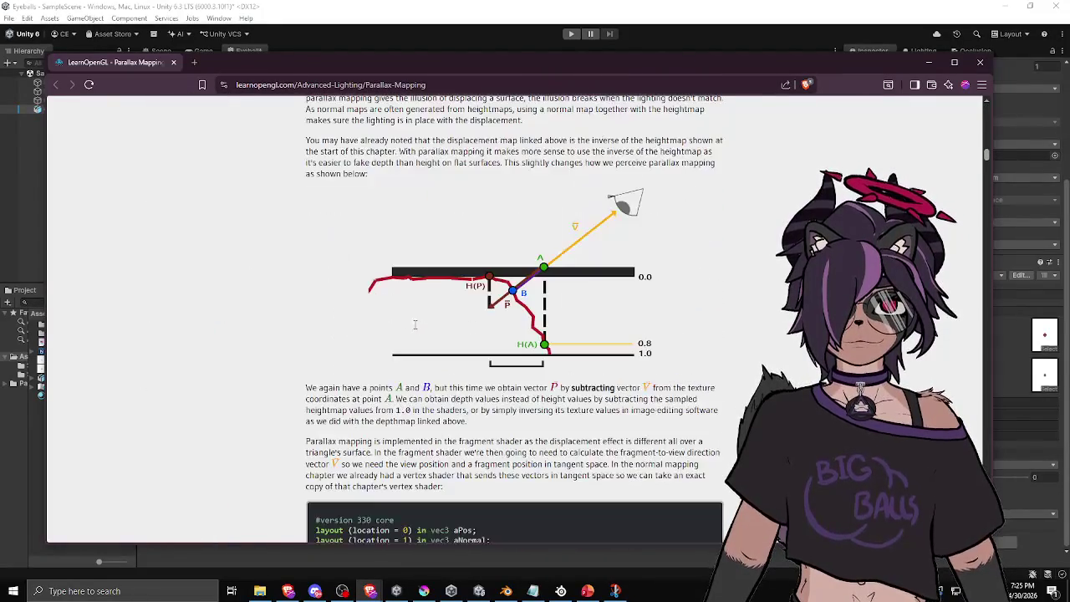
scroll(414, 324, "up", 4)
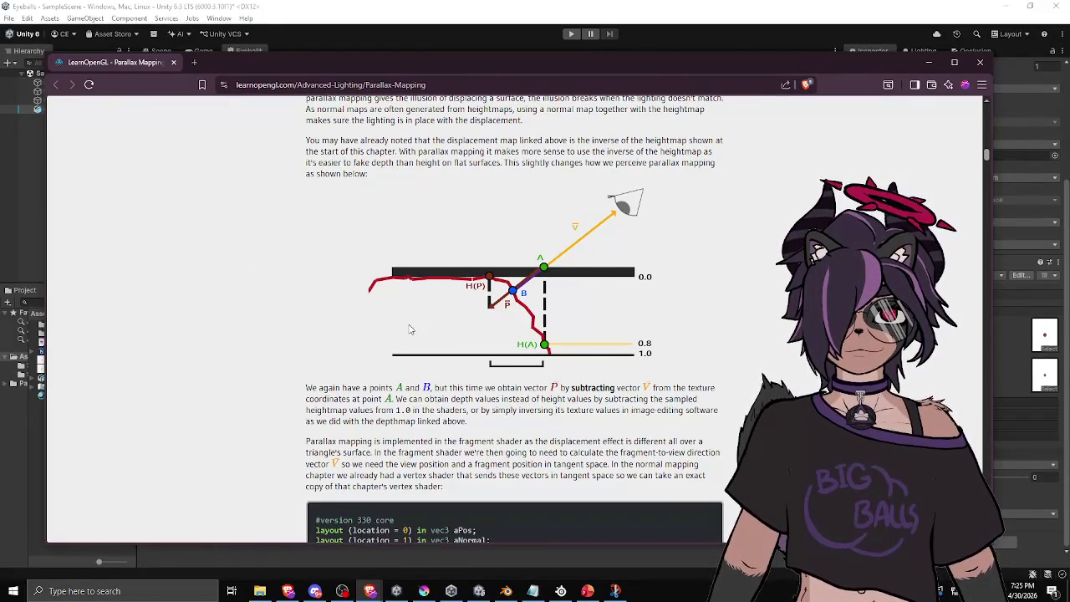
scroll(410, 329, "down", 10)
scroll(405, 330, "up", 3)
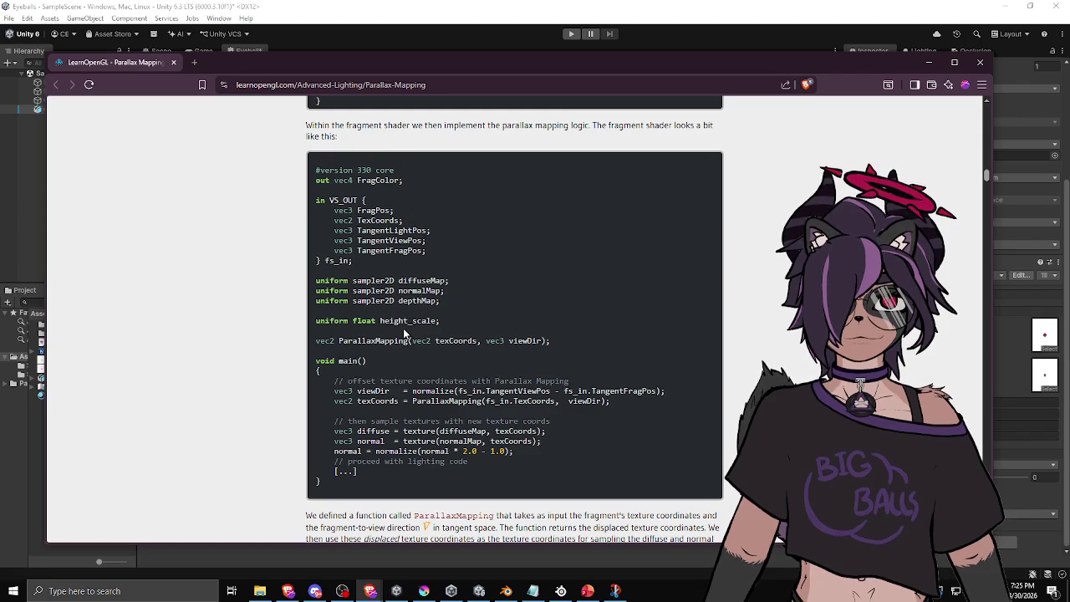
scroll(405, 333, "down", 3)
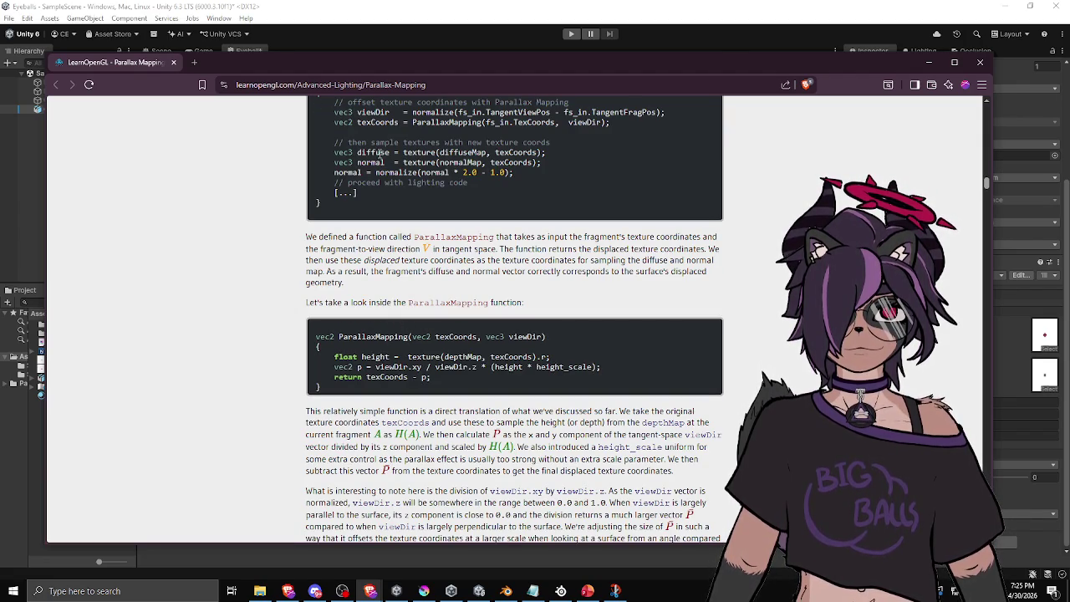
key("alt+Tab")
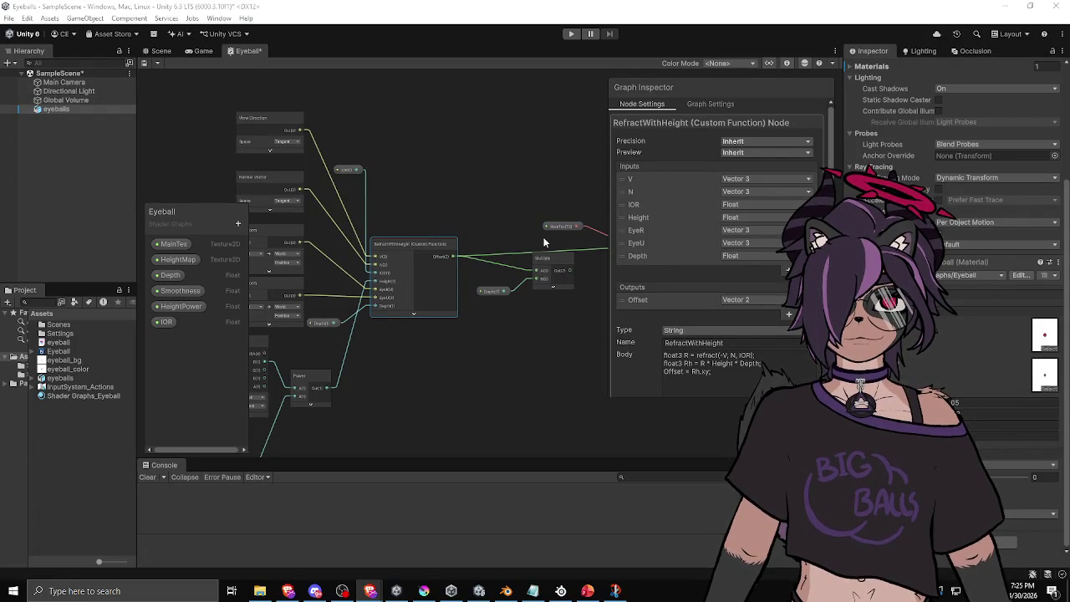
Step: Replace R on line two with V.xy / V so Rh derives from the view vector
double_click(707, 356)
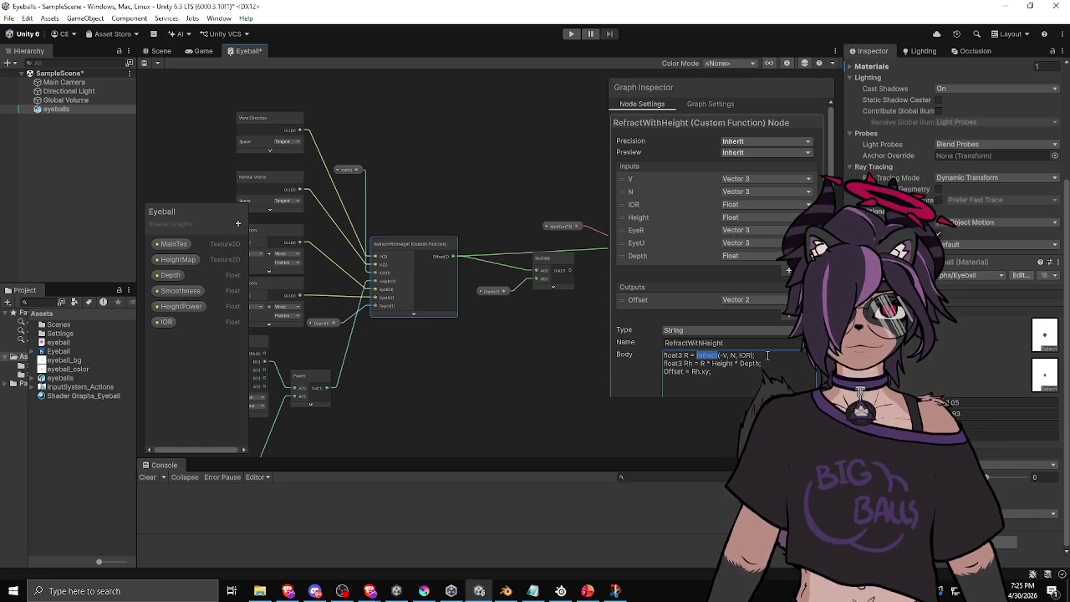
left_click(768, 356)
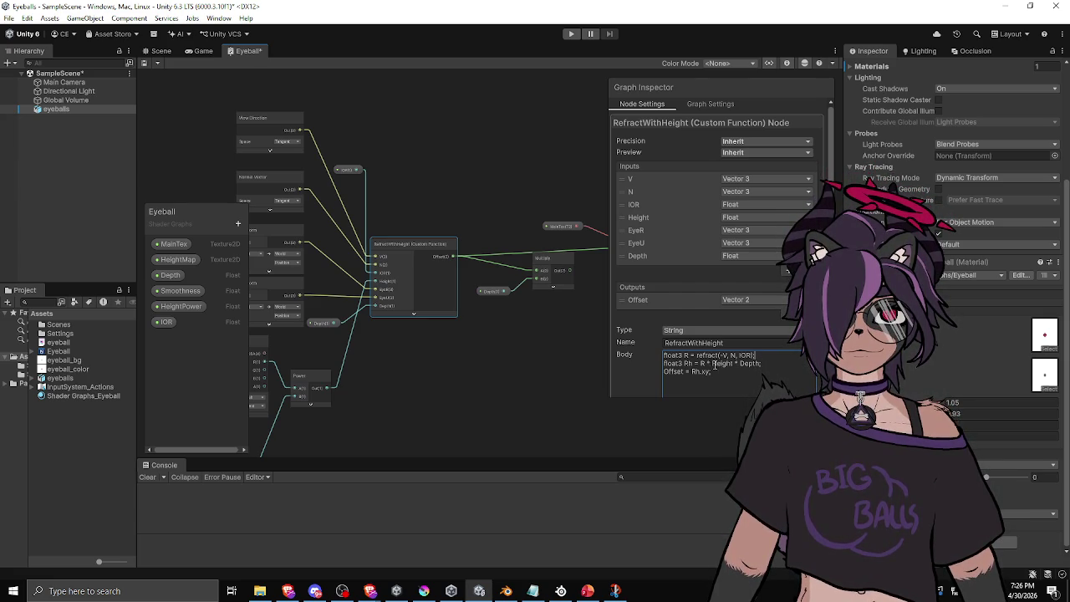
left_click_drag(698, 363, 708, 364)
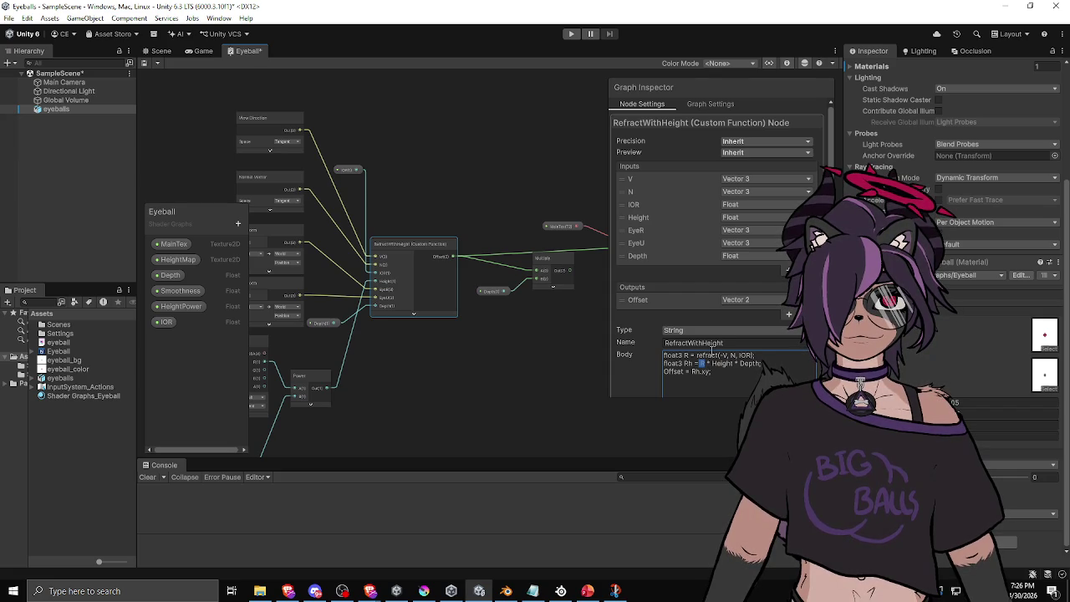
type("V")
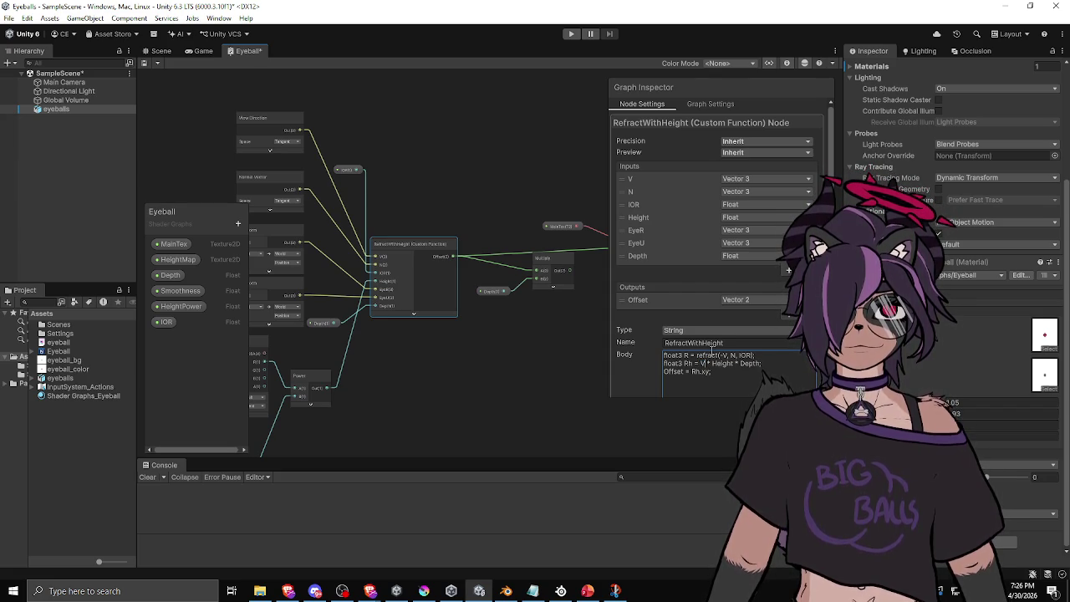
type(".xy/z")
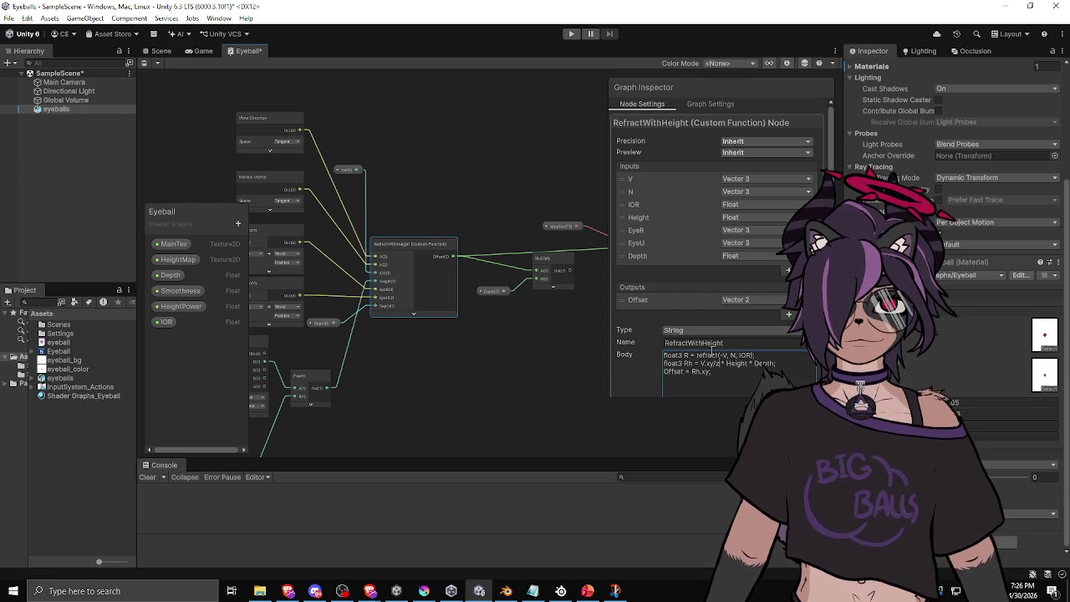
key("BackSpace")
key("BackSpace")
type("/ V")
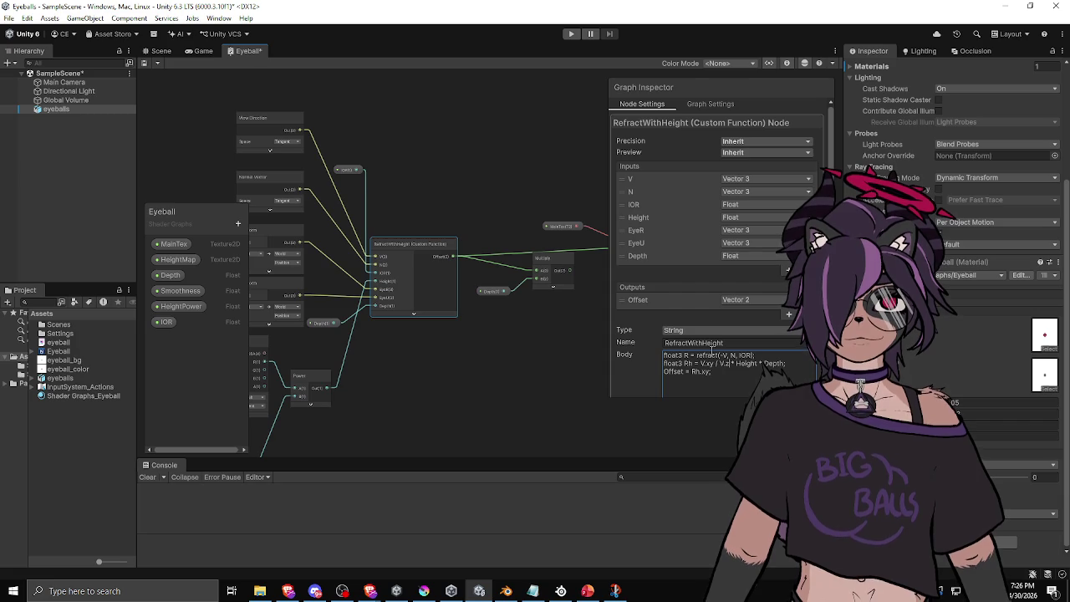
Step: Declare Rh as float2, set Offset = Rh, and save the Eyeball graph
left_click_drag(678, 365, 683, 371)
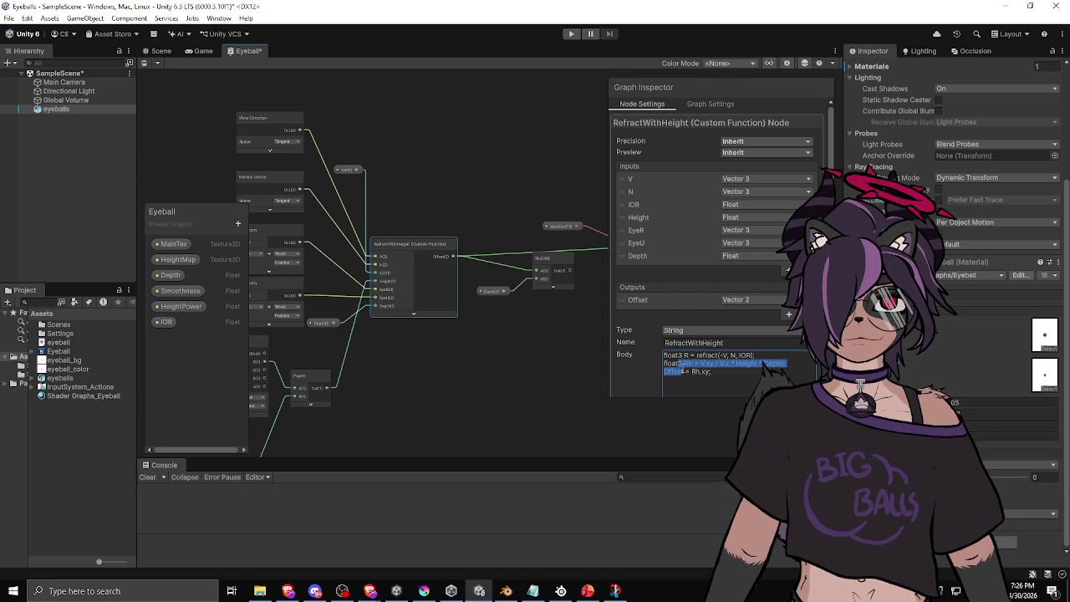
left_click(696, 364)
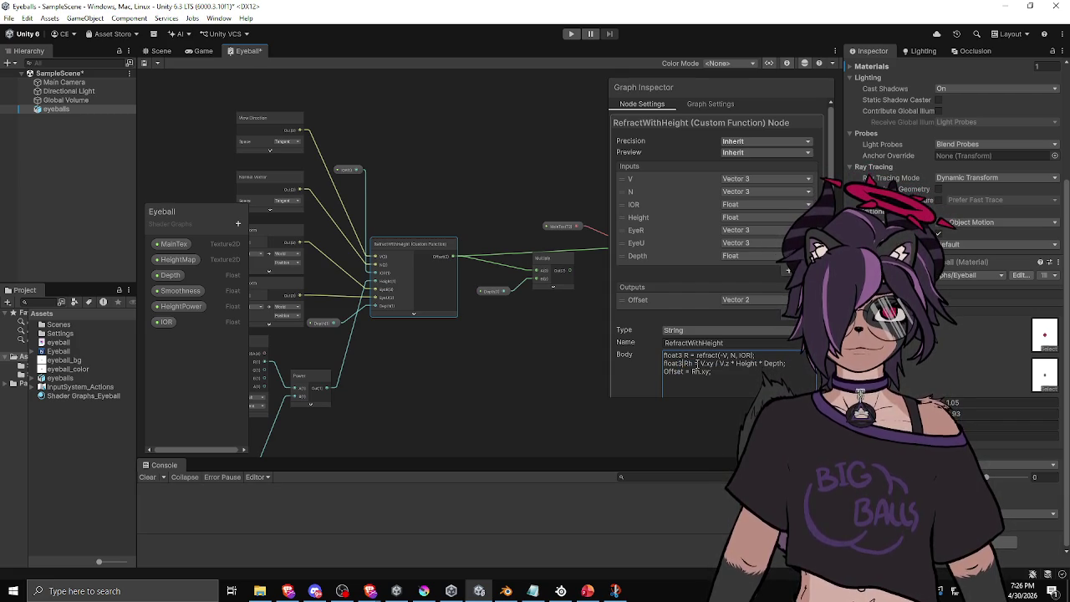
key("BackSpace")
type("2")
key("Down")
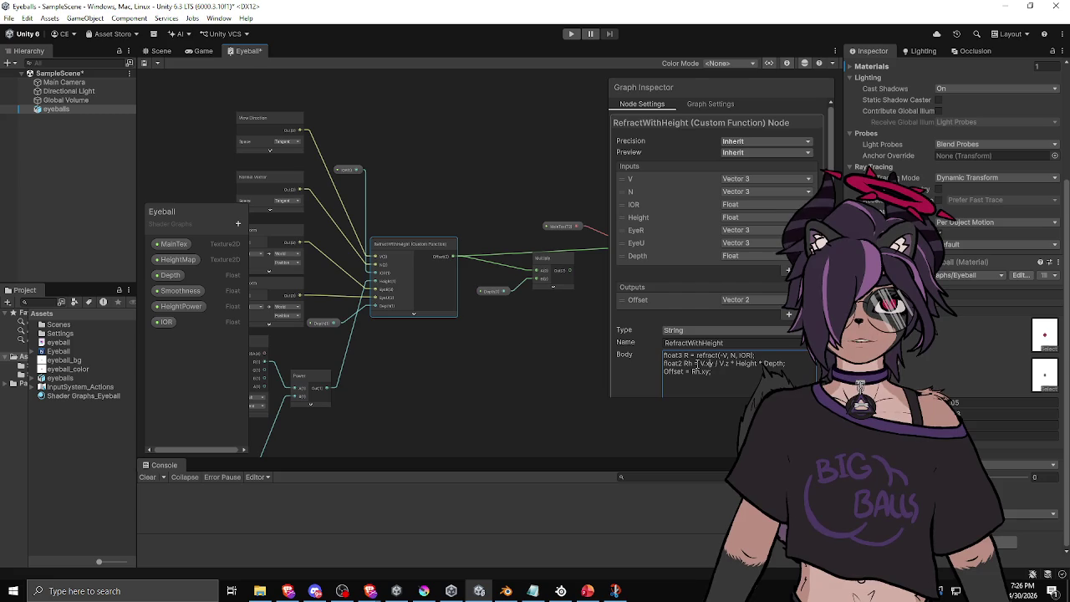
key("BackSpace")
key("BackSpace")
key("BackSpace")
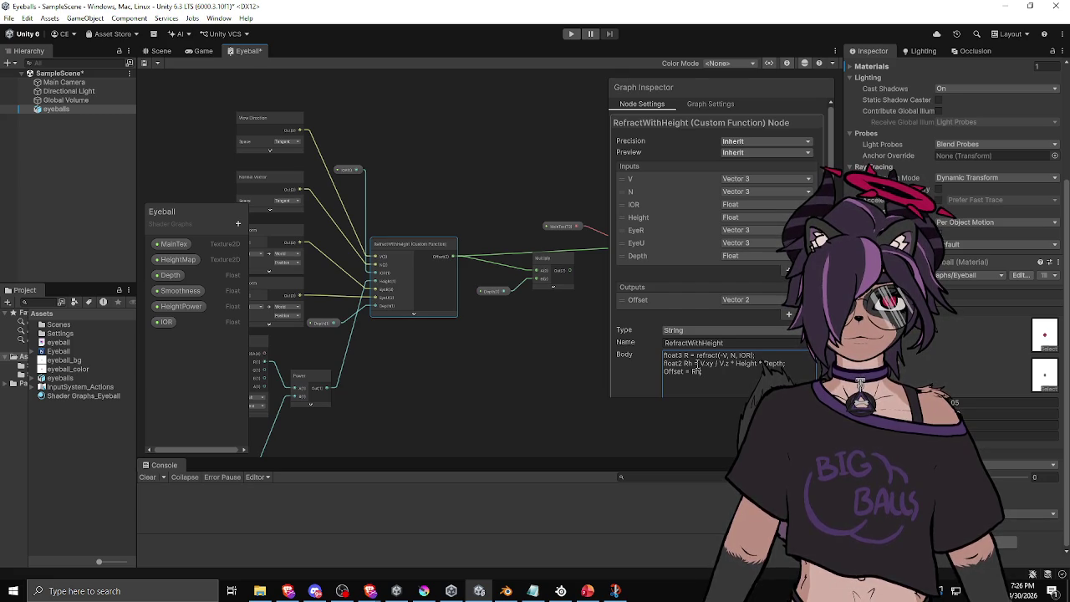
left_click(526, 357)
key("ctrl+s")
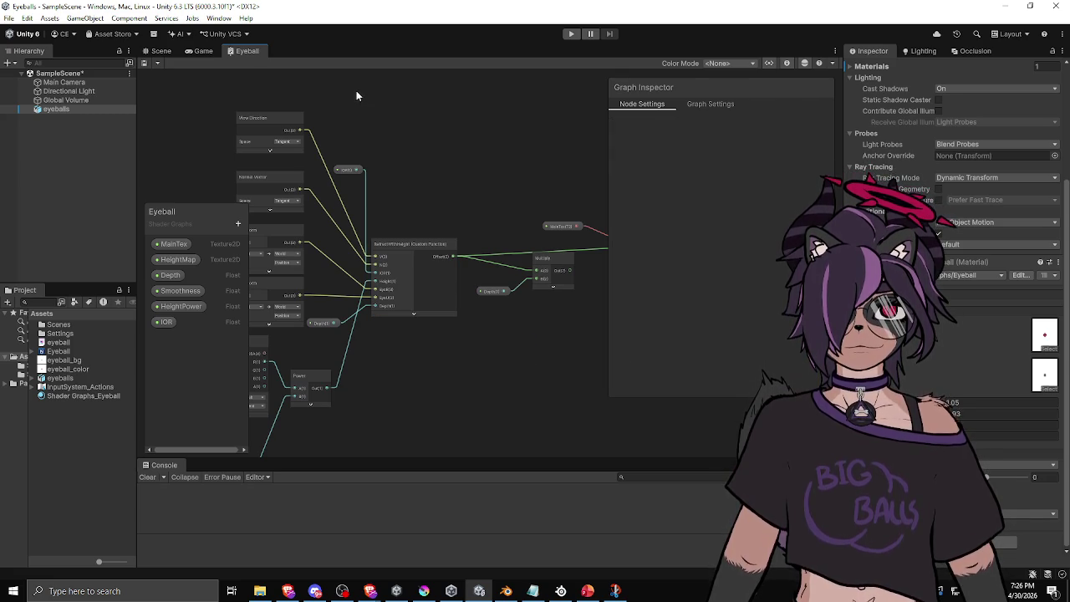
Step: Check the updated sphere, then inspect RefractWithHeight in the Eyeball graph, undoing a stray Multiply move
left_click(152, 52)
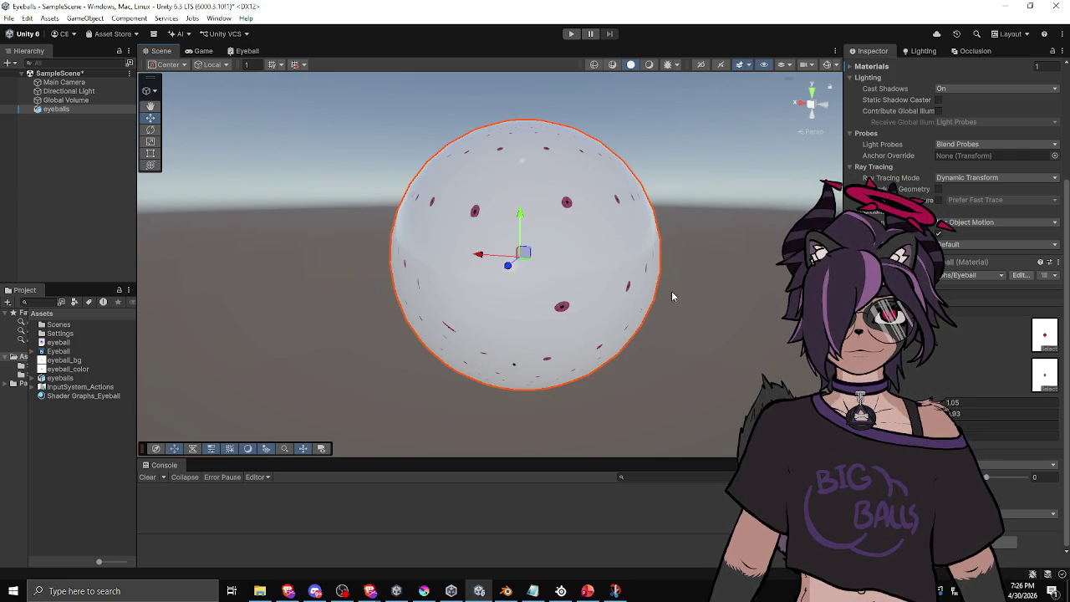
left_click_drag(670, 290, 552, 235)
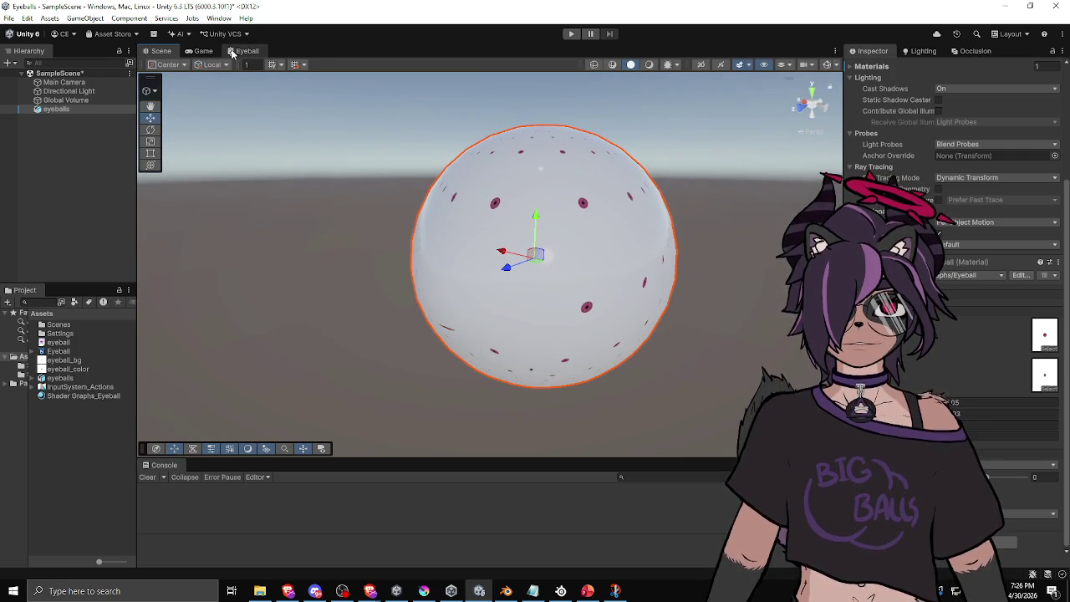
left_click(235, 52)
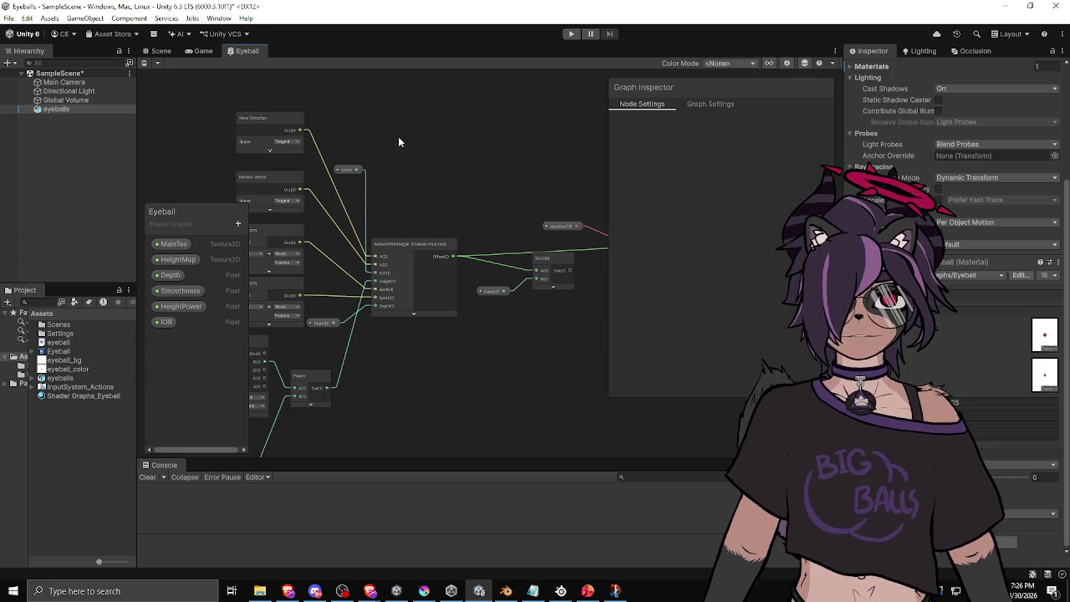
left_click(416, 241)
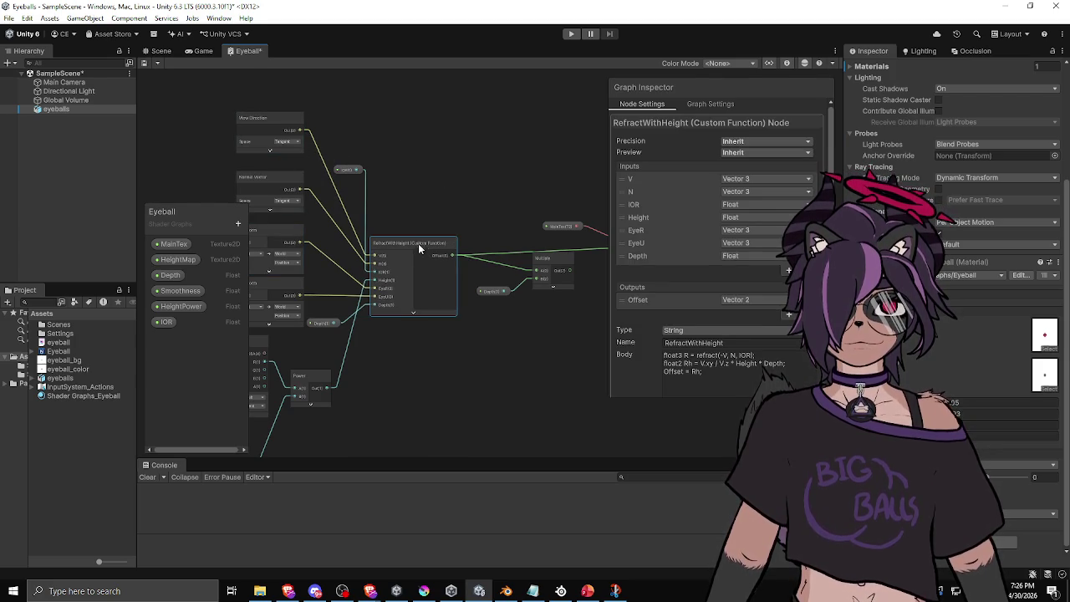
left_click_drag(482, 239, 406, 219)
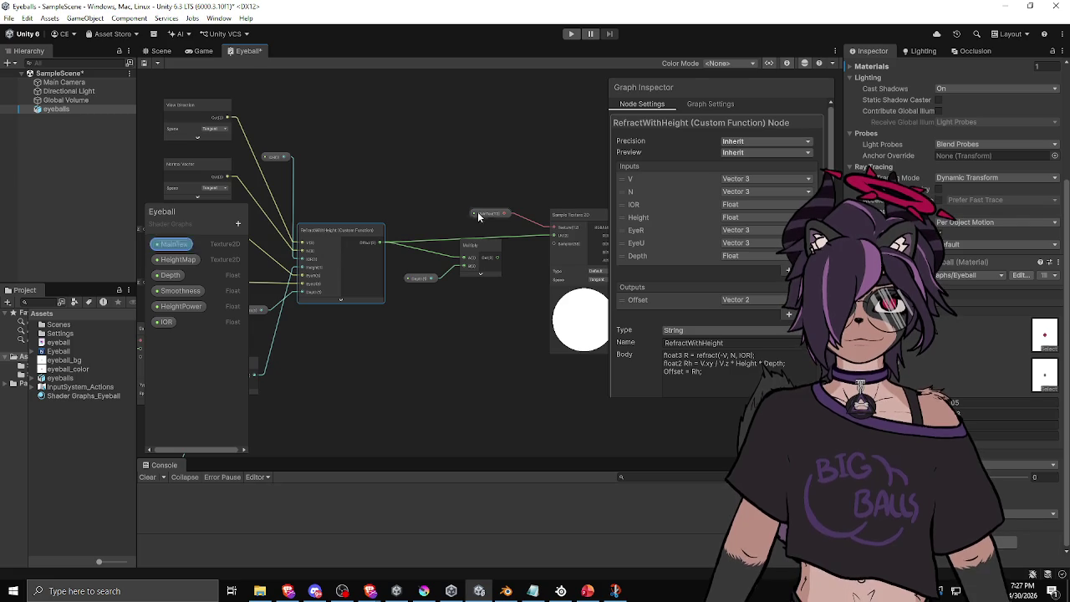
left_click_drag(438, 224, 399, 217)
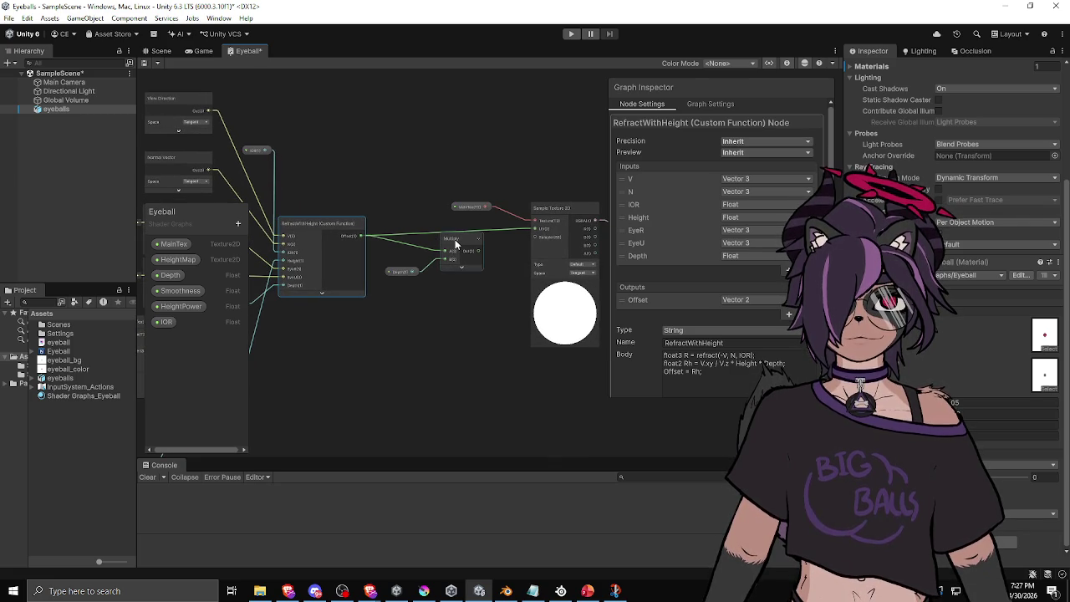
left_click_drag(458, 240, 458, 266)
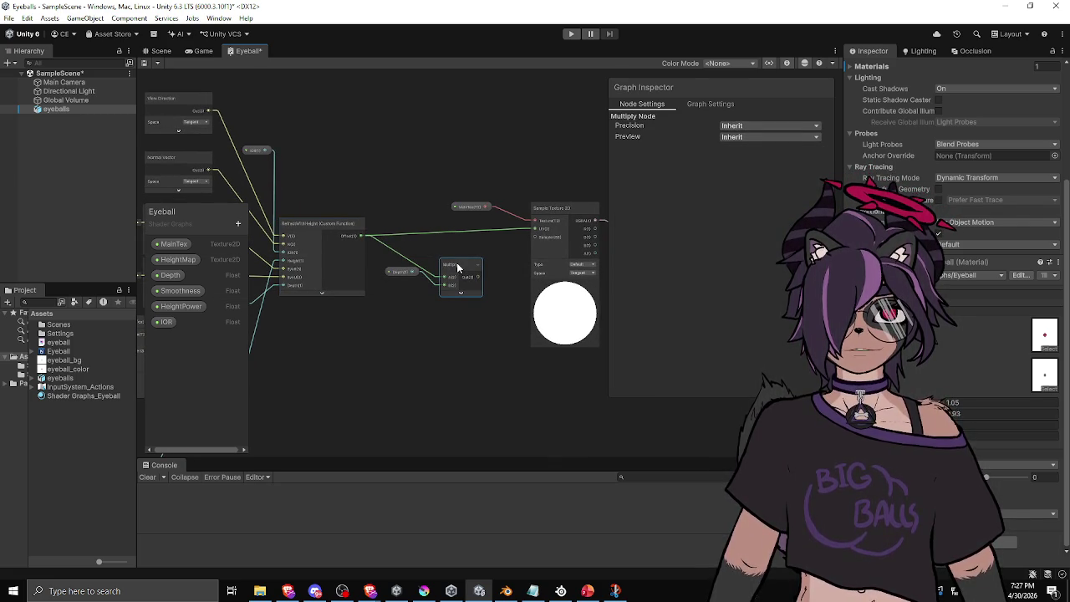
key("ctrl+z")
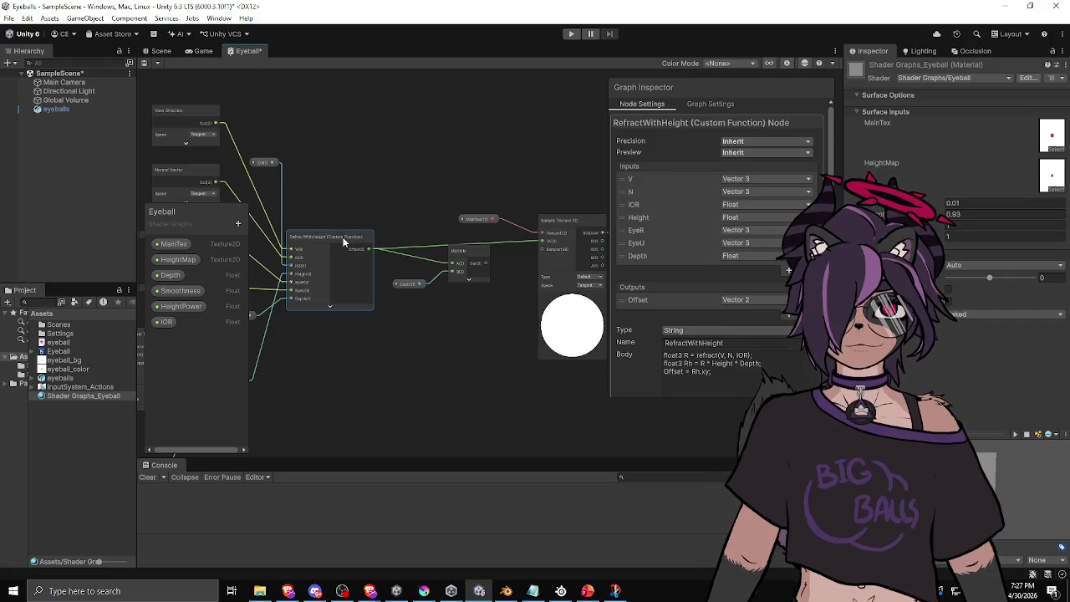
Step: Replace Rh.xy on the Offset line with float2(dot(Rh, EyeR), dot(Rh, EyeU))
key("ctrl+z")
left_click(336, 244)
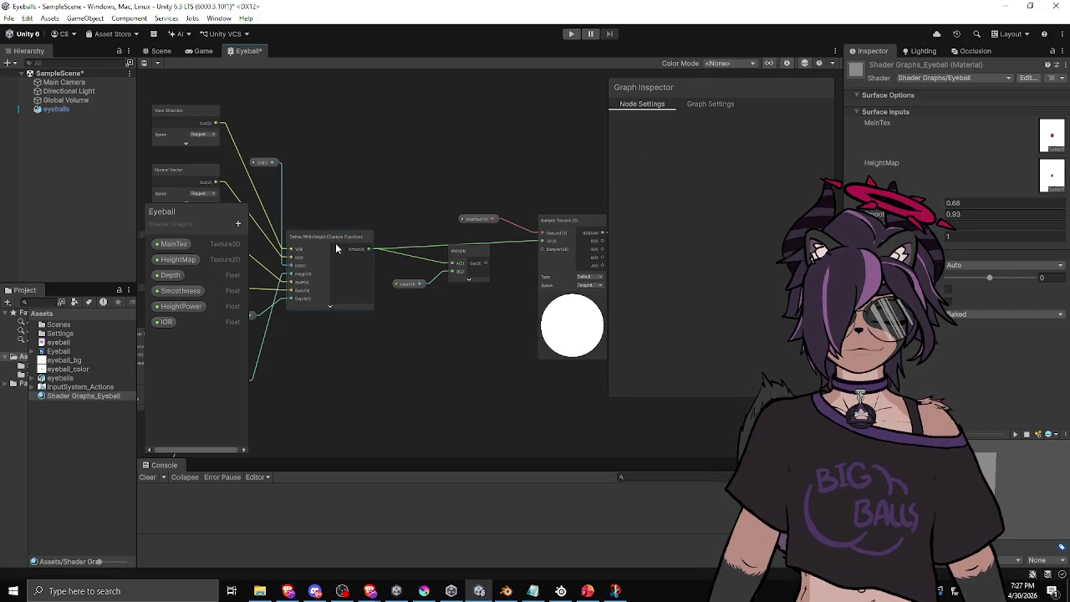
left_click(697, 365)
left_click(717, 386)
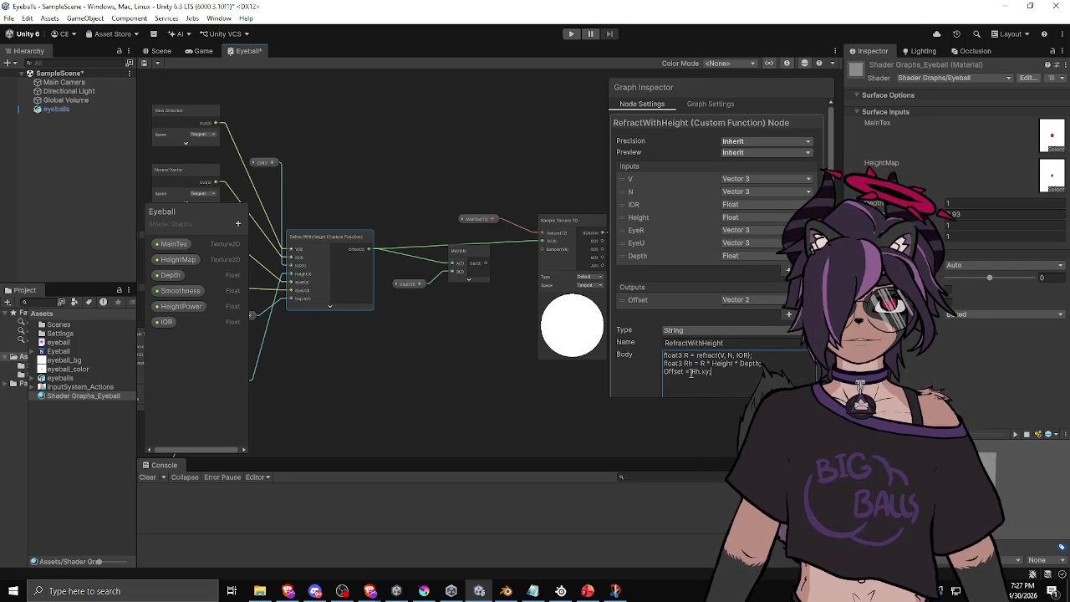
left_click_drag(691, 371, 711, 373)
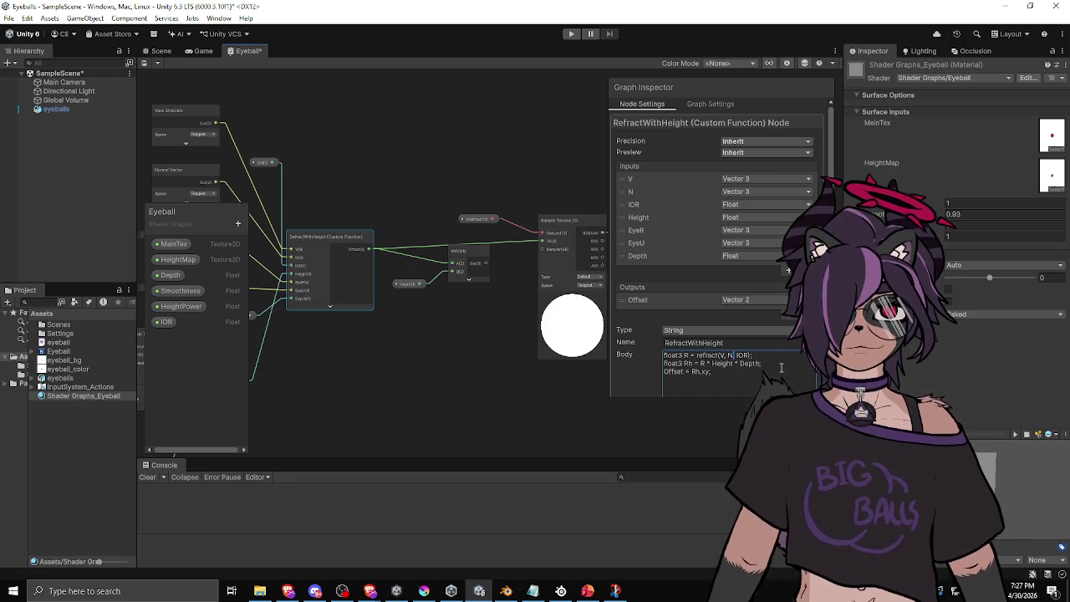
left_click(690, 373)
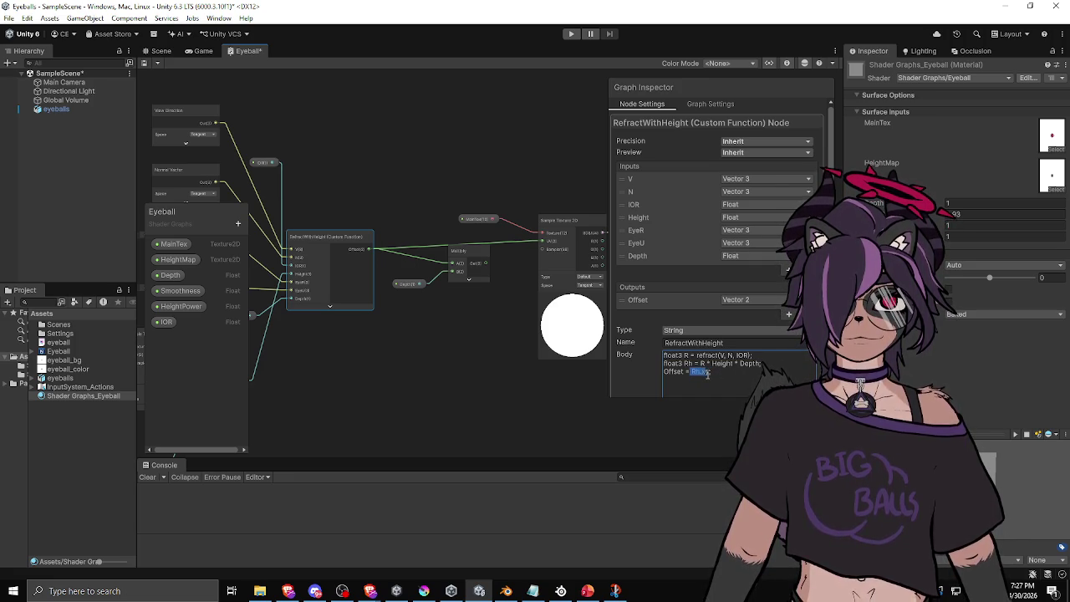
key("BackSpace")
key("BackSpace")
key("BackSpace")
type("float2(     ")
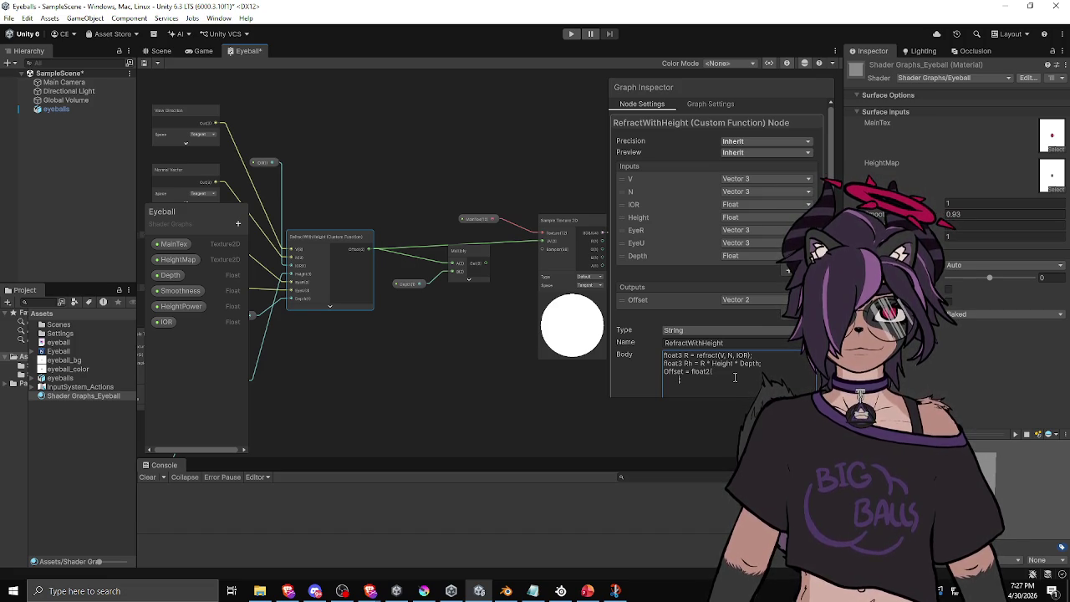
type("dot(")
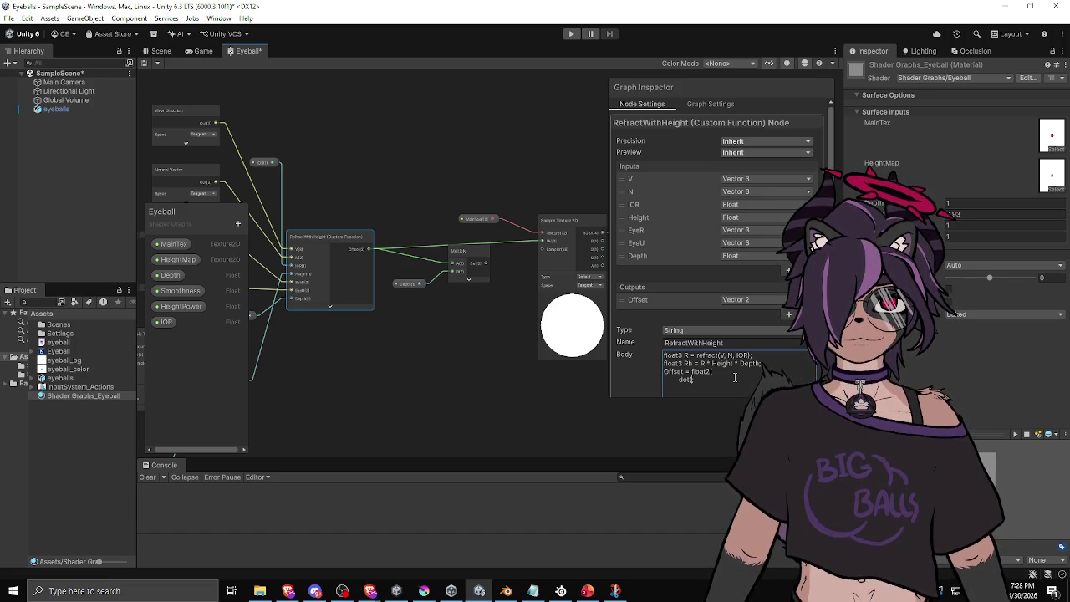
type("Rh, EyeR),")
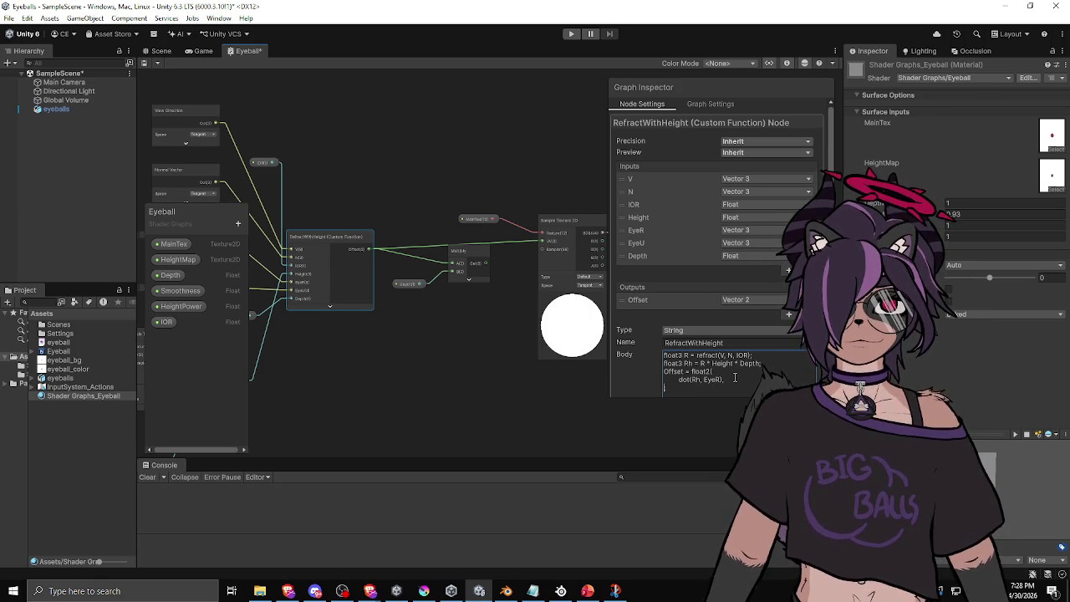
type("dot(Rh, EyeU")
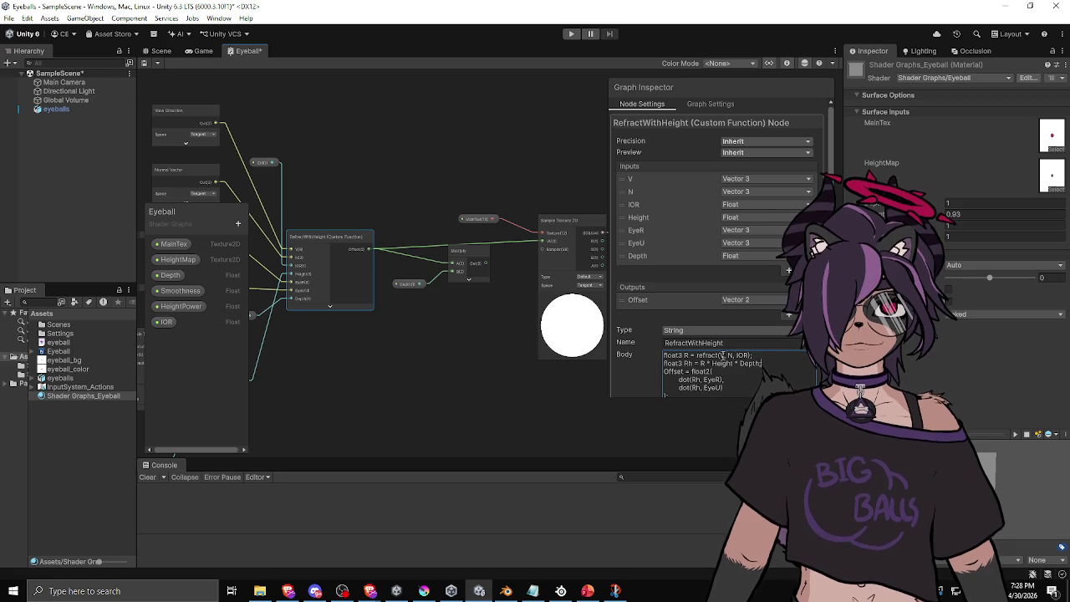
scroll(700, 360, "down", 2)
left_click(418, 379)
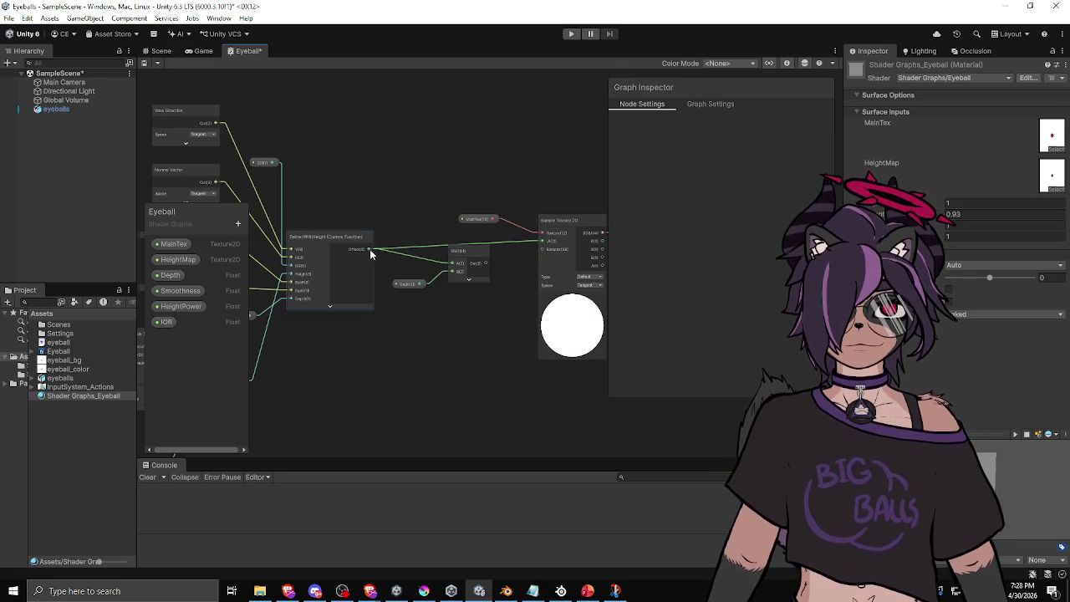
Step: Delete the Multiply and Depth nodes and add a UV node
left_click(466, 255)
left_click(411, 285, "shift")
key("Delete")
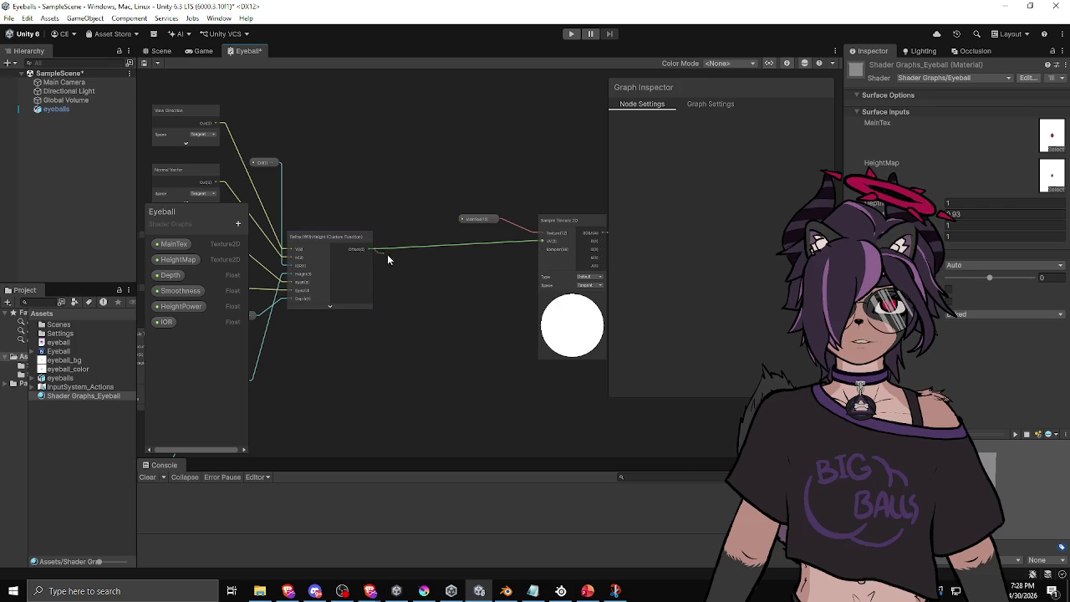
key("space")
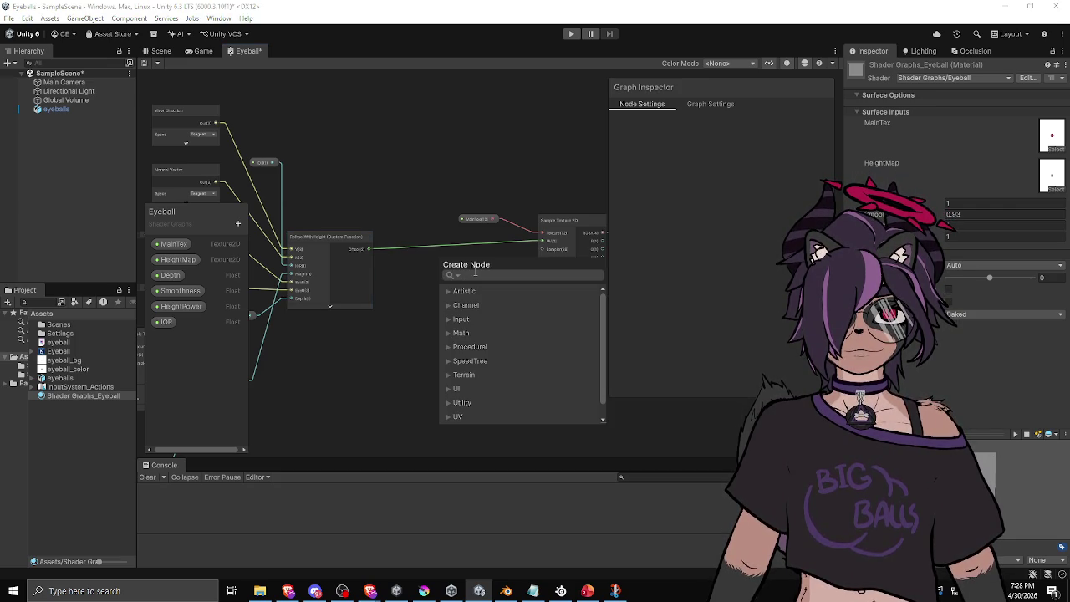
left_click(361, 175)
right_click(360, 172)
left_click(380, 175)
type("uvs")
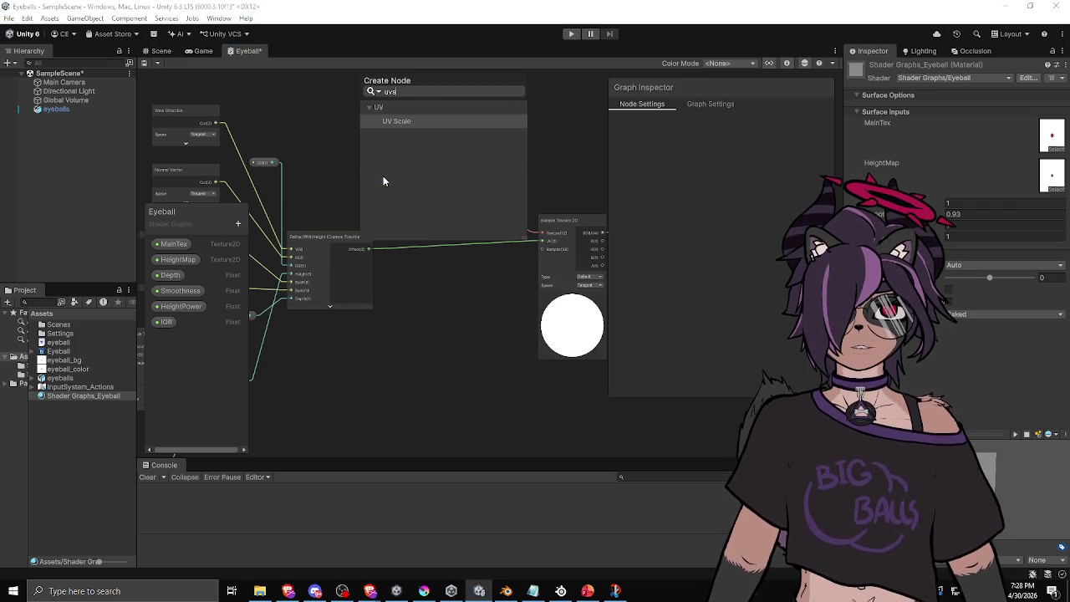
key("BackSpace")
key("Return")
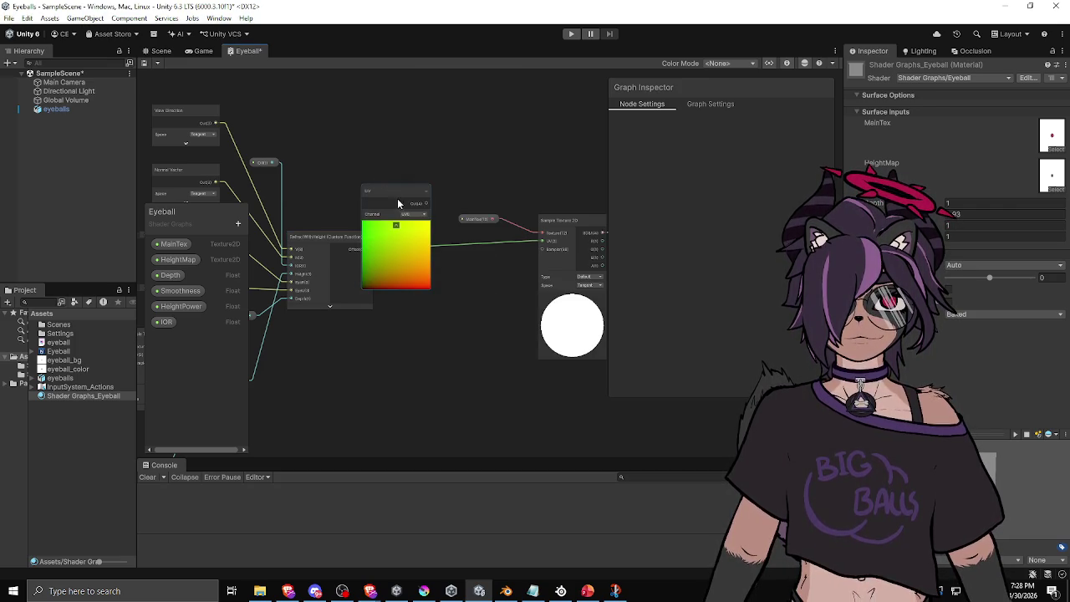
Step: Add the refraction offset to UV with an Add node feeding Sample Texture 2D's UV
left_click_drag(393, 200, 425, 160)
mouse_move(370, 254)
left_mouse_down()
mouse_move(416, 237)
mouse_move(453, 174)
left_mouse_up()
type("add")
key("Return")
mouse_move(409, 147)
left_mouse_down()
mouse_move(401, 183)
mouse_move(380, 156)
left_mouse_up()
mouse_move(441, 181)
left_mouse_down()
mouse_move(411, 183)
mouse_move(410, 168)
left_mouse_up()
left_click_drag(502, 181, 544, 242)
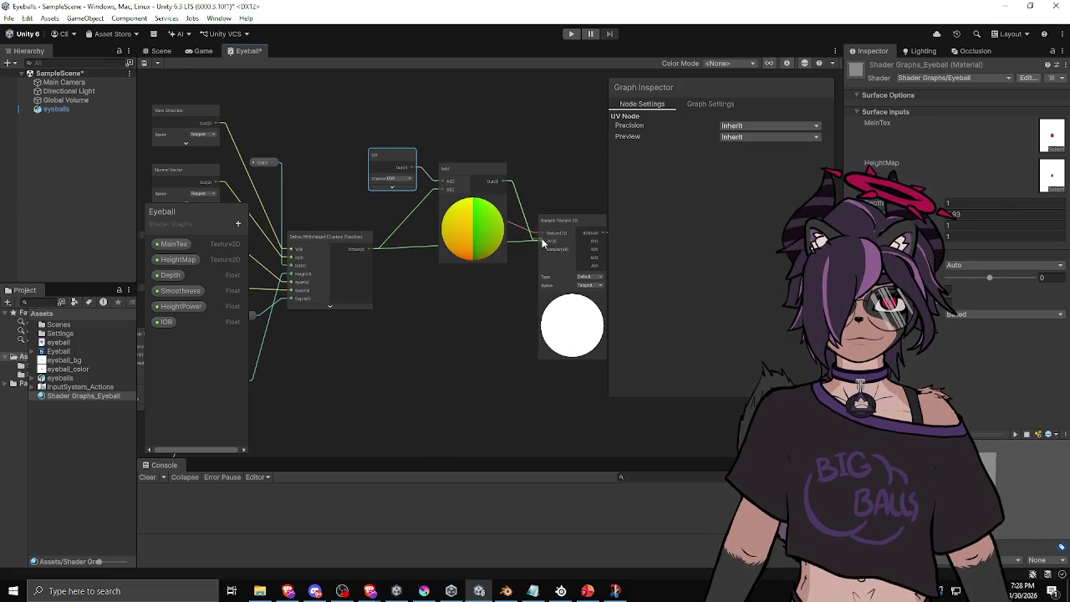
mouse_move(472, 175)
left_mouse_down()
mouse_move(462, 268)
mouse_move(461, 254)
left_mouse_up()
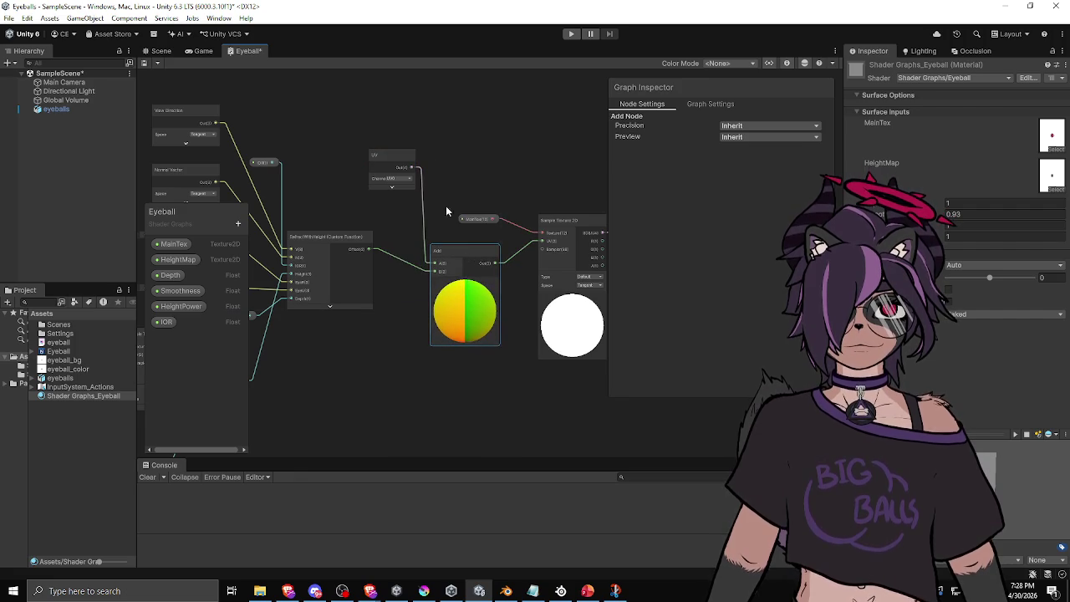
left_click(464, 283)
left_click_drag(407, 154, 358, 186)
mouse_move(455, 250)
left_mouse_down()
mouse_move(424, 246)
mouse_move(425, 231)
left_mouse_up()
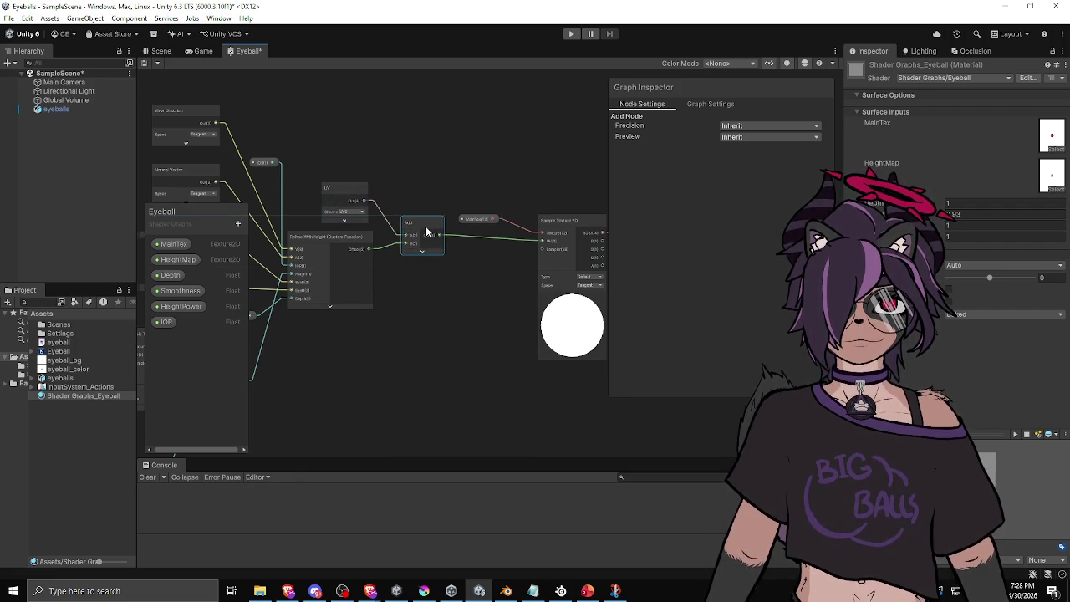
mouse_move(390, 174)
left_mouse_down()
mouse_move(535, 171)
mouse_move(493, 185)
left_mouse_up()
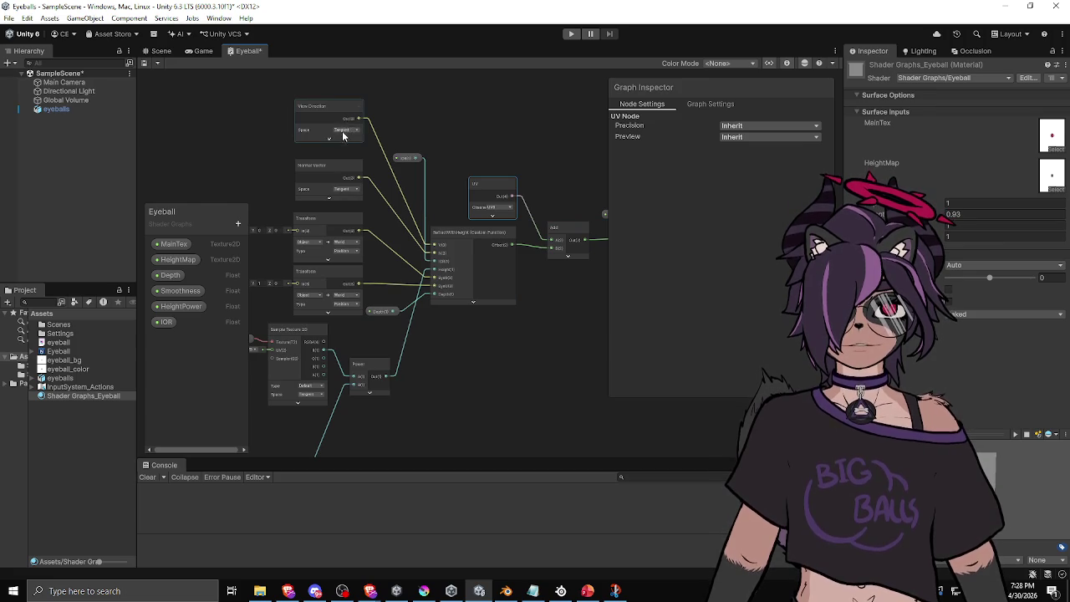
Step: Set both View Direction and Normal Vector space to World
left_click(343, 134)
left_click(352, 165)
left_click(353, 196)
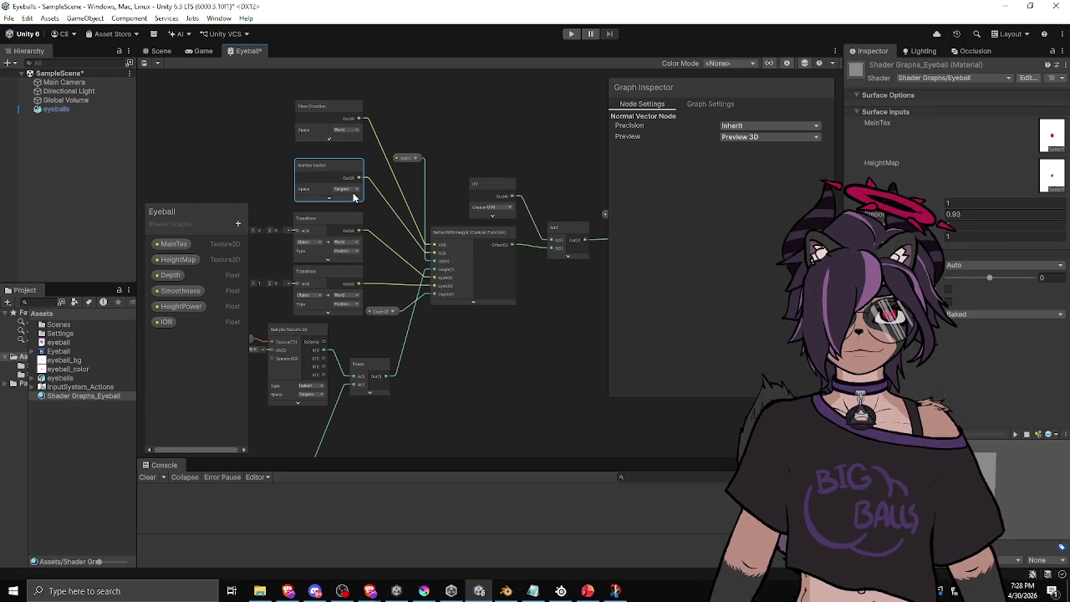
left_click(353, 195)
left_click(355, 225)
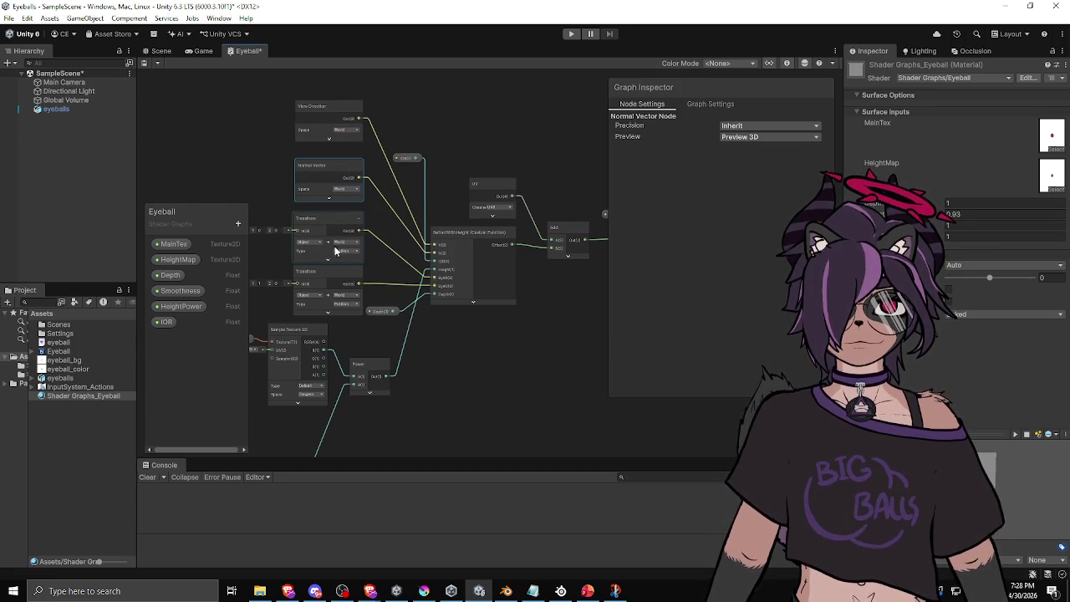
left_click_drag(481, 342, 419, 346)
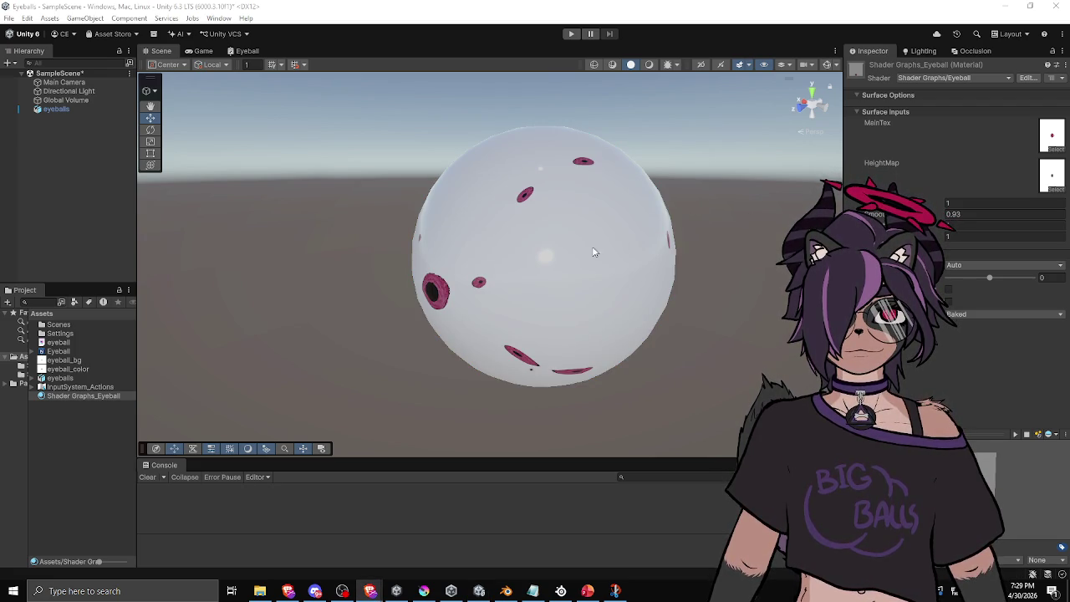
Step: Try material values 2.44 and Depth -1 while orbiting the eyeball to watch the iris
mouse_move(480, 304)
left_mouse_down()
mouse_move(636, 248)
mouse_move(607, 299)
mouse_move(637, 318)
mouse_move(694, 318)
mouse_move(564, 147)
mouse_move(310, 248)
mouse_move(485, 365)
mouse_move(694, 265)
mouse_move(409, 270)
mouse_move(609, 265)
mouse_move(622, 302)
mouse_move(636, 301)
left_mouse_up()
left_click(1004, 236)
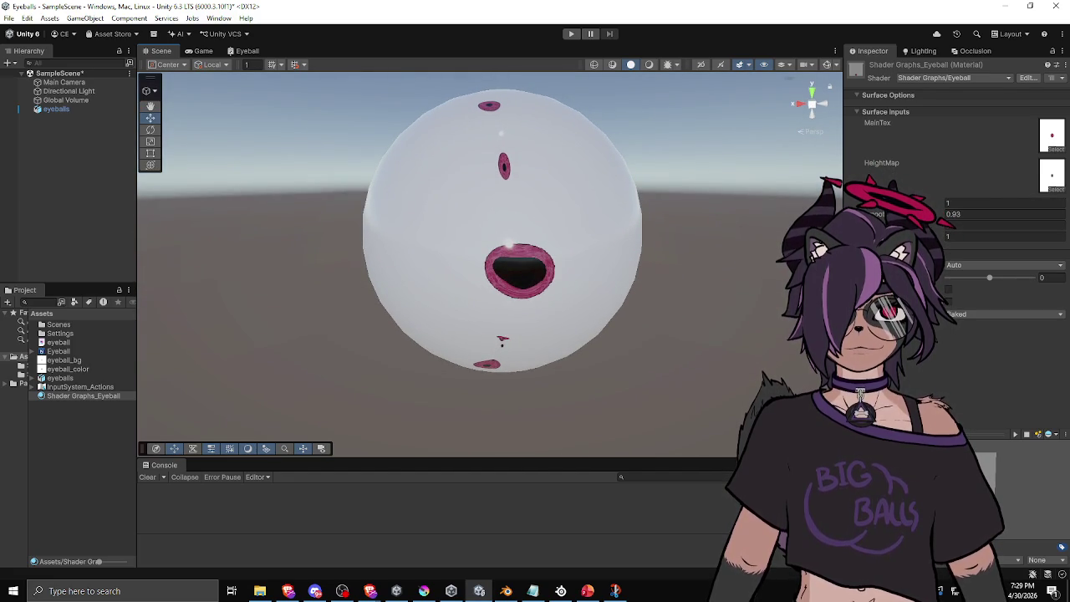
type("1.32")
key("BackSpace")
key("BackSpace")
key("BackSpace")
type("2.44")
mouse_move(675, 274)
left_mouse_down()
mouse_move(469, 227)
mouse_move(435, 234)
mouse_move(686, 243)
left_mouse_up()
mouse_move(945, 241)
left_mouse_down()
mouse_move(887, 241)
mouse_move(916, 240)
left_mouse_up()
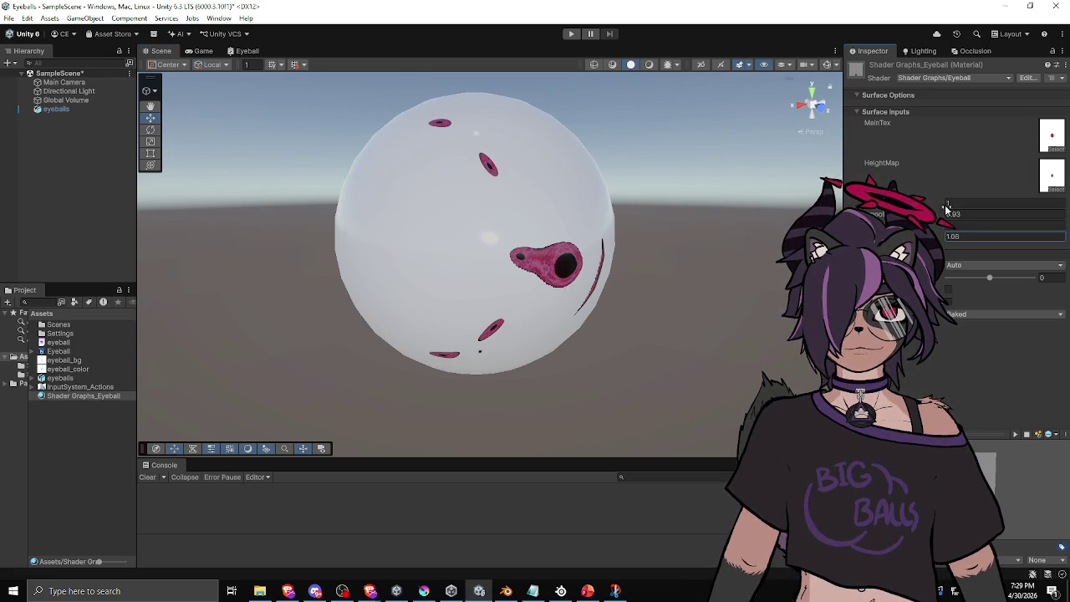
double_click(956, 203)
type("-1")
mouse_move(653, 226)
left_mouse_down()
mouse_move(543, 234)
mouse_move(502, 276)
mouse_move(509, 349)
left_mouse_up()
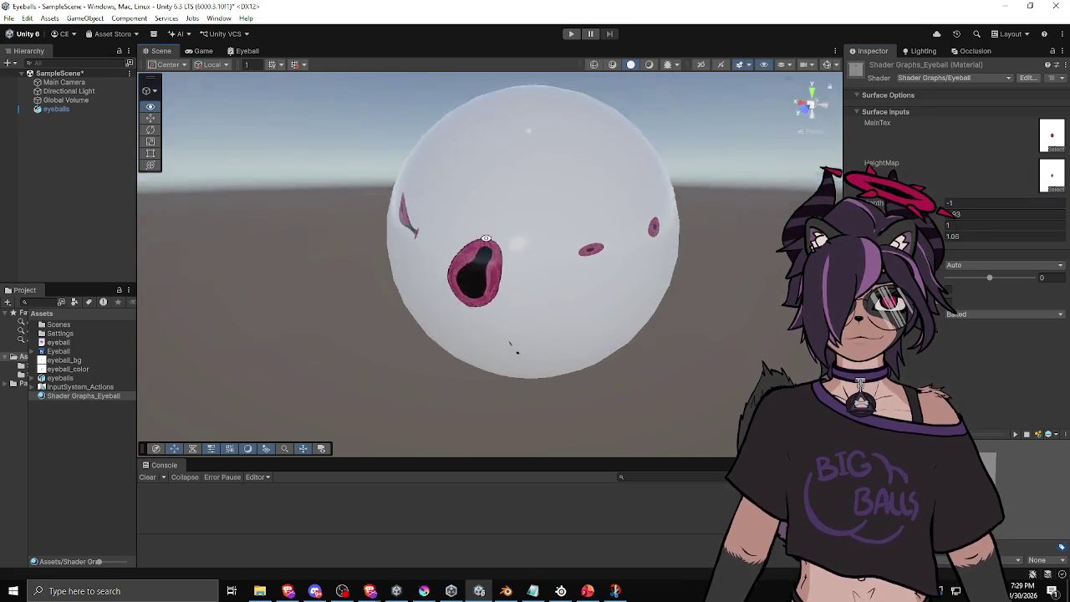
scroll(434, 260, "down", 3)
mouse_move(434, 260)
left_mouse_down()
mouse_move(714, 273)
mouse_move(518, 268)
mouse_move(335, 303)
mouse_move(497, 277)
mouse_move(614, 198)
mouse_move(648, 202)
mouse_move(592, 186)
mouse_move(635, 251)
mouse_move(685, 268)
left_mouse_up()
Step: Set a material value to 1.38 and try Depth -0.01, orbiting to compare
double_click(953, 237)
type("1.38")
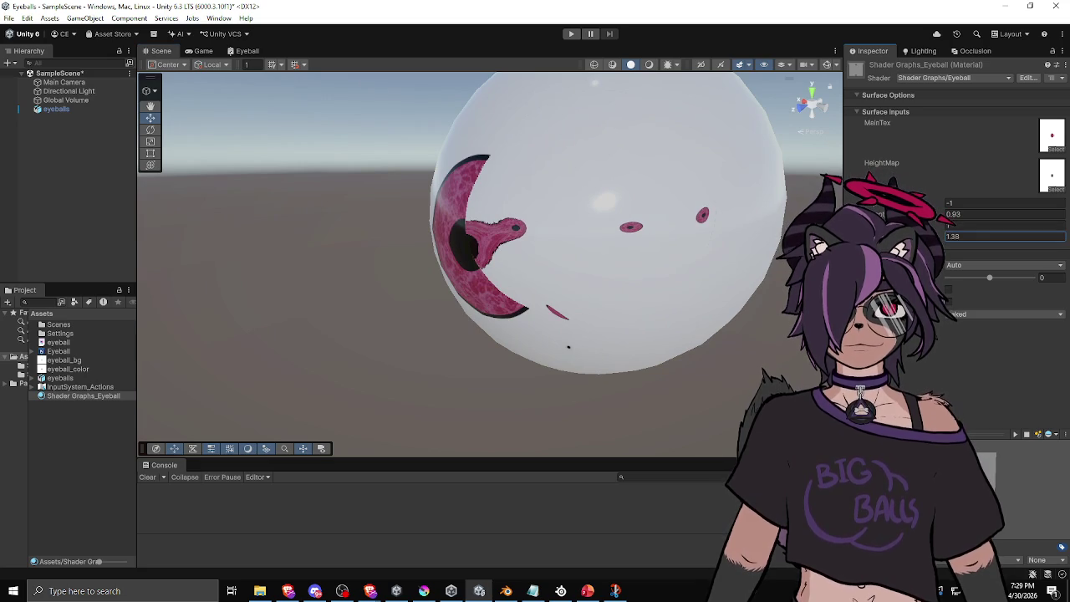
mouse_move(529, 297)
left_mouse_down()
mouse_move(686, 267)
mouse_move(688, 167)
mouse_move(594, 201)
mouse_move(564, 273)
mouse_move(636, 262)
mouse_move(660, 242)
mouse_move(689, 305)
left_mouse_up()
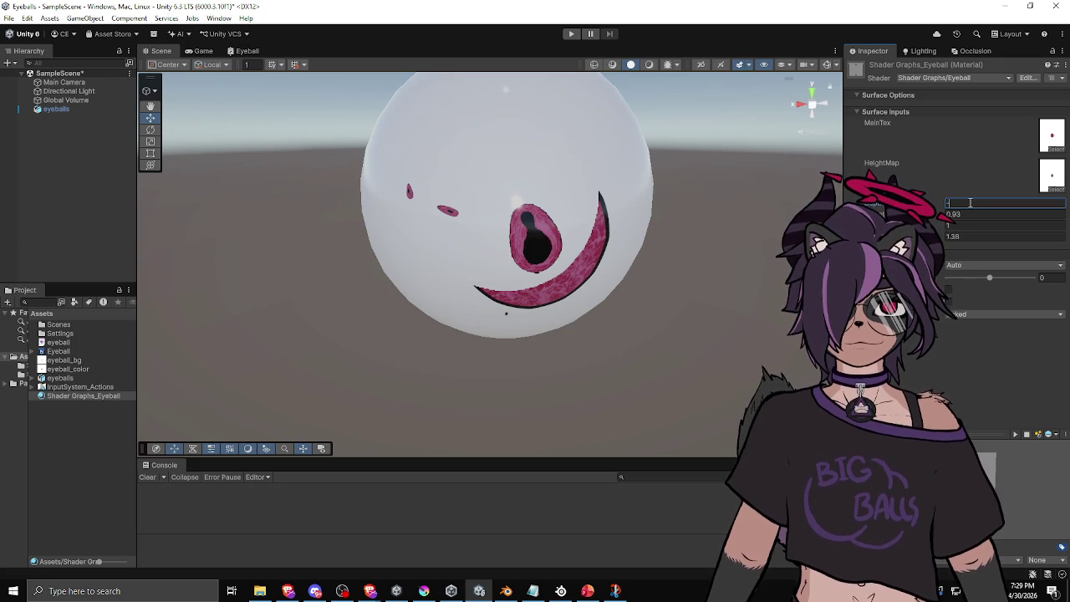
type("-0.01")
mouse_move(635, 251)
left_mouse_down()
mouse_move(544, 339)
mouse_move(430, 202)
mouse_move(652, 181)
left_mouse_up()
Step: Set Depth to 0.01 and scrub HeightPower up to 14.45 for a round magenta iris
left_click(999, 202)
type("0.01")
mouse_move(577, 243)
left_mouse_down()
mouse_move(625, 234)
mouse_move(615, 266)
mouse_move(626, 278)
mouse_move(647, 259)
left_mouse_up()
left_click(931, 226)
mouse_move(931, 225)
left_mouse_down()
mouse_move(961, 225)
mouse_move(944, 225)
left_mouse_up()
mouse_move(334, 230)
left_mouse_down()
mouse_move(435, 217)
mouse_move(304, 256)
mouse_move(304, 318)
mouse_move(163, 325)
mouse_move(325, 239)
left_mouse_up()
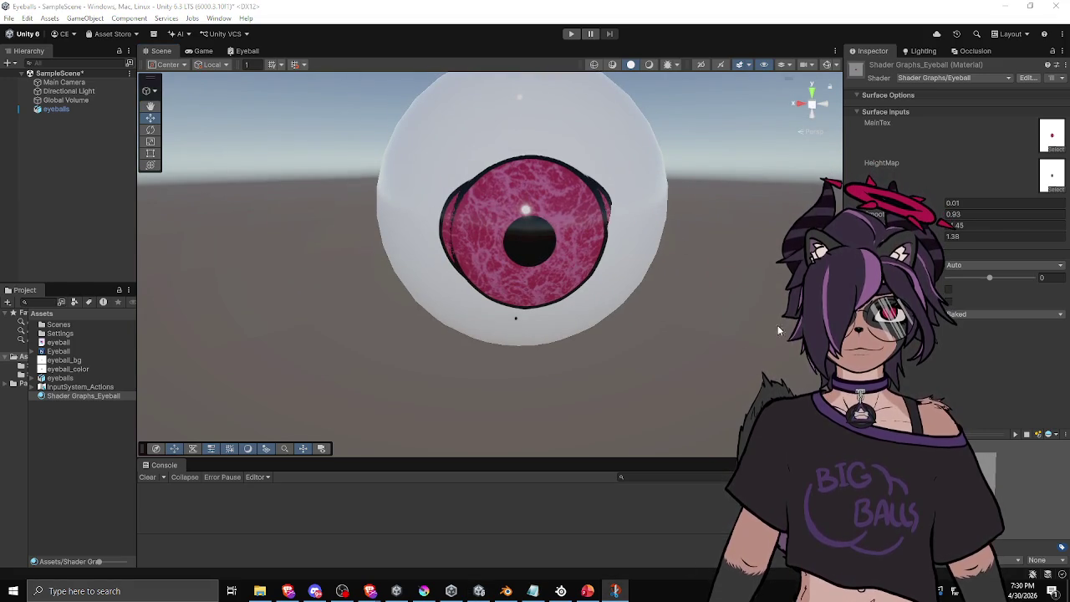
left_click(244, 51)
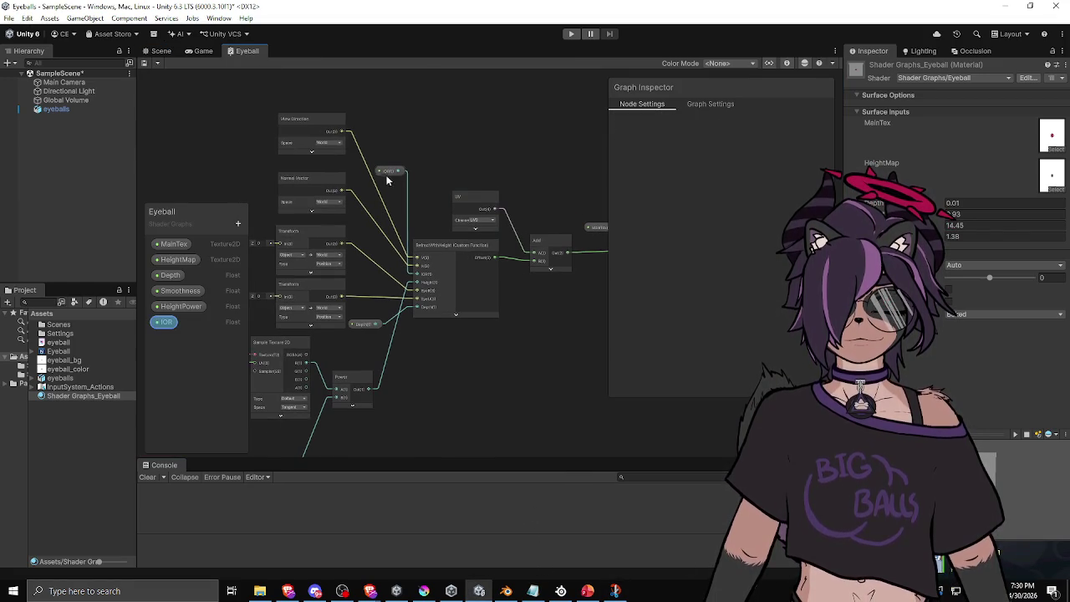
Step: Tidy the IOR and HeightPower property nodes beside the RefractWithHeight node
left_click_drag(390, 173, 372, 248)
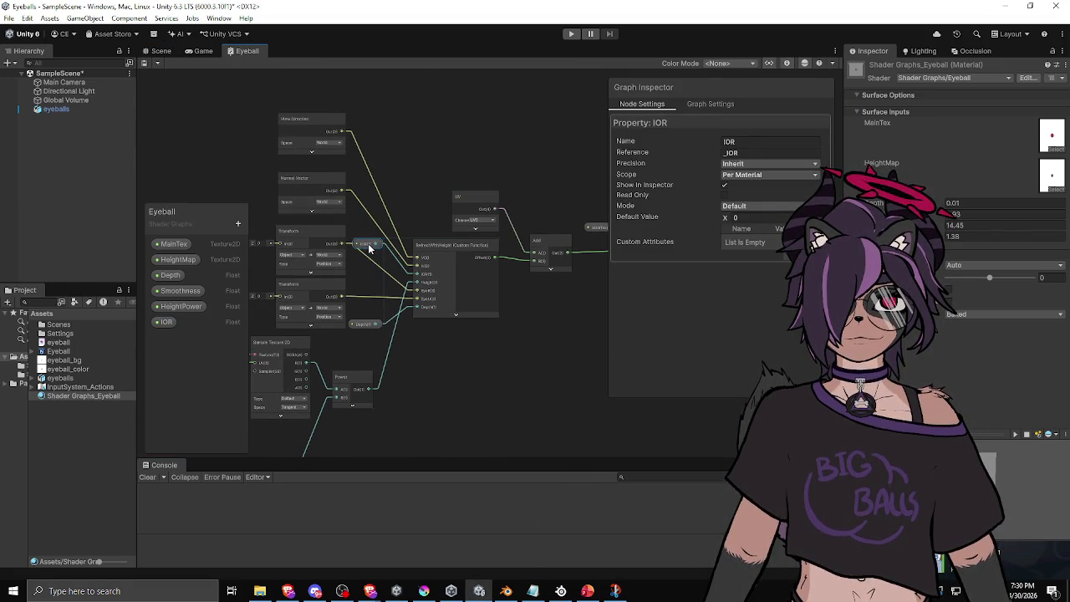
left_click(449, 247)
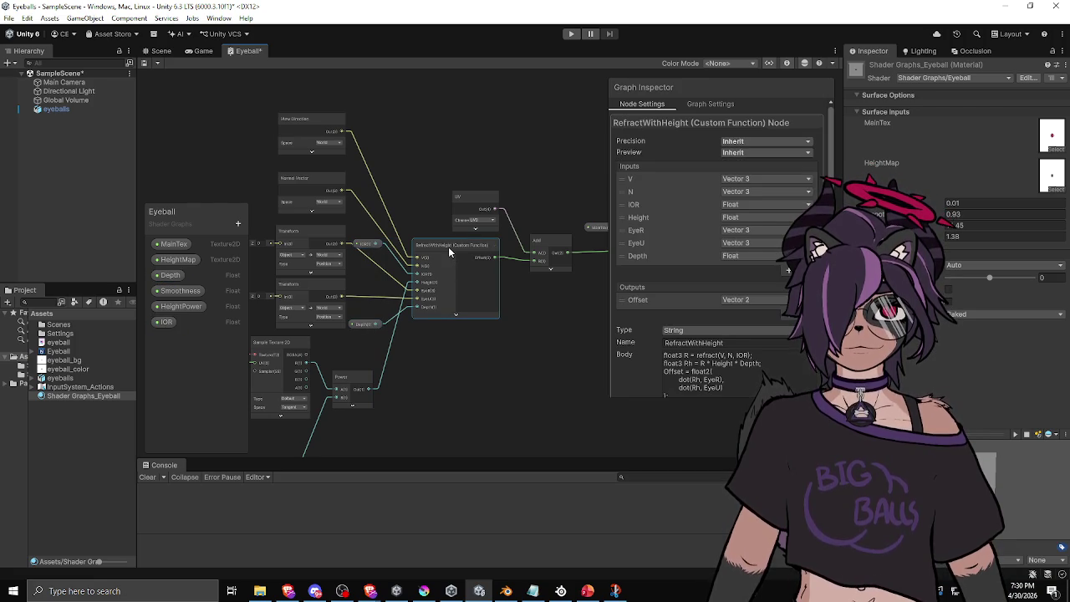
scroll(683, 364, "down", 2)
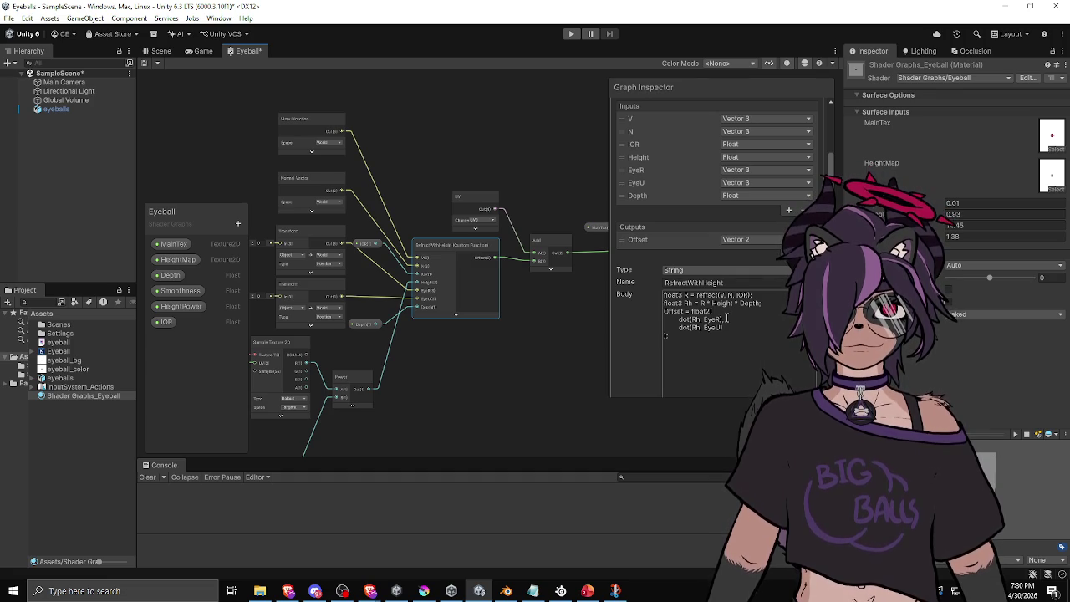
mouse_move(452, 386)
left_mouse_down()
mouse_move(515, 383)
mouse_move(498, 365)
mouse_move(528, 322)
left_mouse_up()
left_click_drag(353, 430, 363, 369)
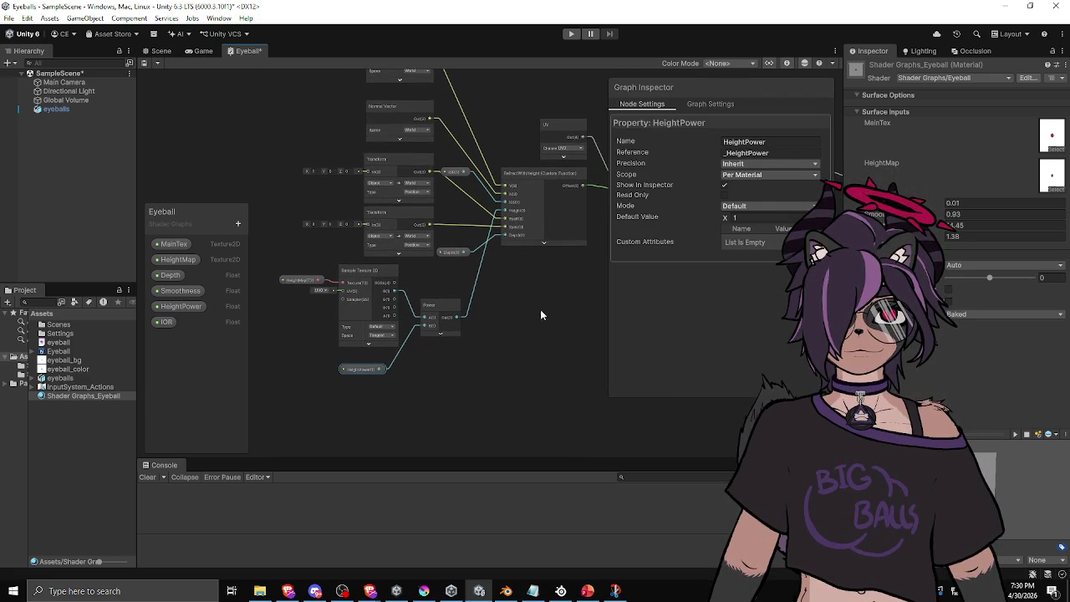
mouse_move(580, 285)
left_mouse_down()
mouse_move(435, 318)
mouse_move(406, 346)
left_mouse_up()
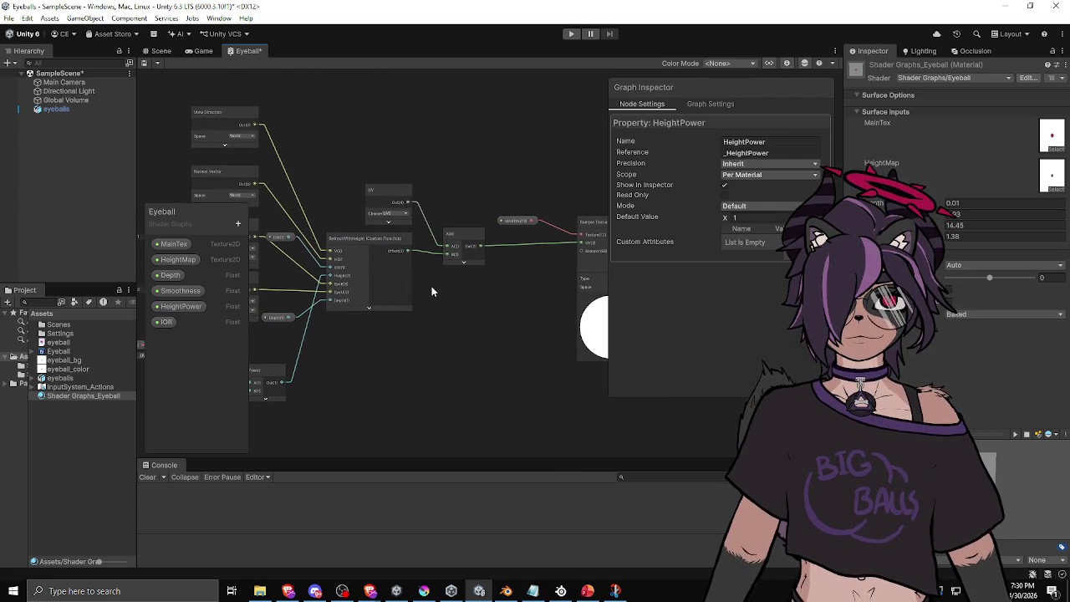
Step: Insert a Negate node between the RefractWithHeight Offset output and the Add node
left_click_drag(461, 238, 465, 240)
key("space")
key("Escape")
key("space")
type("negate")
key("Return")
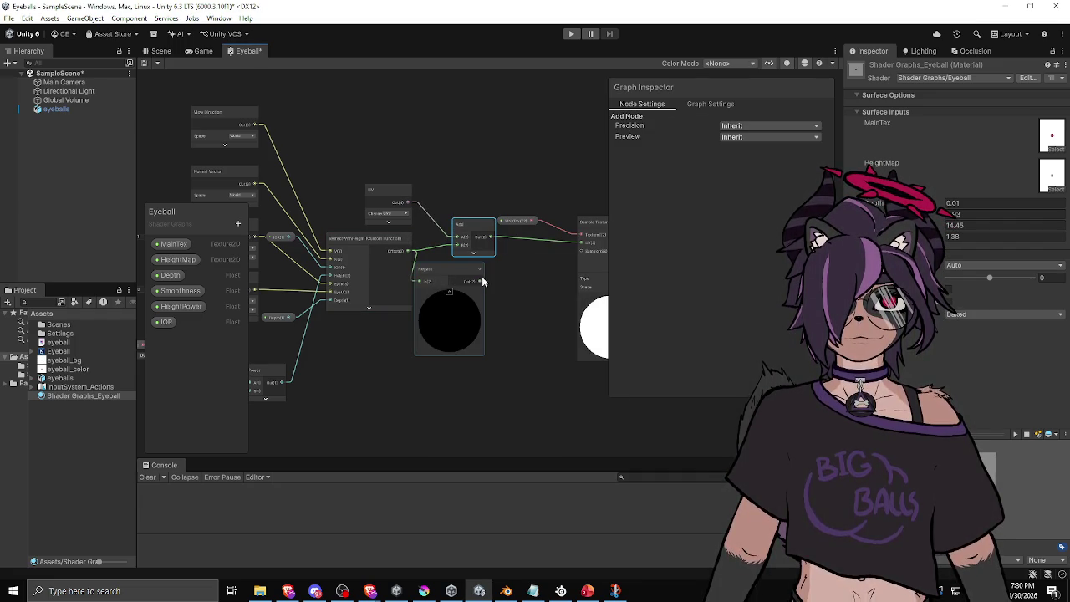
left_click(448, 288)
left_click_drag(476, 231, 521, 248)
left_click_drag(391, 200, 415, 190)
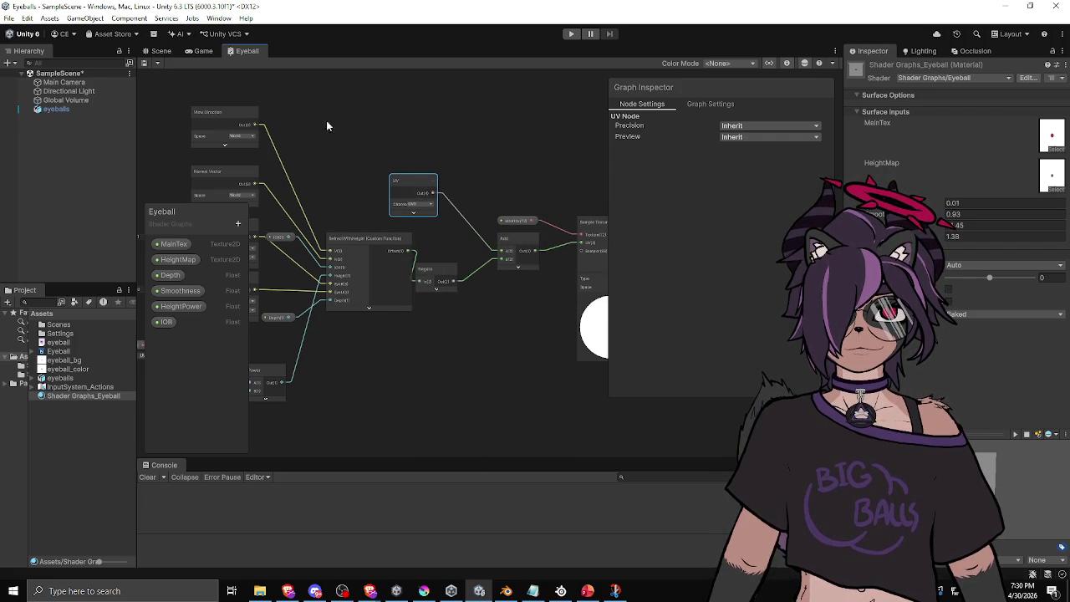
left_click(160, 52)
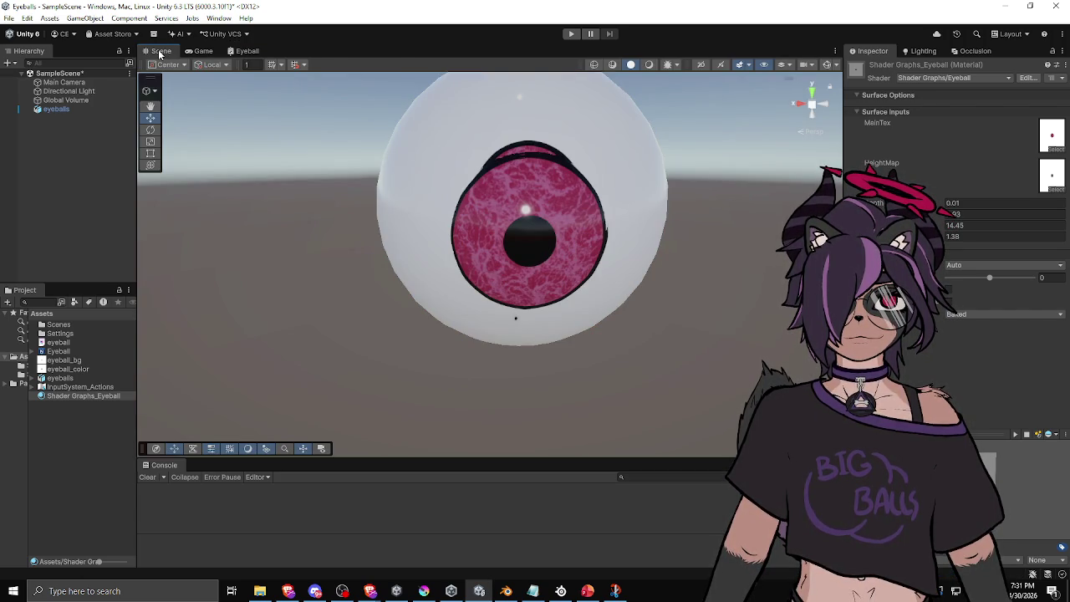
mouse_move(393, 273)
left_mouse_down()
mouse_move(418, 266)
mouse_move(376, 246)
left_mouse_up()
left_click(246, 52)
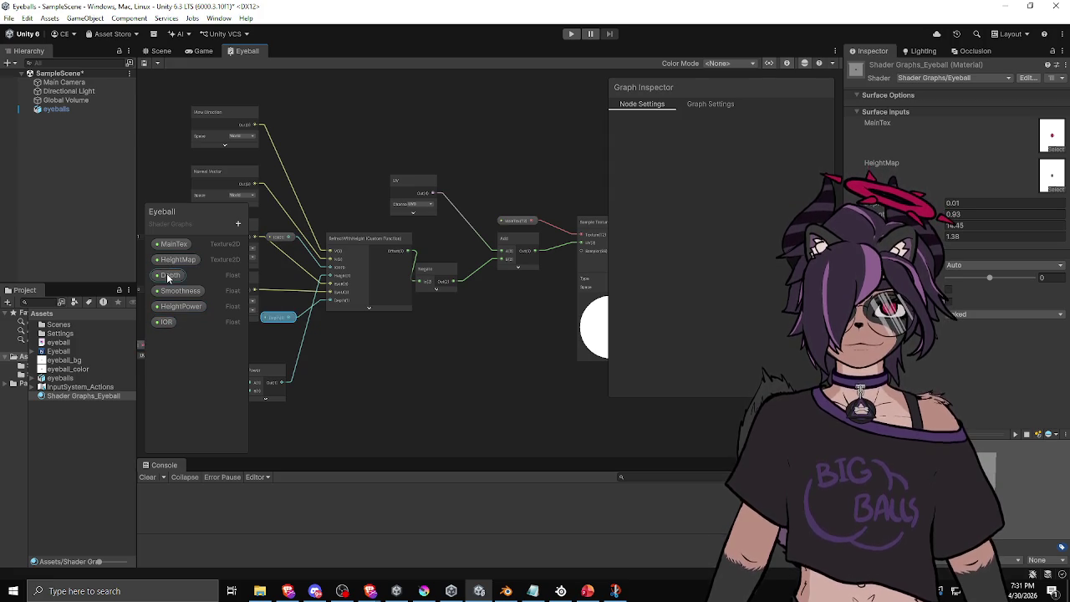
Step: Add a new Float property to the Blackboard and name it OffsetStrength
left_click_drag(433, 269, 443, 249)
left_click(373, 246)
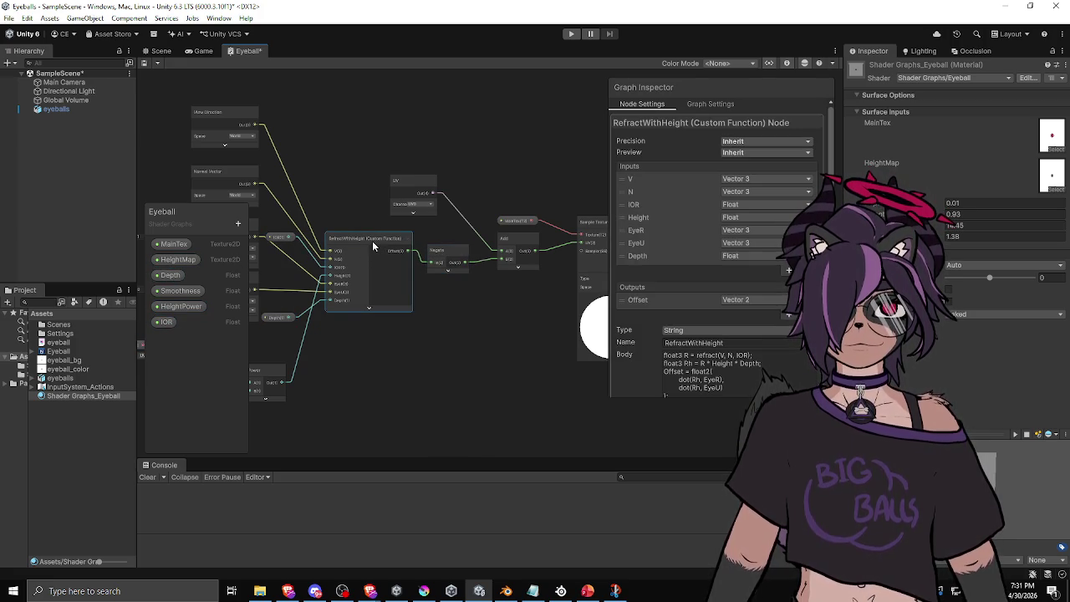
scroll(418, 301, "right", 2)
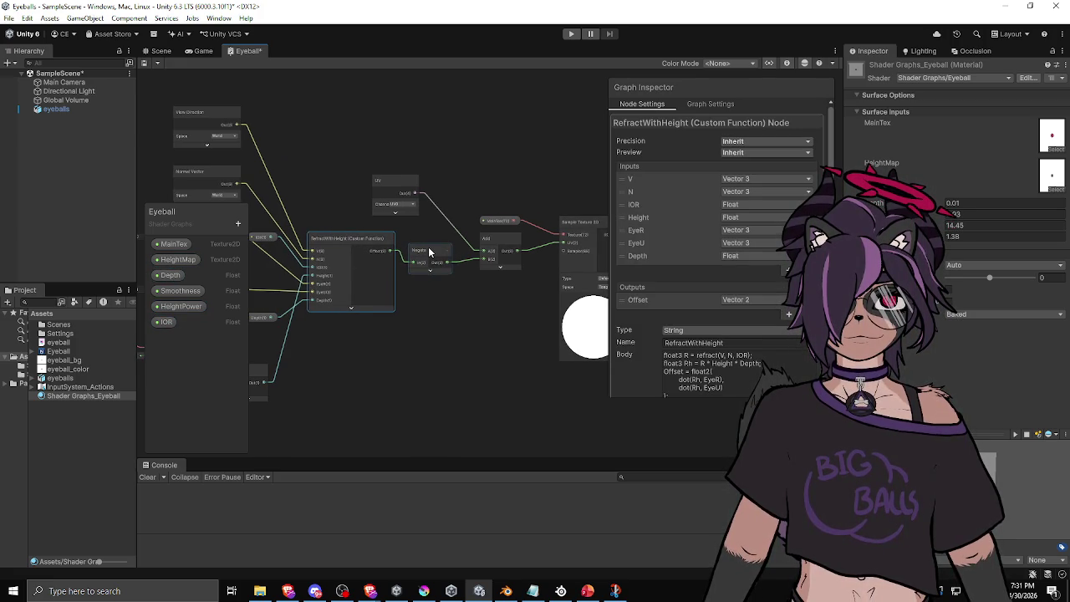
left_click(237, 224)
left_click(241, 238)
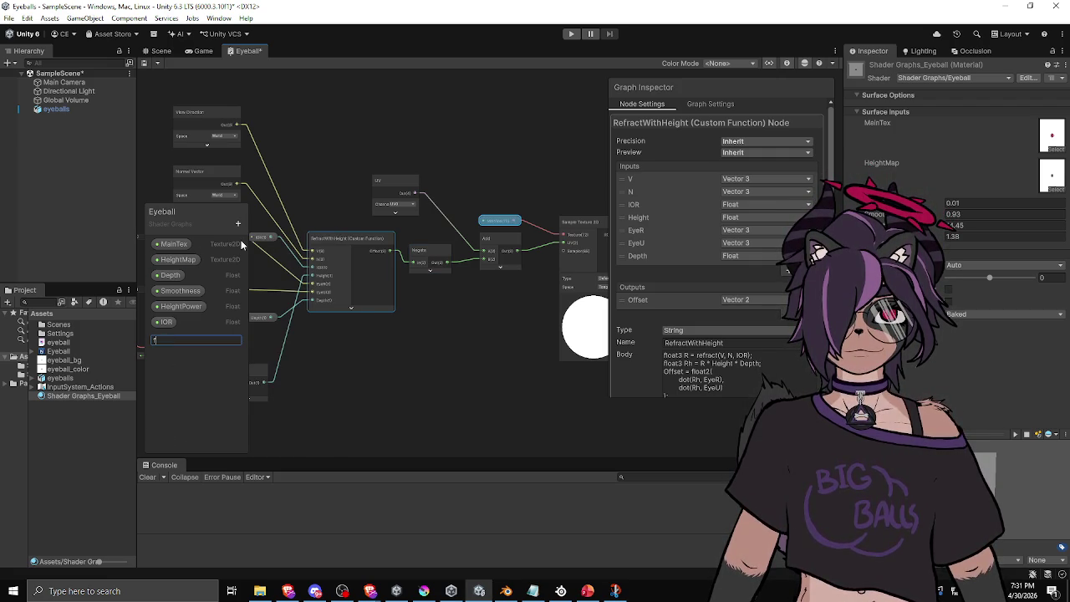
key("Return")
left_click(167, 338)
double_click(167, 338)
type("OffsetStre")
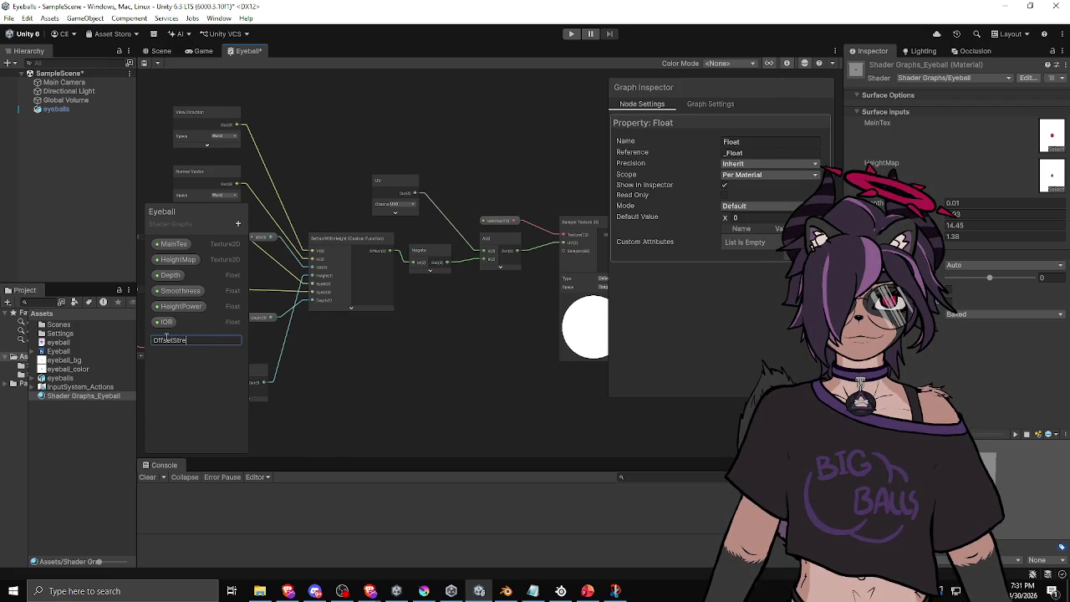
type("ngth")
key("Return")
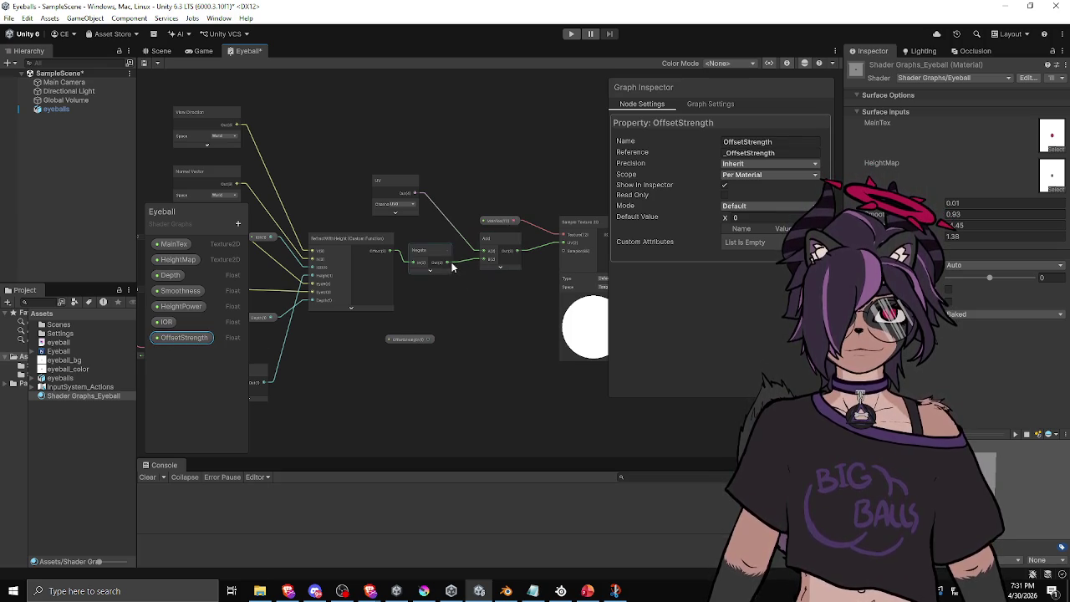
Step: Feed Negate into a new Multiply node, wire OffsetStrength into its B input, and tidy the nodes
left_click_drag(449, 263, 482, 300)
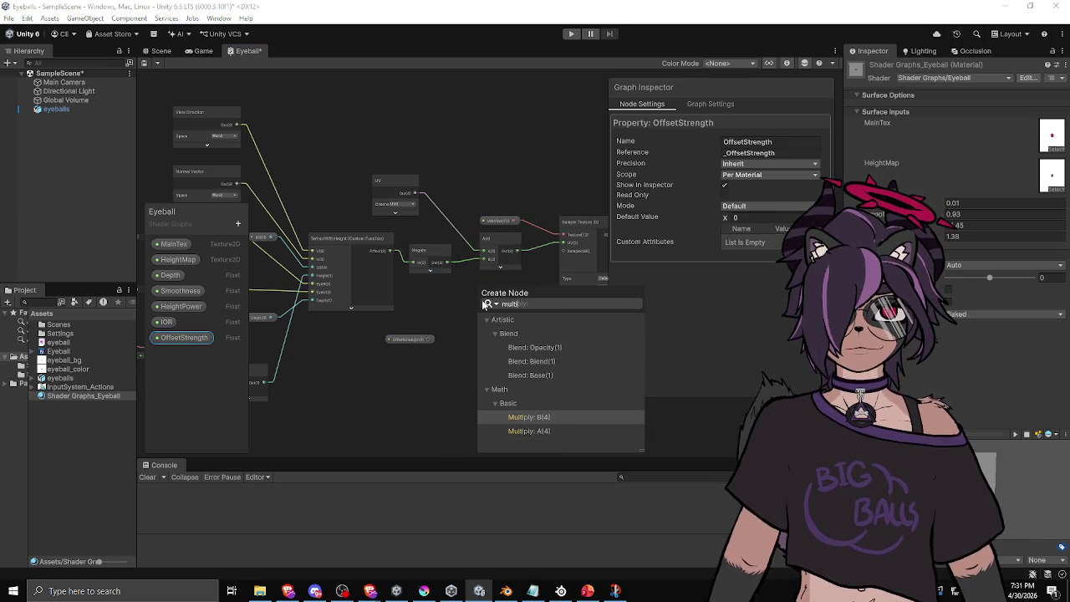
key("Escape")
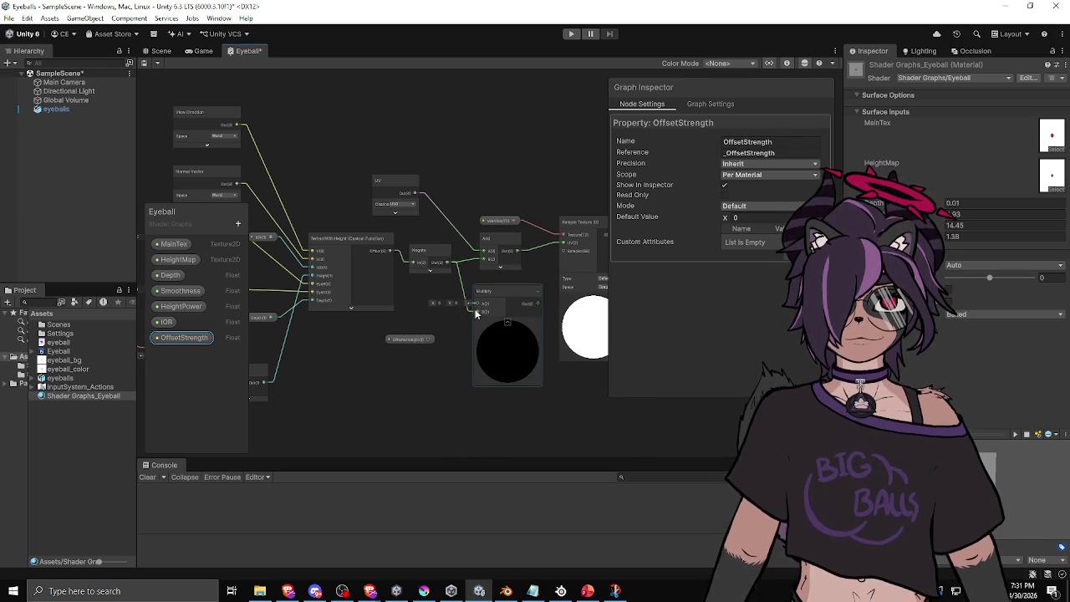
mouse_move(429, 339)
left_mouse_down()
mouse_move(511, 293)
mouse_move(482, 299)
left_mouse_up()
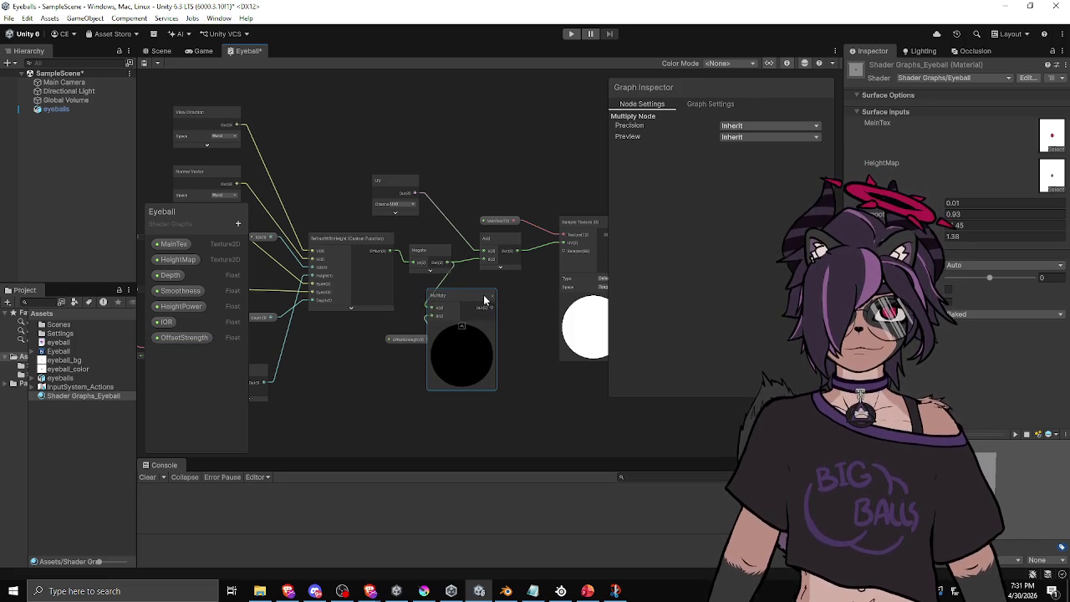
left_click_drag(492, 240, 528, 237)
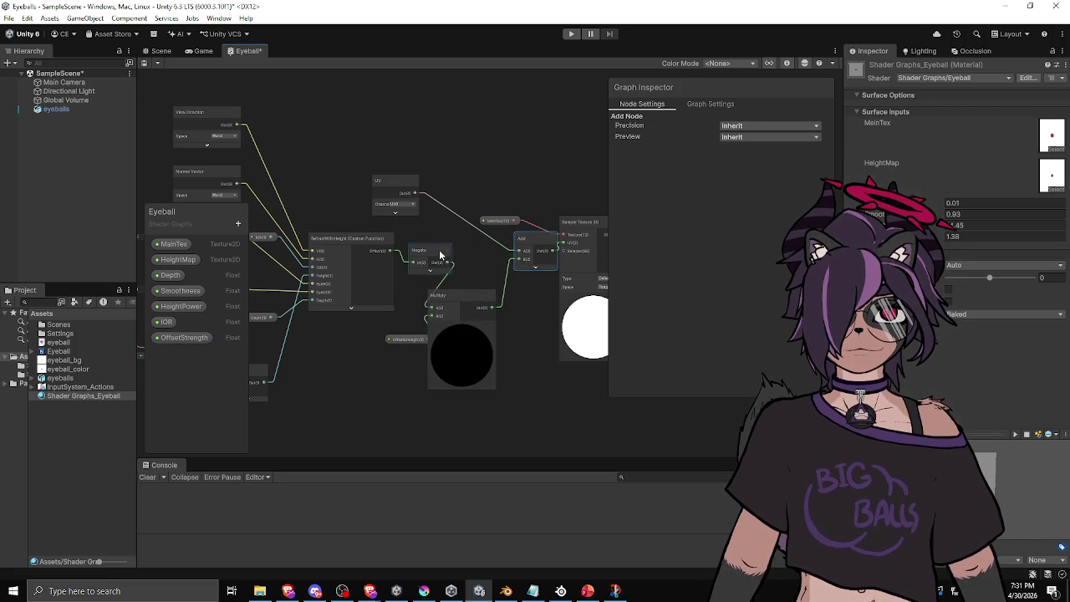
left_click(469, 326)
left_click_drag(457, 296, 495, 291)
left_click_drag(421, 341, 432, 331)
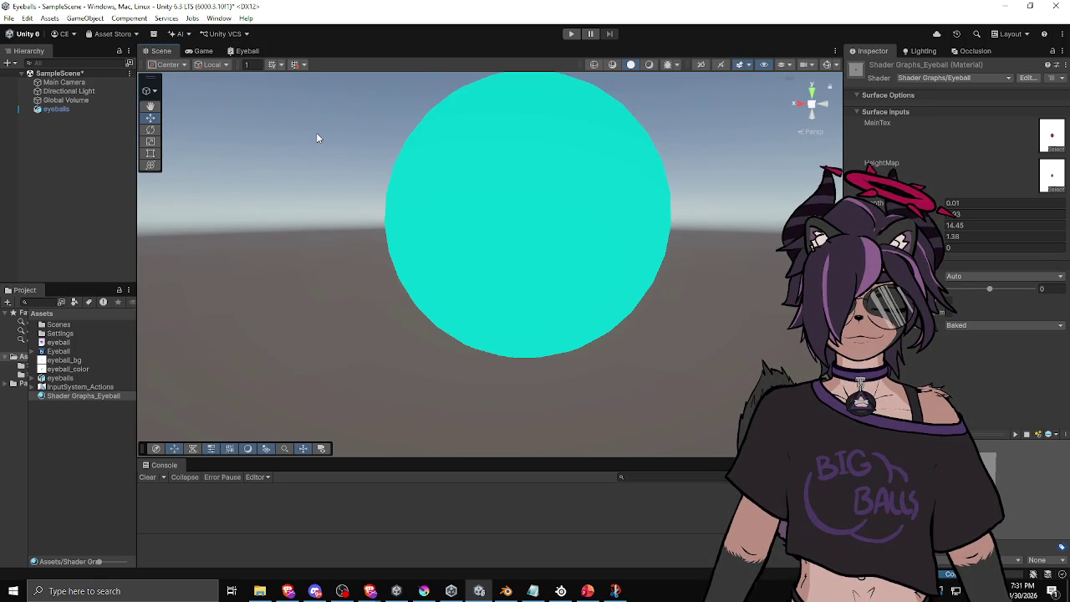
Step: Try OffsetStrength values 1, -0.96, 14, 0.58, -1.2 and -0.66 while orbiting to watch the iris
left_click(1003, 248)
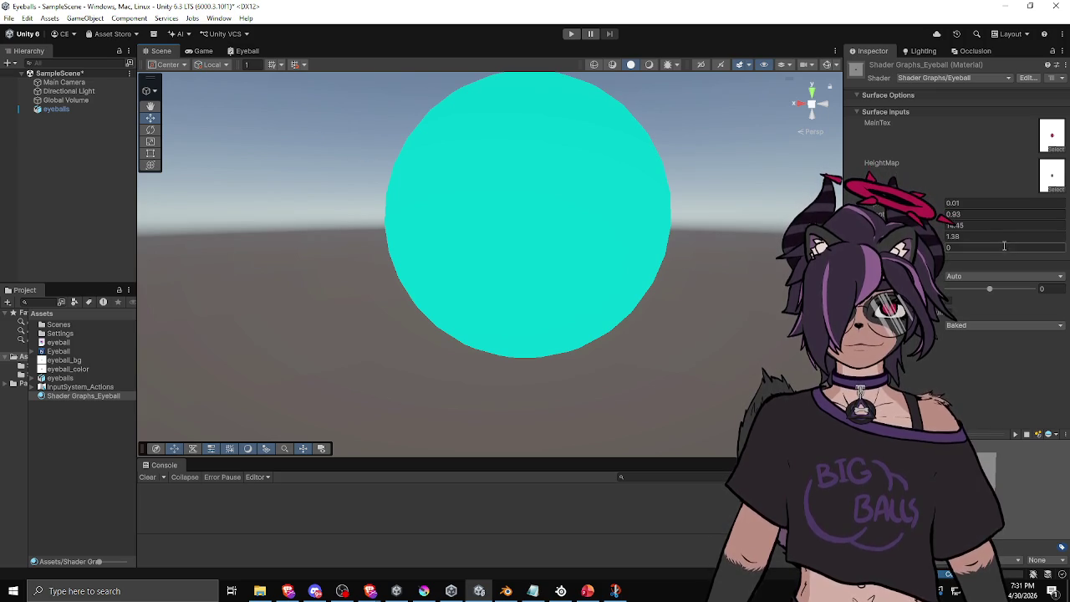
type("1")
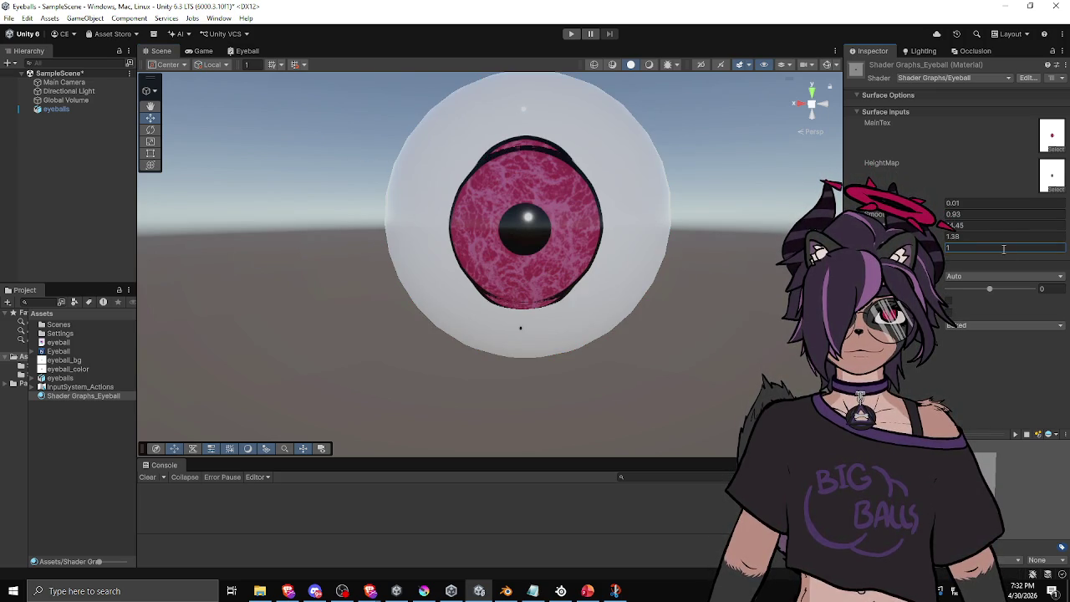
key("BackSpace")
type("-0.96")
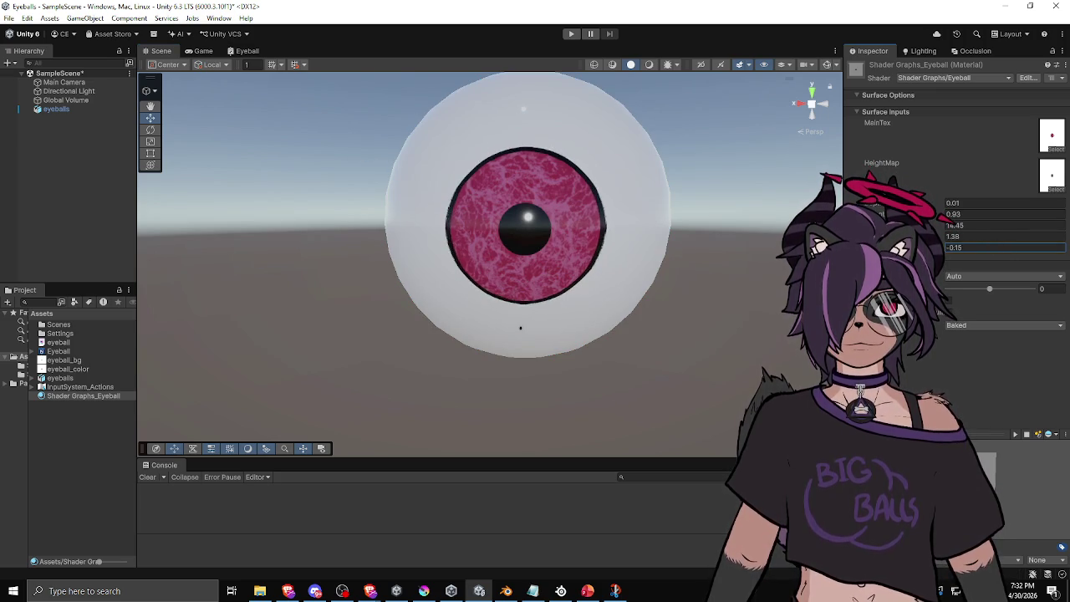
key("BackSpace")
key("BackSpace")
type("14")
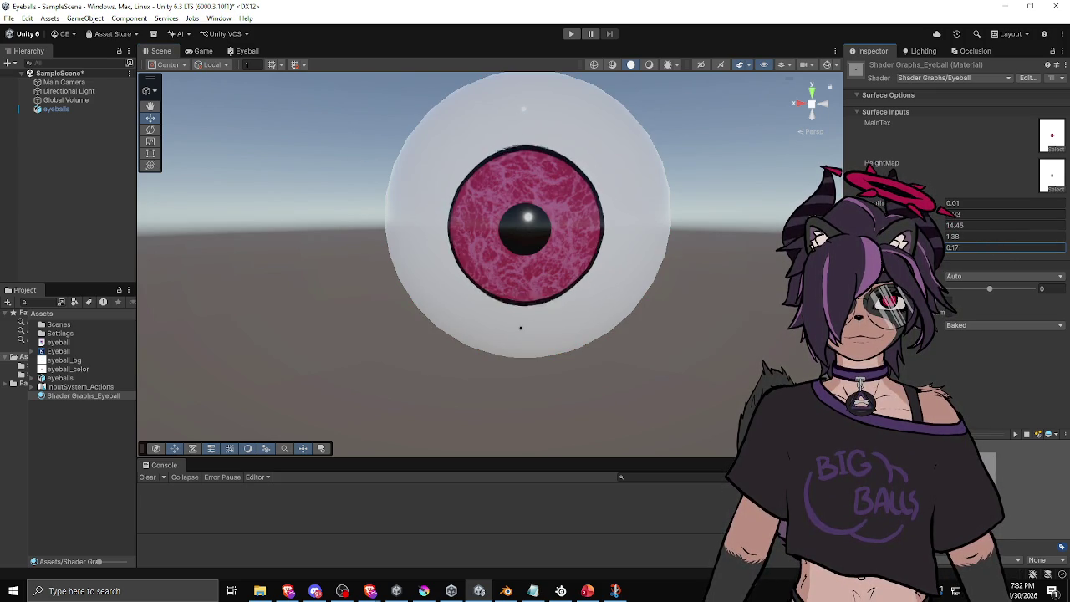
mouse_move(520, 328)
left_mouse_down()
mouse_move(661, 301)
mouse_move(468, 340)
left_mouse_up()
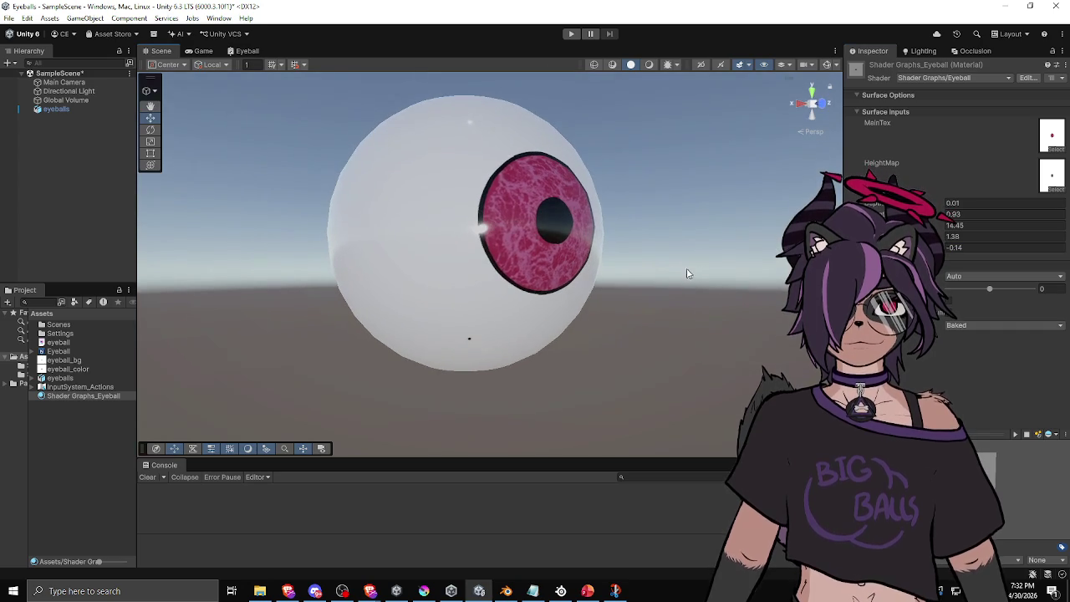
type("0.58")
key("BackSpace")
key("BackSpace")
key("BackSpace")
type("-1.2")
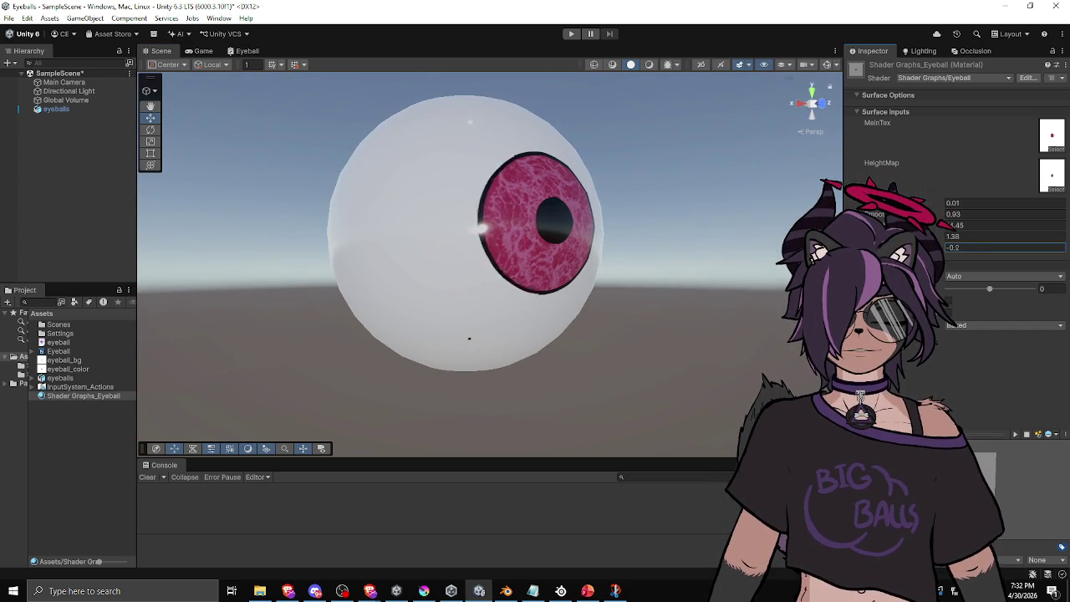
key("BackSpace")
key("BackSpace")
key("BackSpace")
type("-0.66")
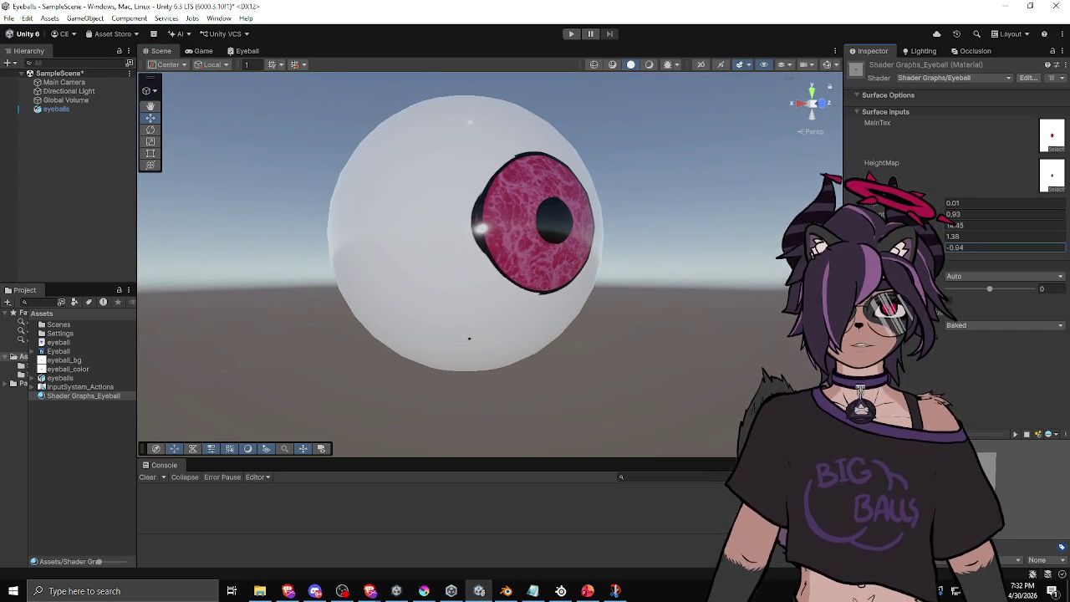
mouse_move(585, 327)
left_mouse_down()
mouse_move(641, 337)
mouse_move(537, 327)
mouse_move(669, 301)
left_mouse_up()
Step: Adjust further material values (-0.8, 27) and raise Depth, checking the iris parallax
left_click_drag(947, 247, 965, 251)
type("-0.8")
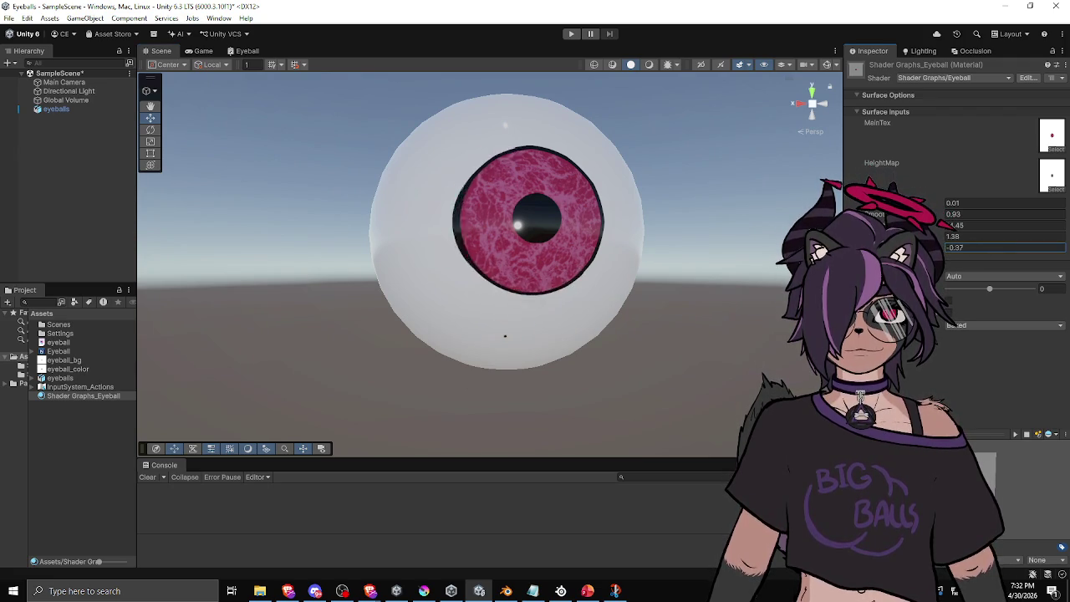
key("BackSpace")
type("27")
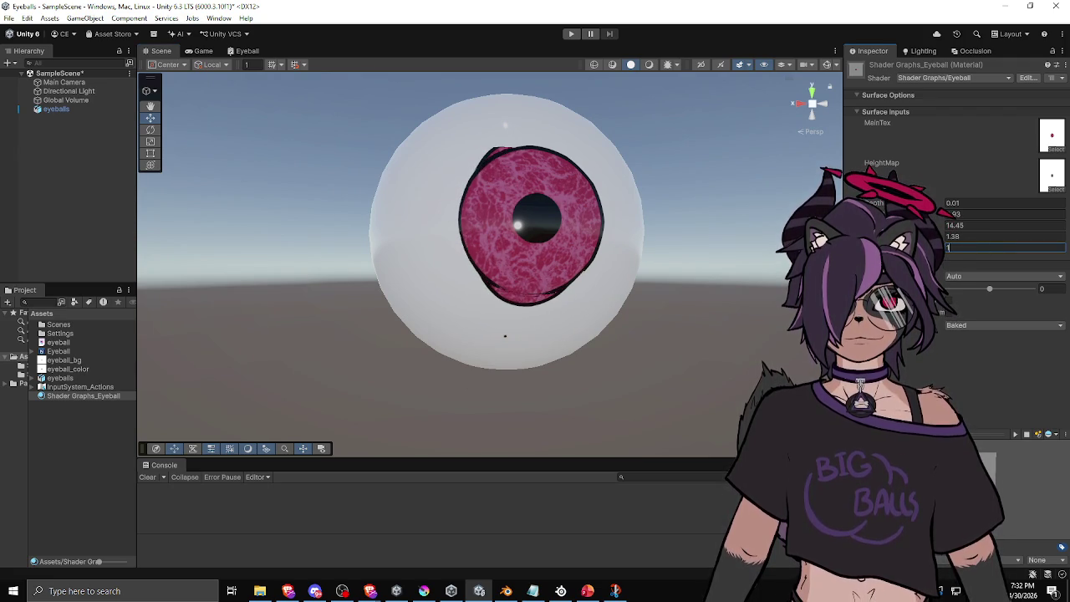
mouse_move(567, 274)
left_mouse_down()
mouse_move(684, 248)
mouse_move(619, 195)
mouse_move(401, 327)
mouse_move(700, 262)
left_mouse_up()
mouse_move(928, 206)
left_mouse_down()
mouse_move(937, 207)
mouse_move(928, 207)
left_mouse_up()
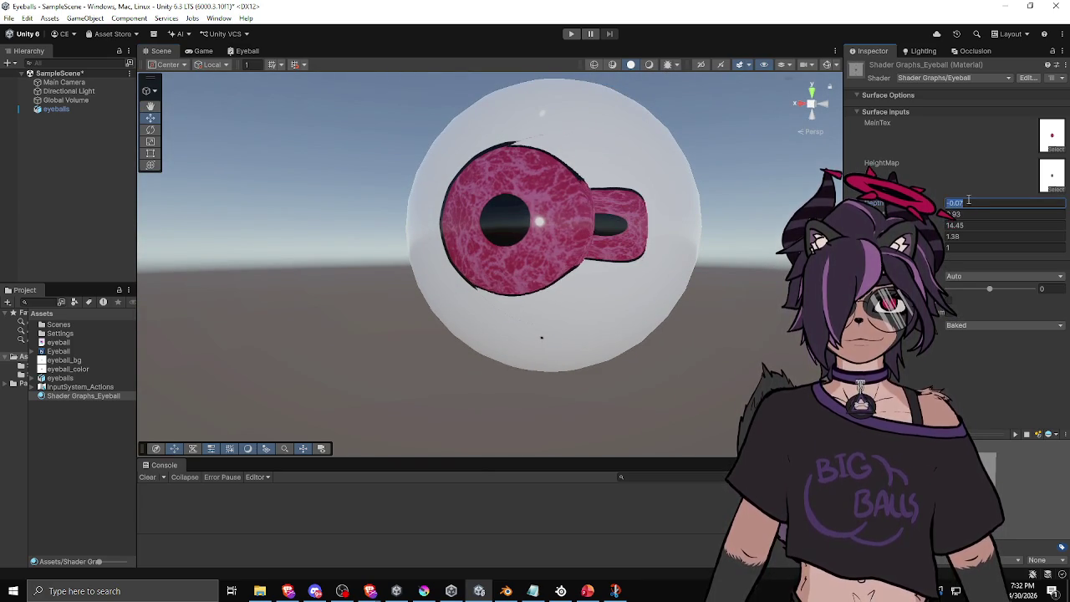
Step: Lower the third material value and try -0.5, 3 and -1 for the fourth while orbiting the eyeball
type("1")
mouse_move(635, 268)
left_mouse_down()
mouse_move(819, 270)
mouse_move(778, 267)
left_mouse_up()
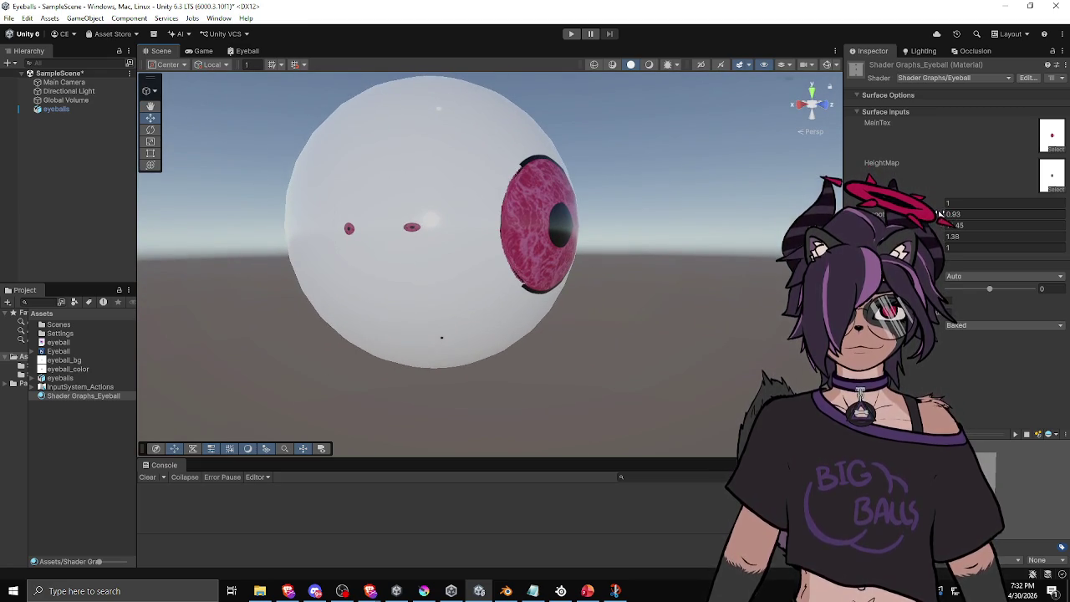
left_click_drag(943, 228, 928, 228)
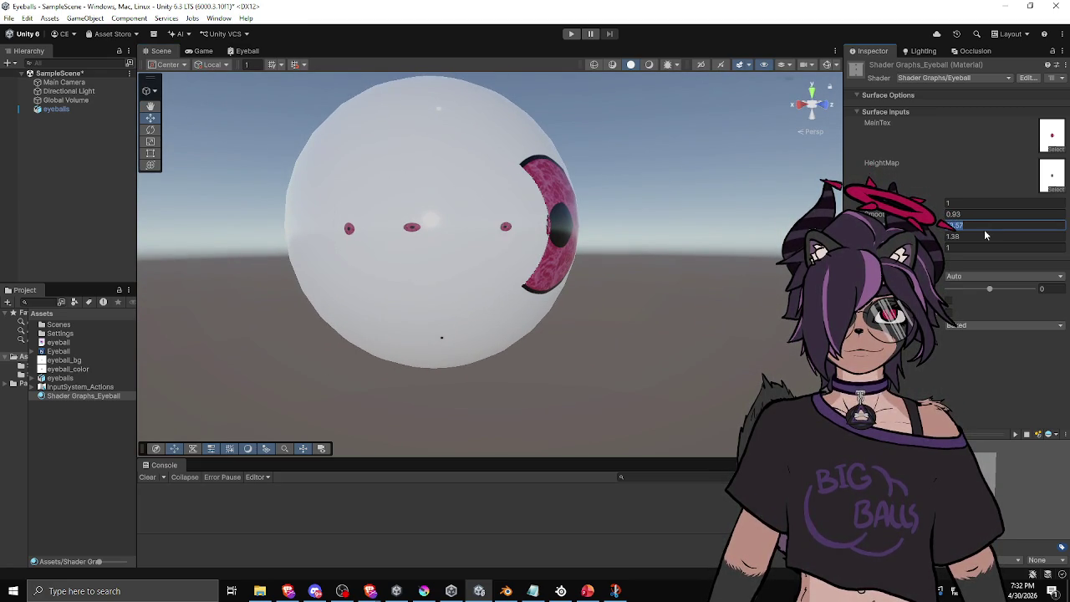
mouse_move(636, 267)
left_mouse_down()
mouse_move(535, 263)
mouse_move(371, 206)
mouse_move(324, 234)
left_mouse_up()
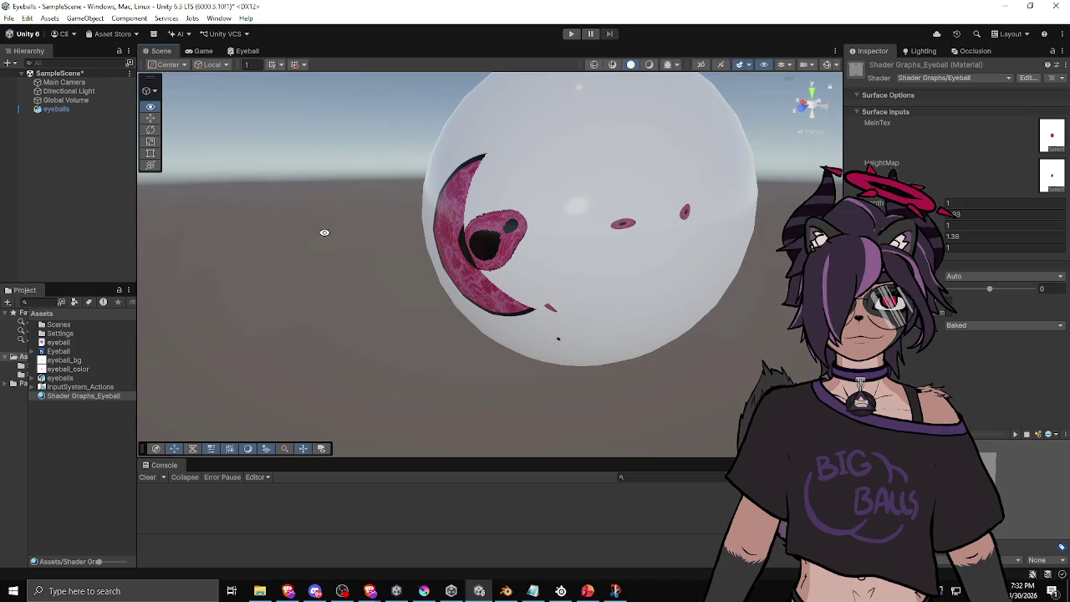
left_click(954, 236)
type("-0.5")
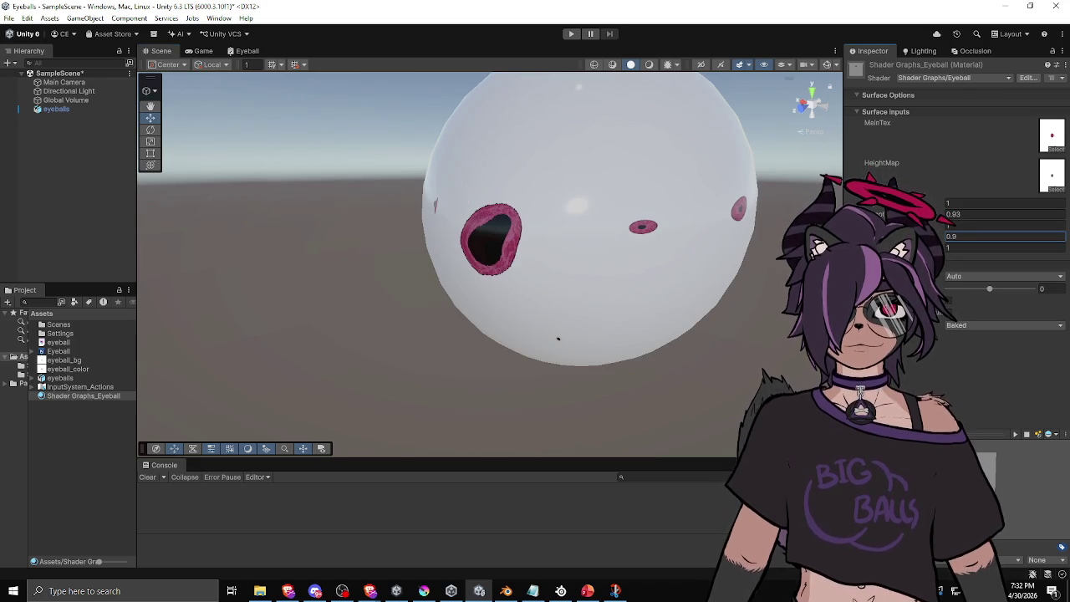
key("BackSpace")
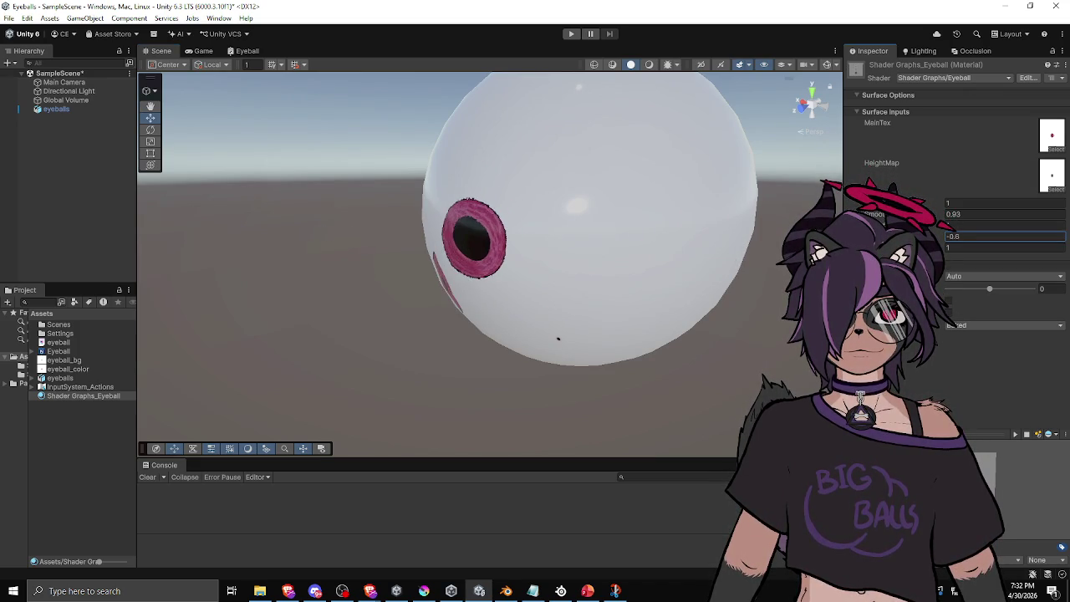
type("3")
double_click(974, 238)
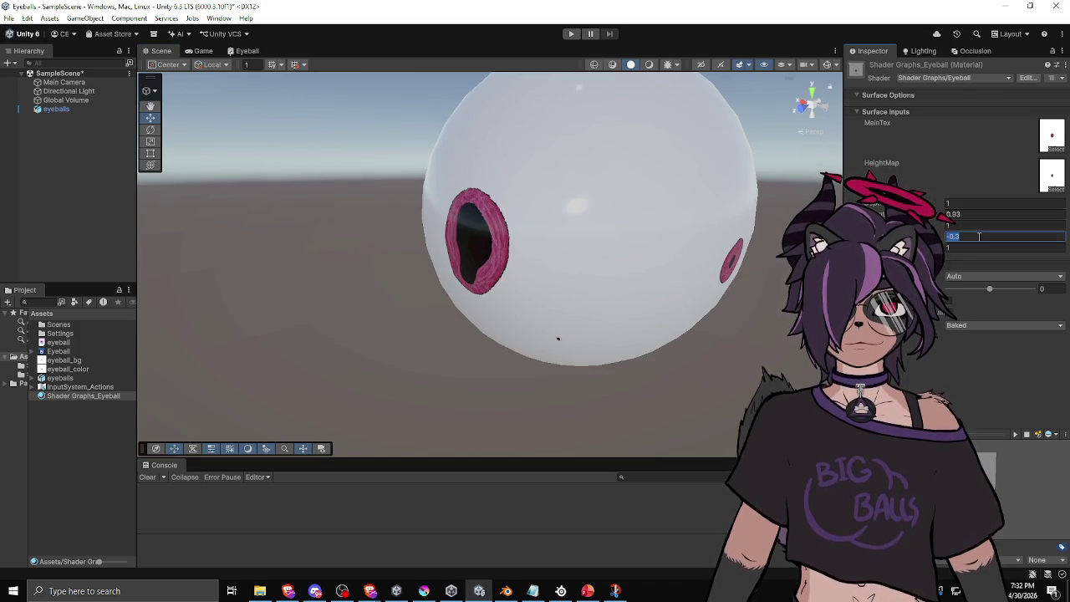
type("-1")
mouse_move(476, 260)
left_mouse_down()
mouse_move(628, 248)
mouse_move(590, 229)
mouse_move(558, 227)
mouse_move(543, 254)
mouse_move(576, 313)
mouse_move(655, 311)
mouse_move(710, 237)
left_mouse_up()
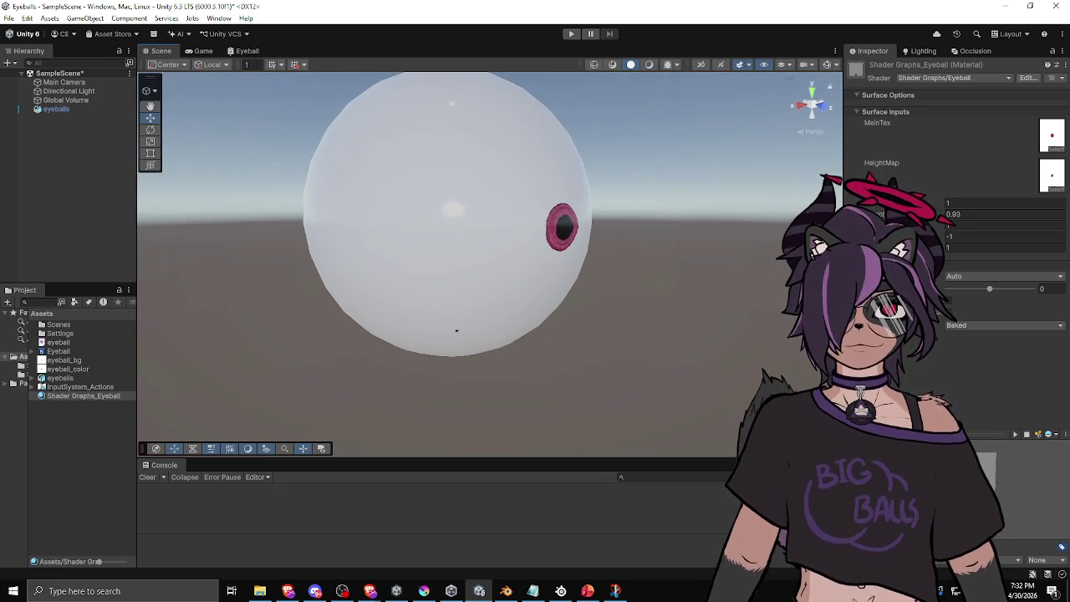
Step: Set the fourth value to 1.2 and raise the third value to enlarge the iris
type("1")
mouse_move(615, 173)
left_mouse_down()
mouse_move(660, 191)
mouse_move(547, 148)
mouse_move(455, 246)
left_mouse_up()
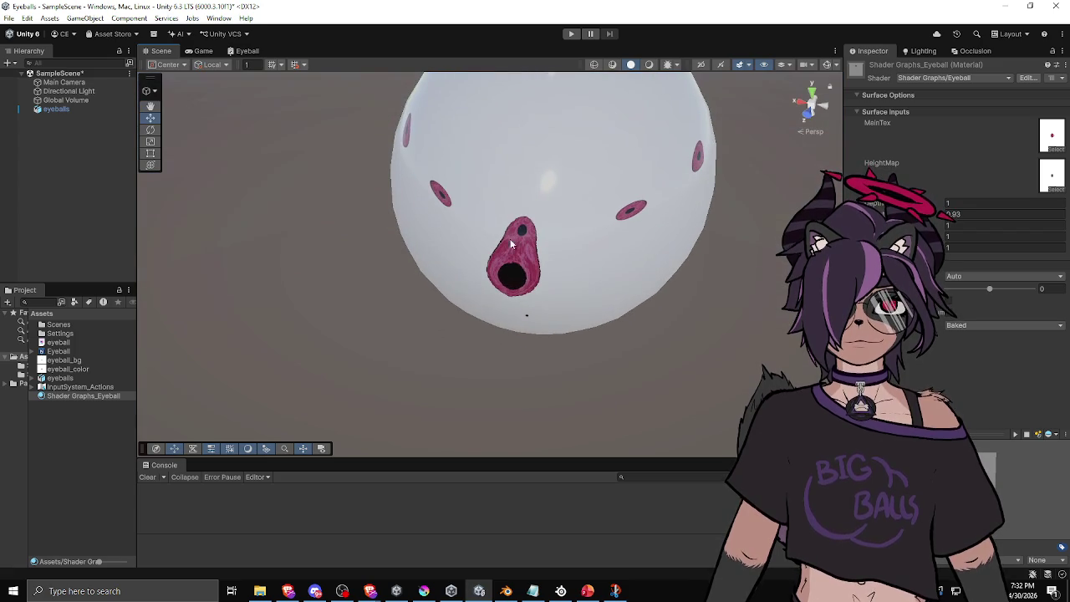
left_click(965, 240)
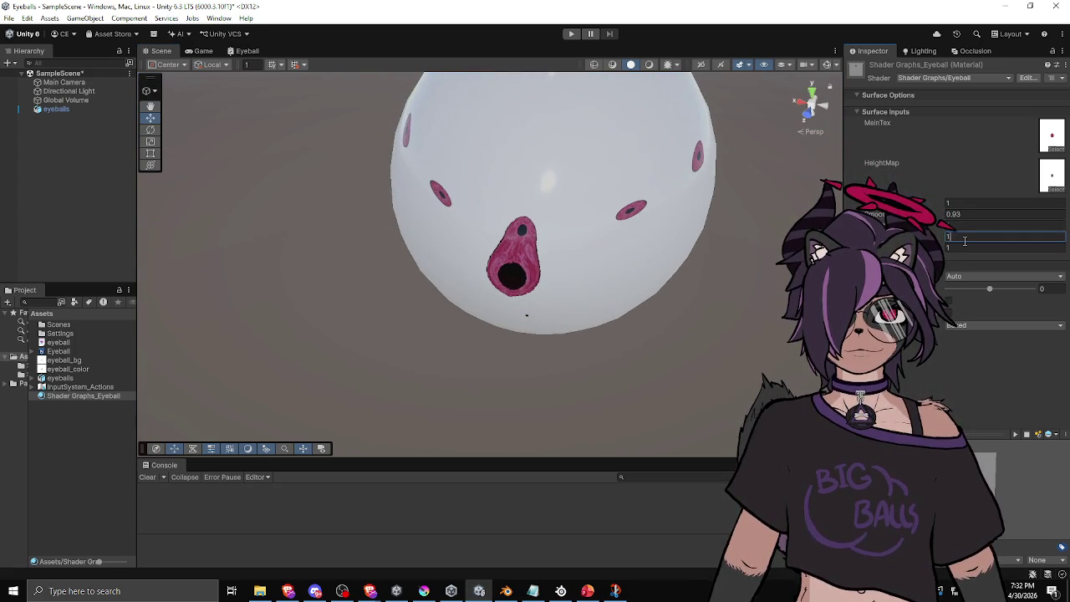
type("1.2")
left_click_drag(481, 97, 374, 120)
scroll(504, 184, "down", 5)
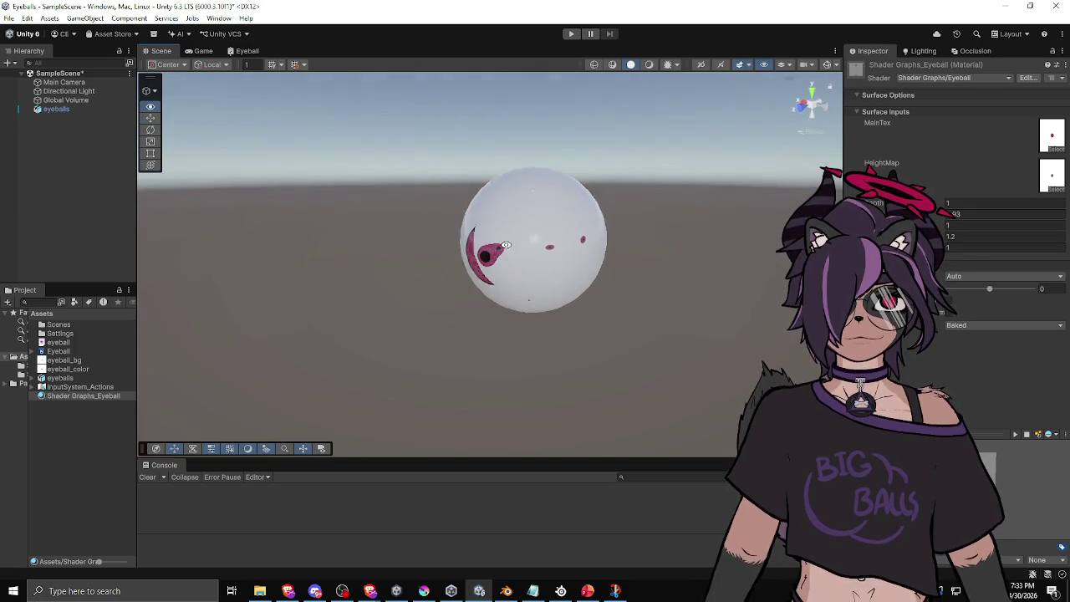
left_click_drag(505, 184, 518, 211)
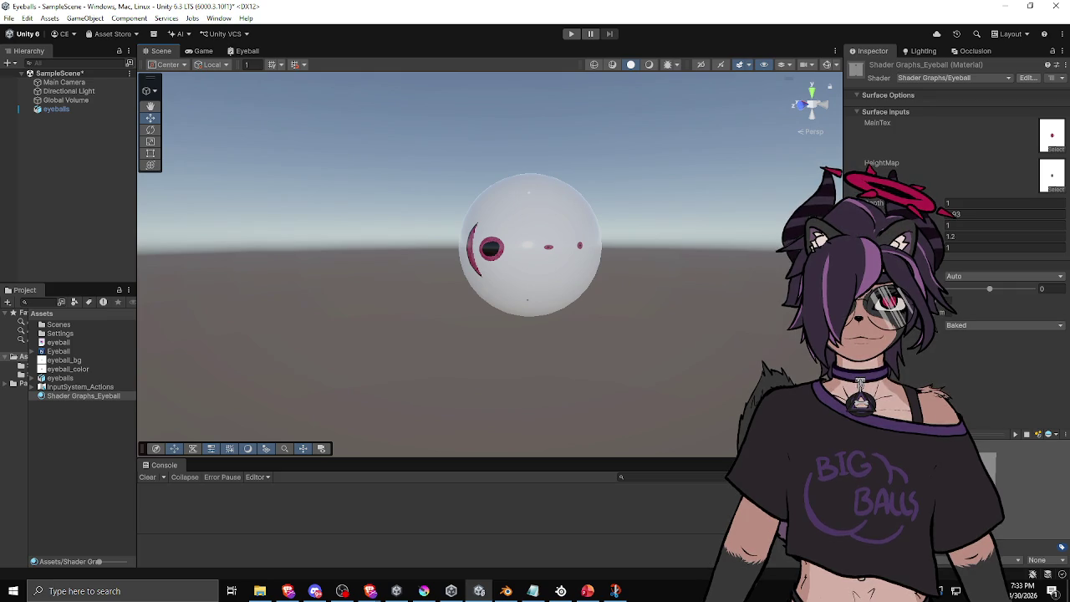
left_click_drag(924, 225, 945, 241)
mouse_move(672, 236)
left_mouse_down()
mouse_move(678, 151)
mouse_move(653, 209)
mouse_move(594, 251)
left_mouse_up()
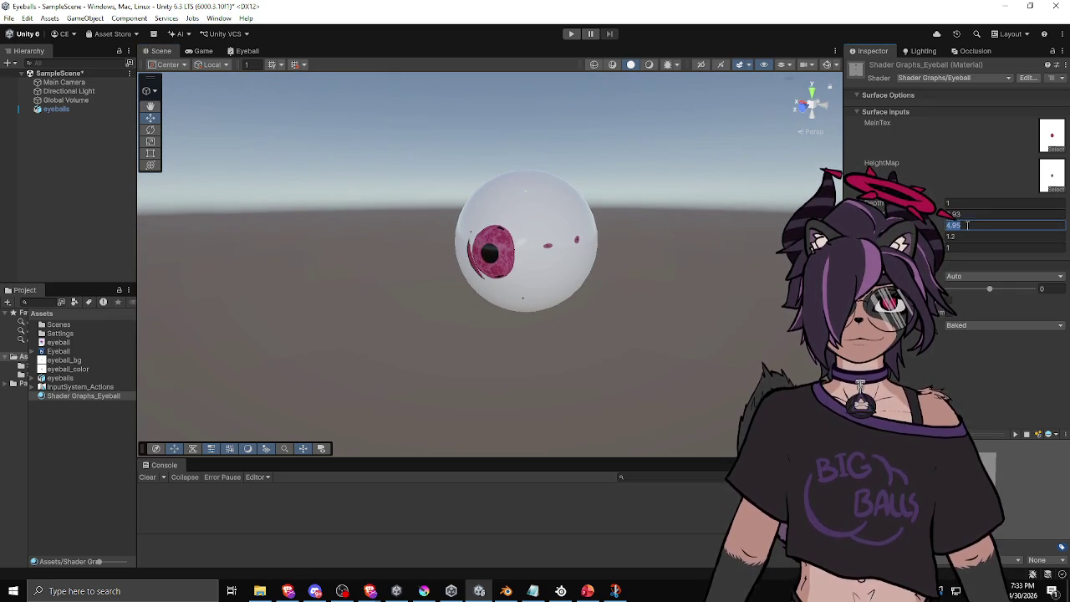
Step: Set the View Direction and Normal Vector nodes to Tangent space
type("1")
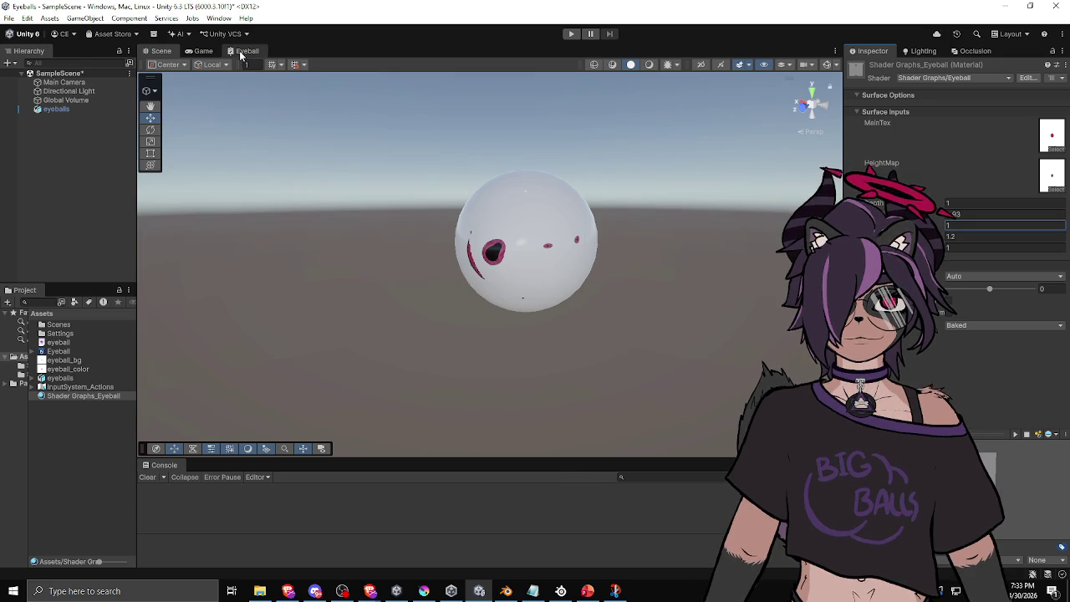
left_click(247, 52)
left_click(221, 136)
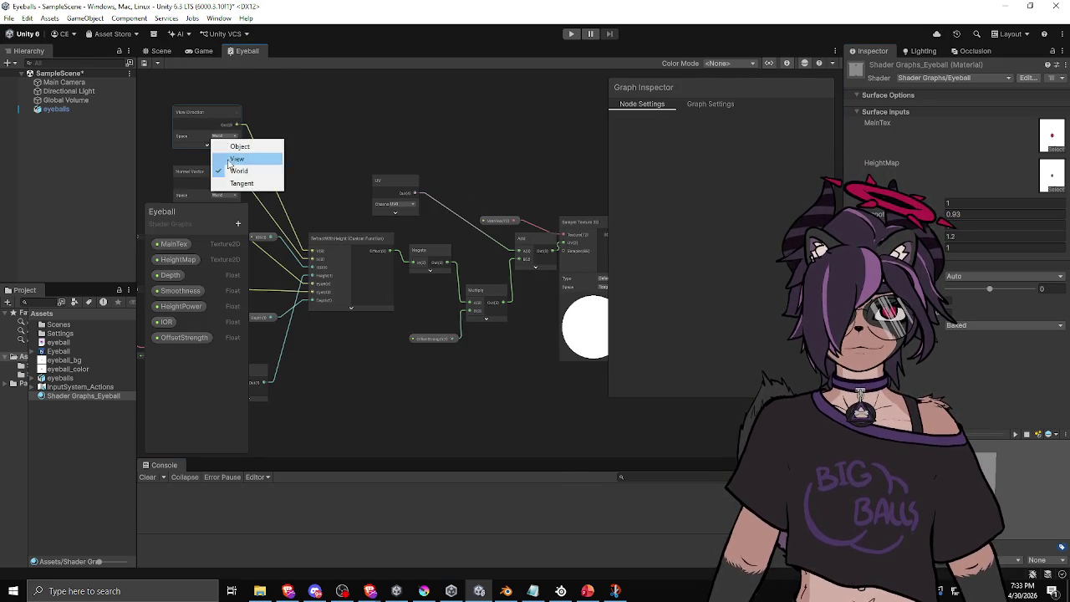
left_click(241, 183)
left_click(221, 195)
left_click(241, 243)
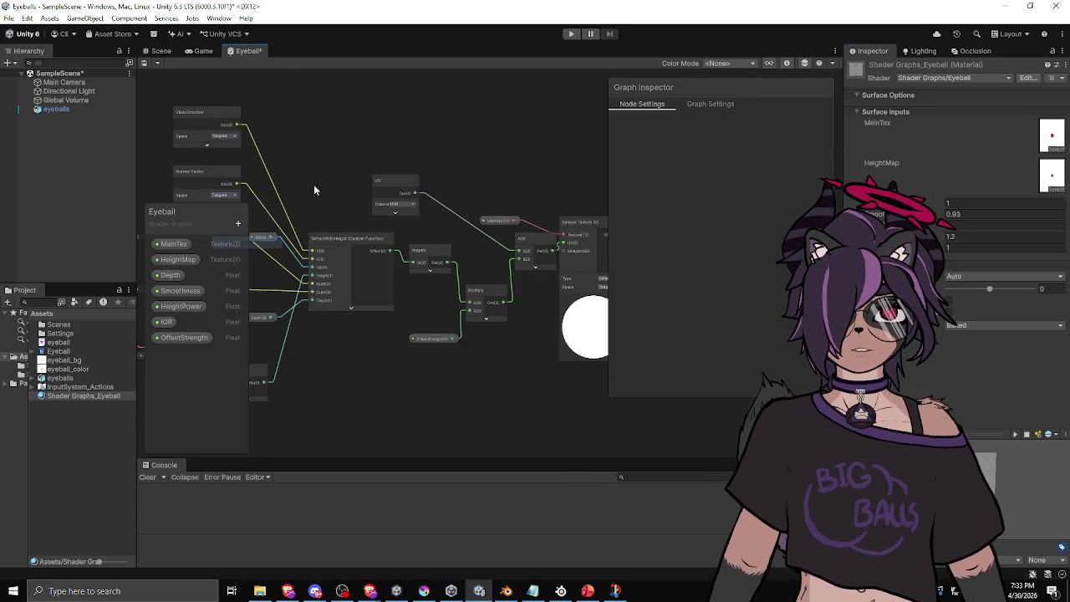
Step: Delete the upper and lower Transform nodes
left_click_drag(307, 191, 426, 164)
left_click(324, 202)
key("Delete")
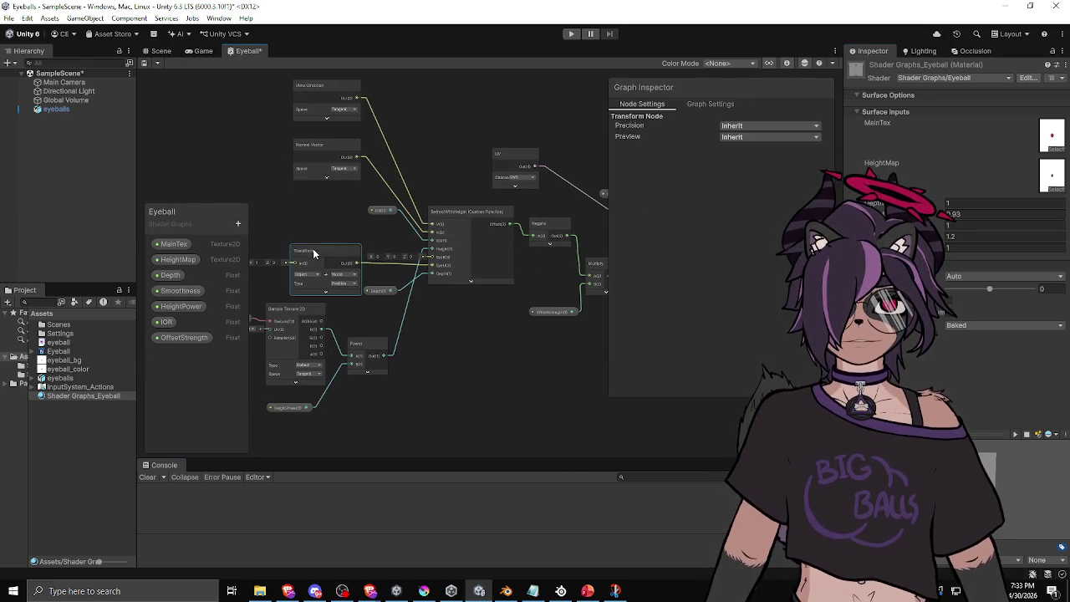
left_click(319, 251)
key("Delete")
Step: Change RefractWithHeight's Offset line to R.xy * Height * Depth and save the graph
left_click_drag(475, 213, 462, 215)
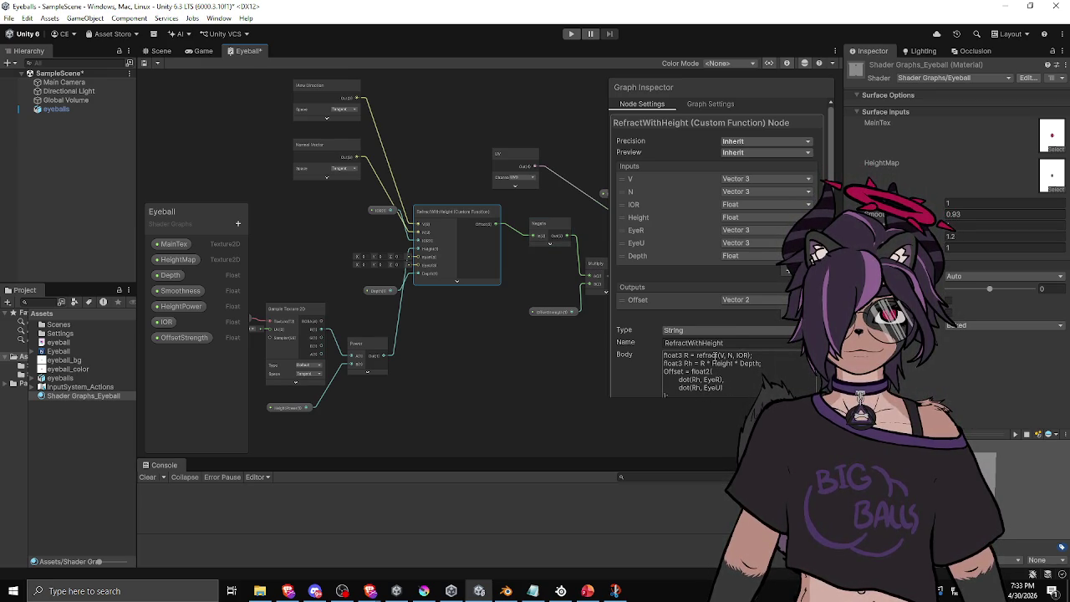
mouse_move(678, 393)
left_mouse_down()
mouse_move(702, 373)
mouse_move(692, 371)
left_mouse_up()
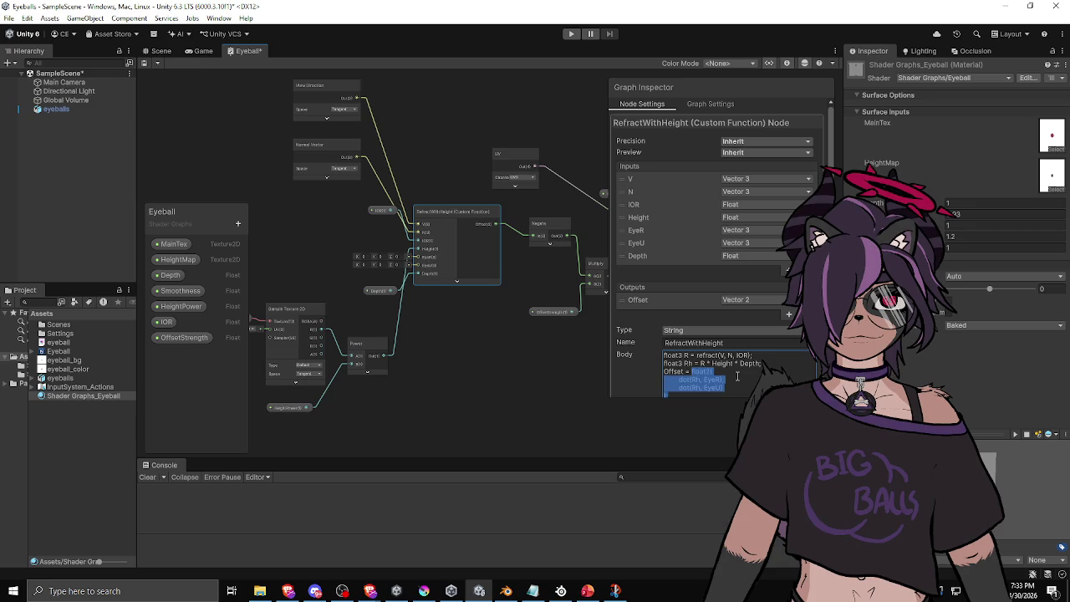
type("Rh")
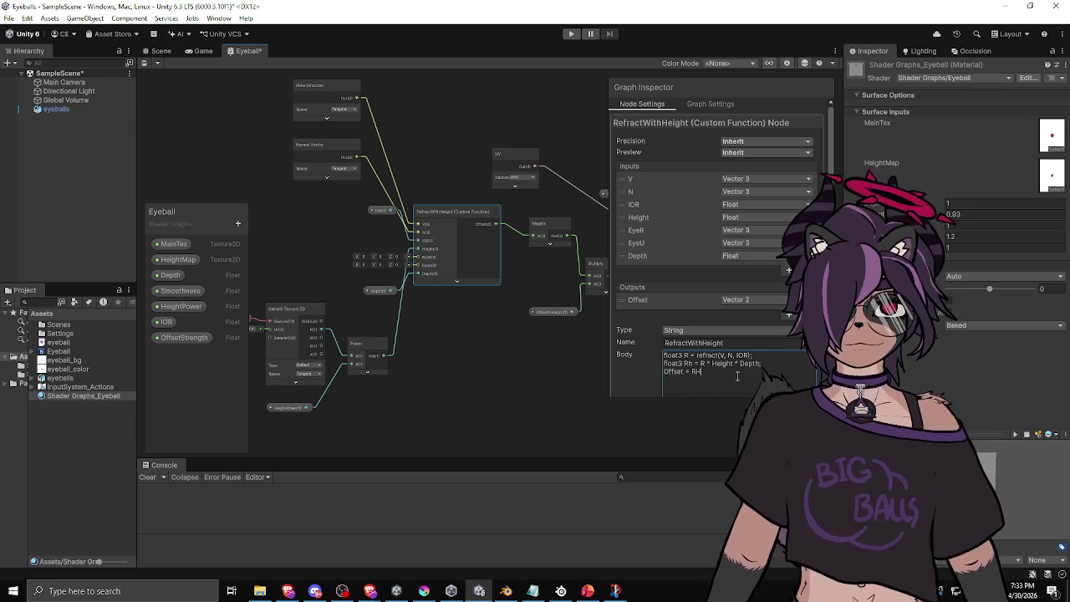
type("Offset")
type(";")
left_click(756, 373)
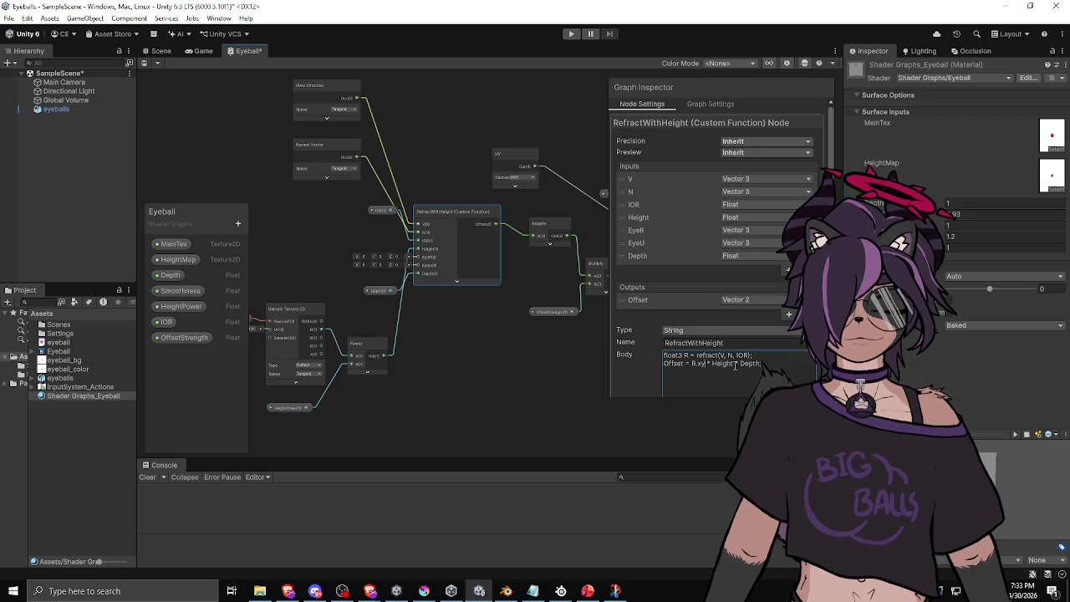
key("ctrl+s")
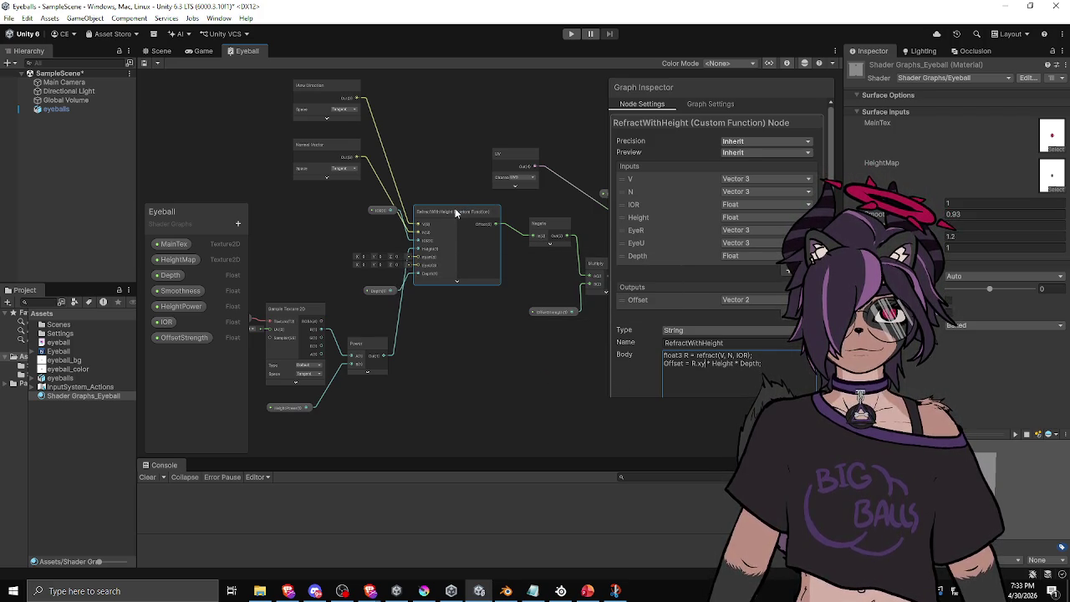
left_click(160, 51)
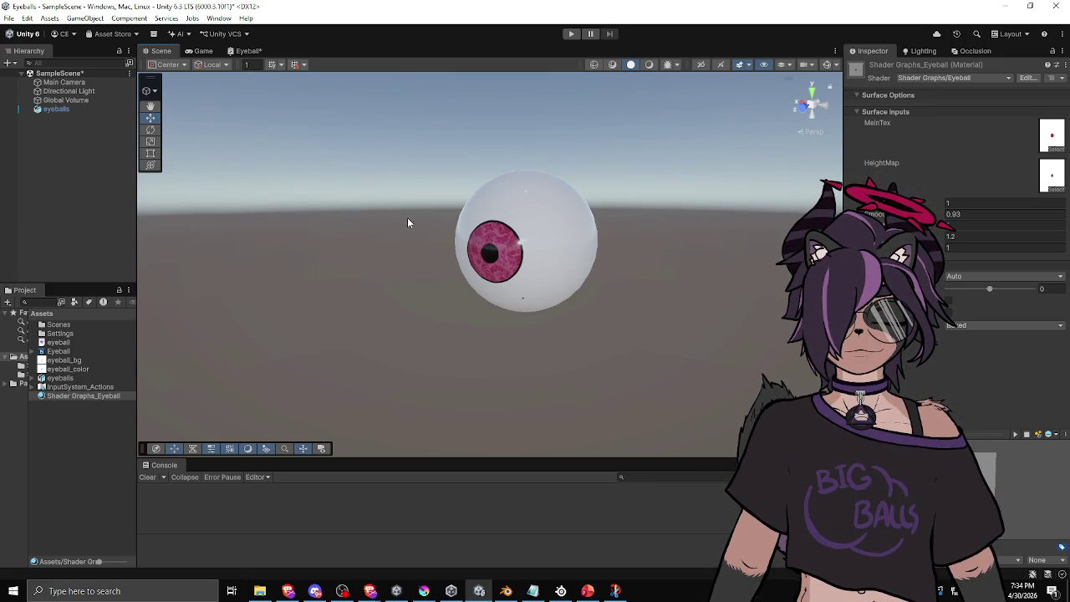
mouse_move(409, 246)
left_mouse_down()
mouse_move(616, 196)
mouse_move(529, 272)
left_mouse_up()
left_click(528, 271)
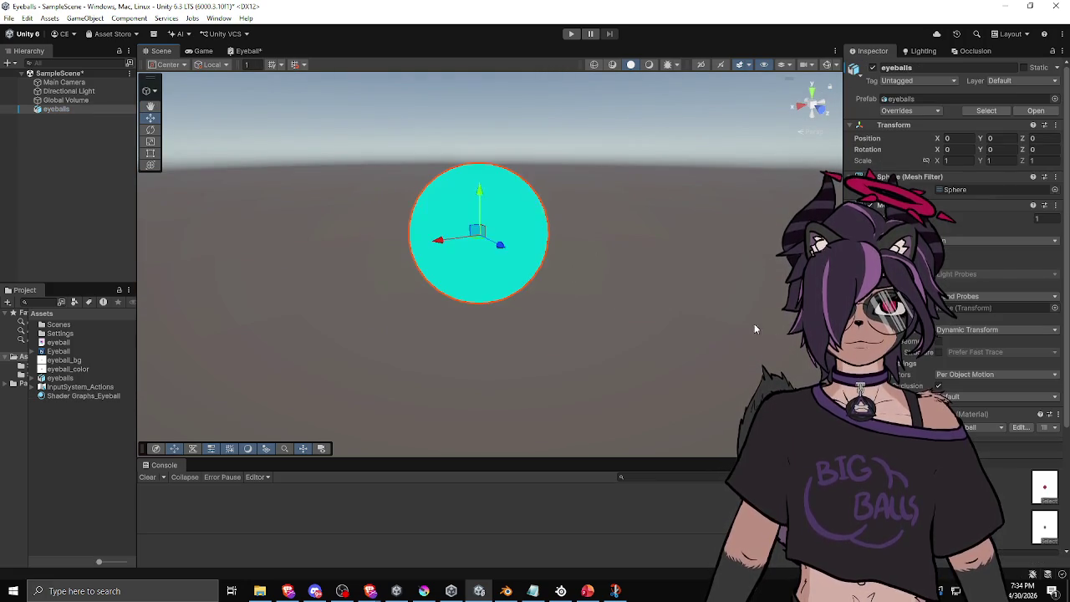
scroll(481, 238, "down", 1)
scroll(953, 209, "down", 4)
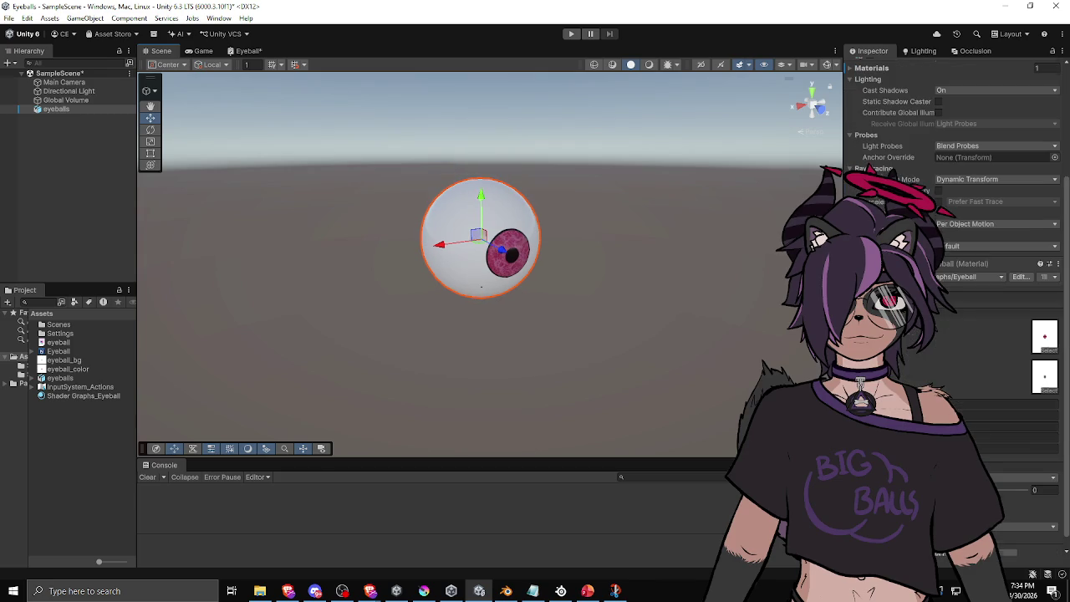
mouse_move(485, 323)
left_mouse_down()
mouse_move(616, 298)
mouse_move(568, 285)
left_mouse_up()
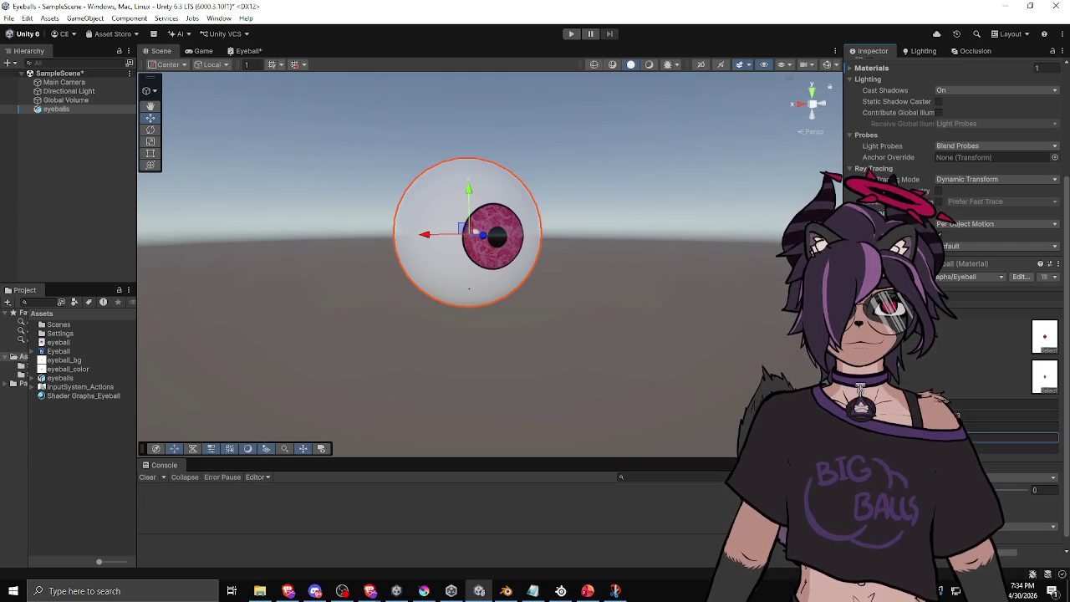
left_click(244, 50)
scroll(500, 298, "up", 3)
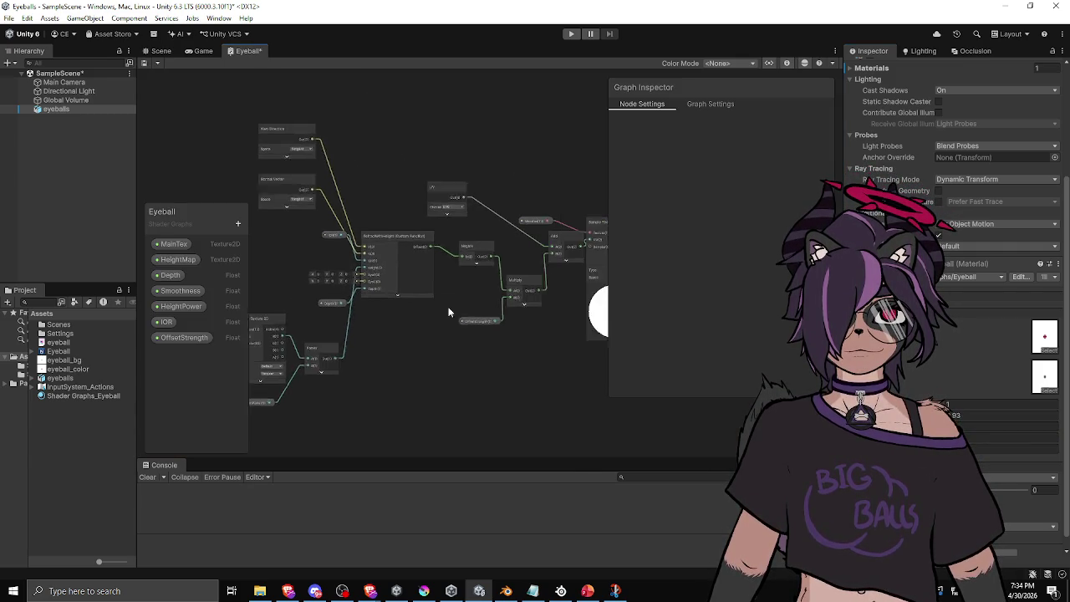
Step: Delete Negate, wire RefractWithHeight's Offset straight into Multiply's A input, and save
left_click_drag(400, 297, 526, 298)
left_click(451, 224)
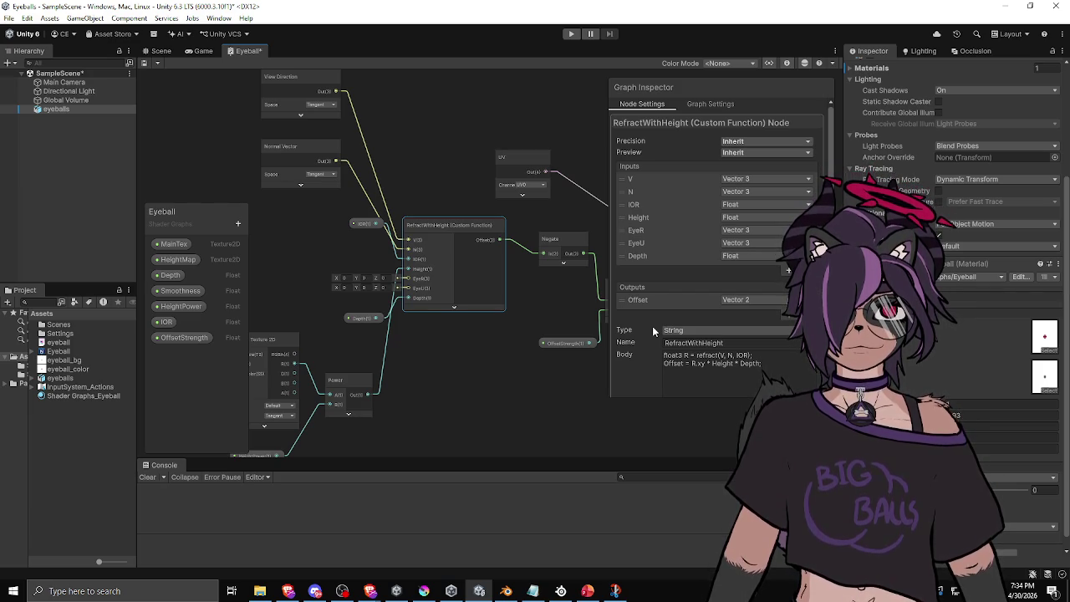
left_click_drag(563, 312, 467, 296)
left_click(479, 235)
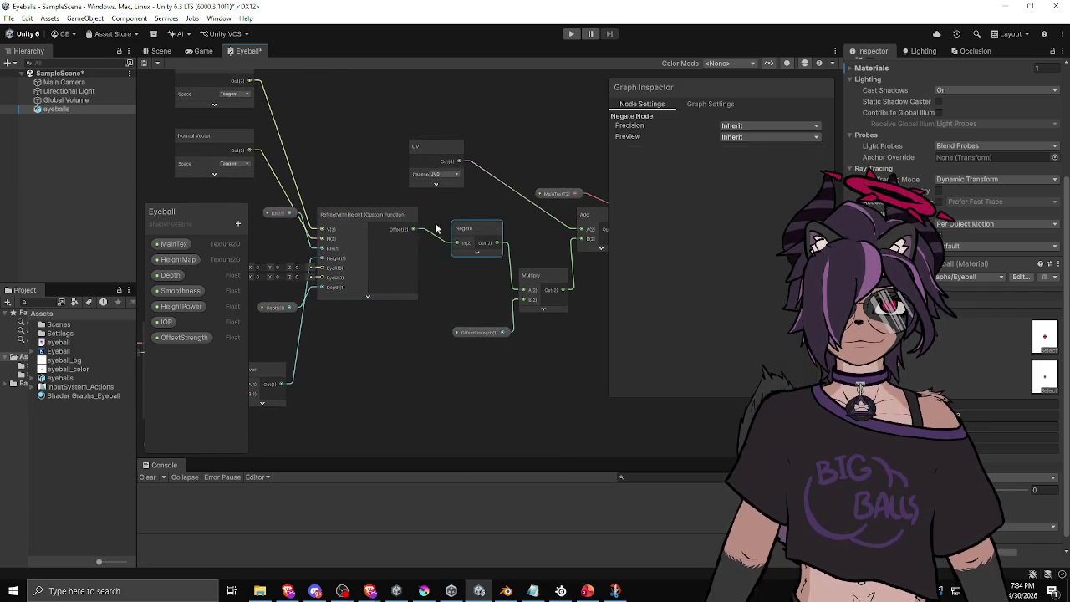
key("Delete")
left_click_drag(413, 230, 519, 289)
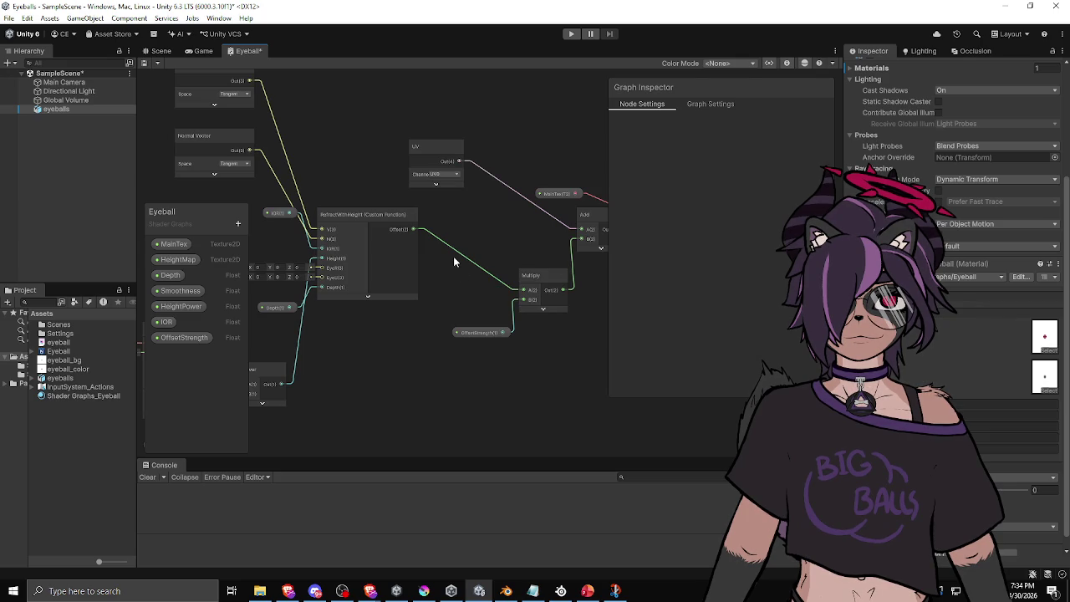
key("ctrl+s")
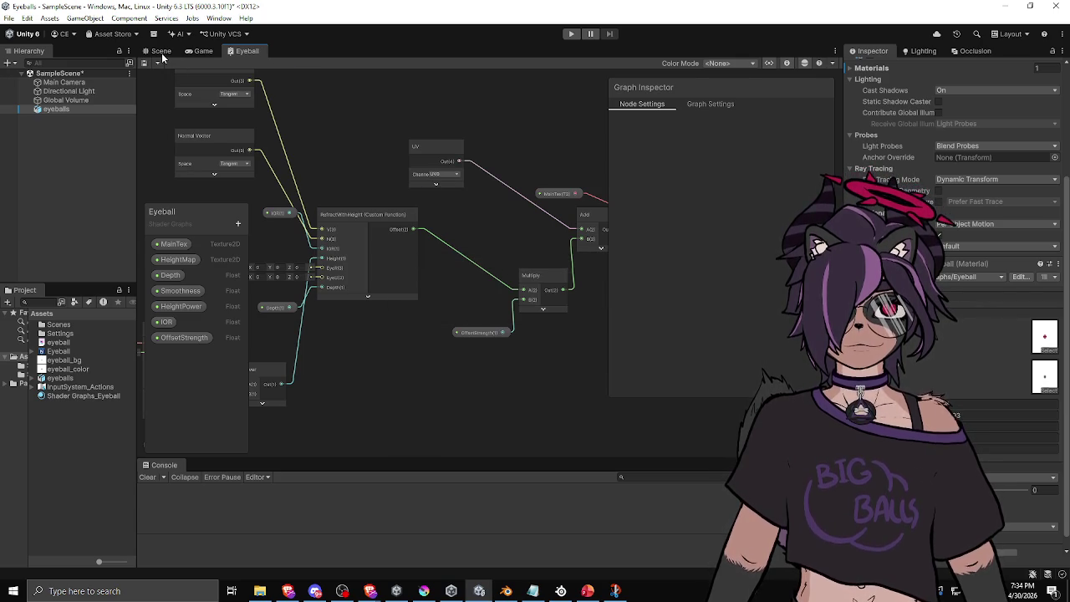
Step: In the Scene, set an iris value to 0.01 and tweak other values while orbiting the eyeball
left_click(162, 51)
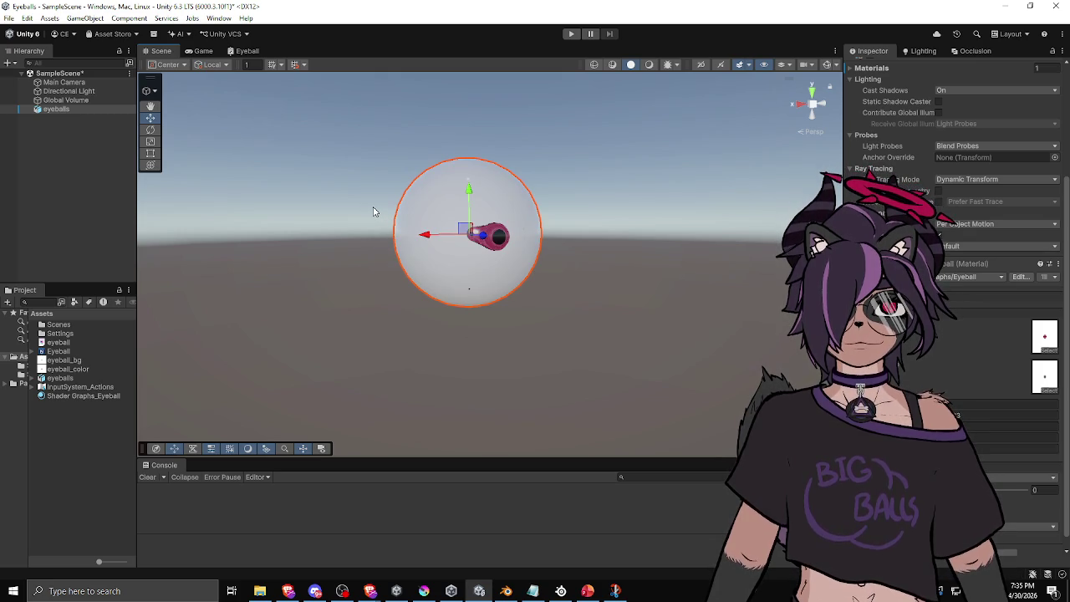
mouse_move(492, 307)
left_mouse_down()
mouse_move(557, 296)
mouse_move(398, 310)
mouse_move(390, 298)
mouse_move(482, 348)
left_mouse_up()
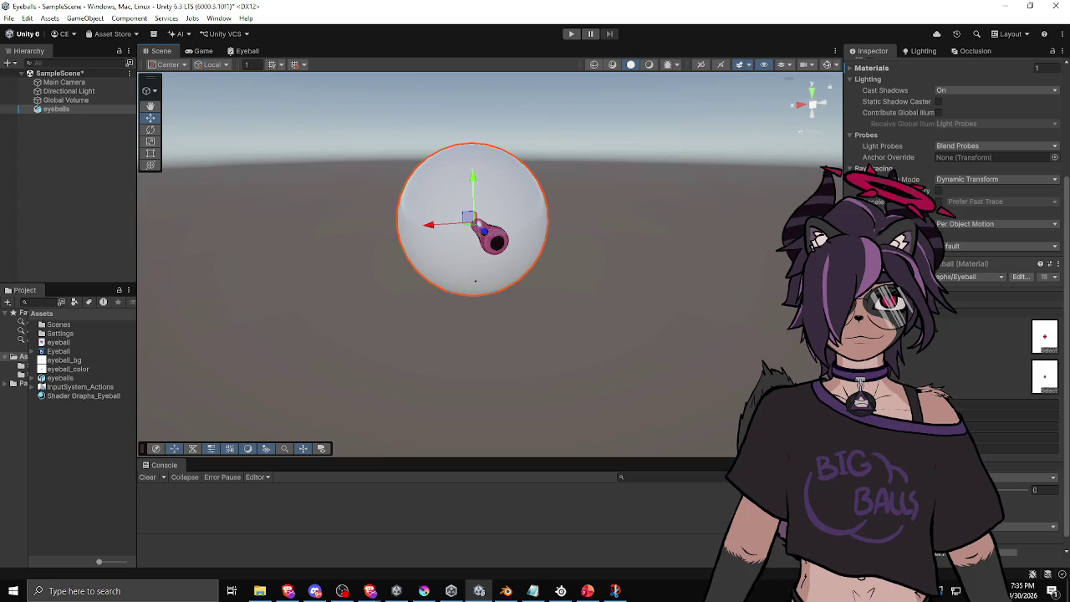
mouse_move(945, 403)
left_mouse_down()
mouse_move(991, 404)
mouse_move(957, 403)
left_mouse_up()
left_click(970, 403)
type("0.01")
mouse_move(667, 351)
left_mouse_down()
mouse_move(557, 256)
mouse_move(645, 284)
mouse_move(609, 287)
left_mouse_up()
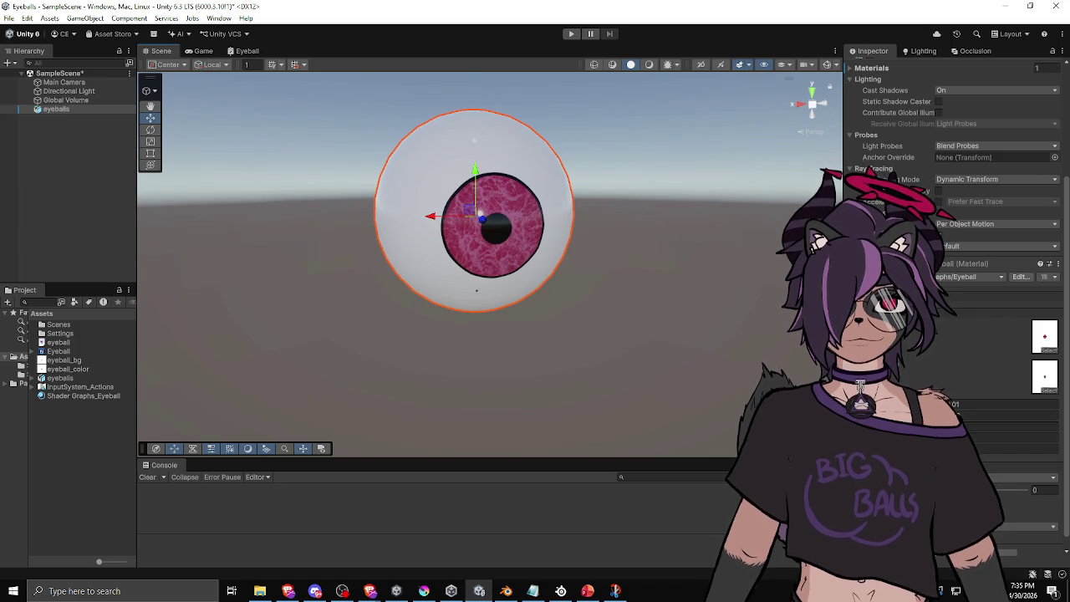
left_click(1037, 449)
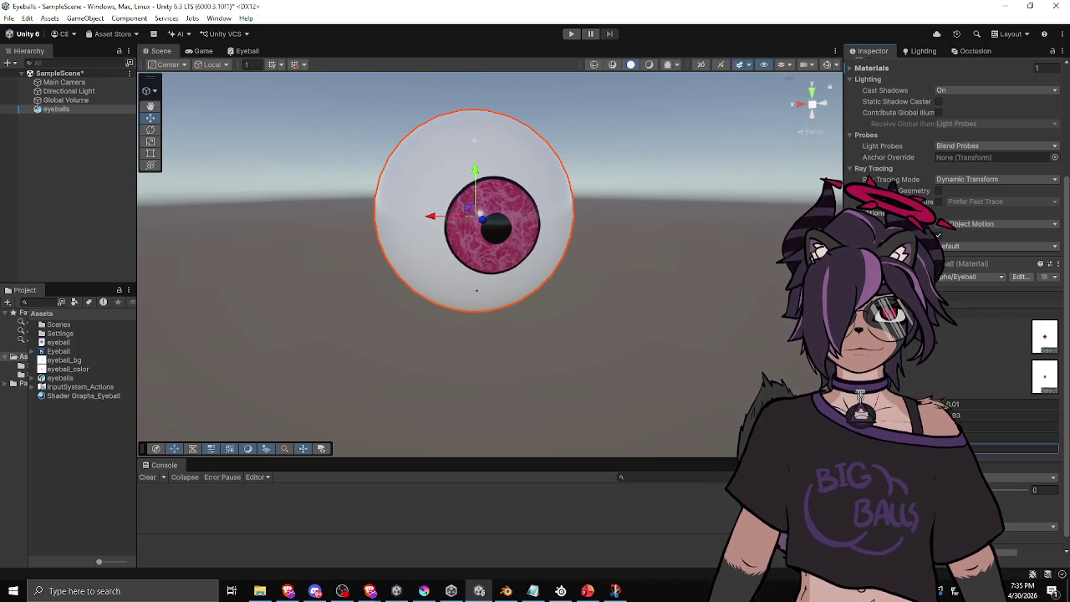
mouse_move(757, 393)
left_mouse_down()
mouse_move(657, 363)
mouse_move(543, 358)
mouse_move(660, 404)
left_mouse_up()
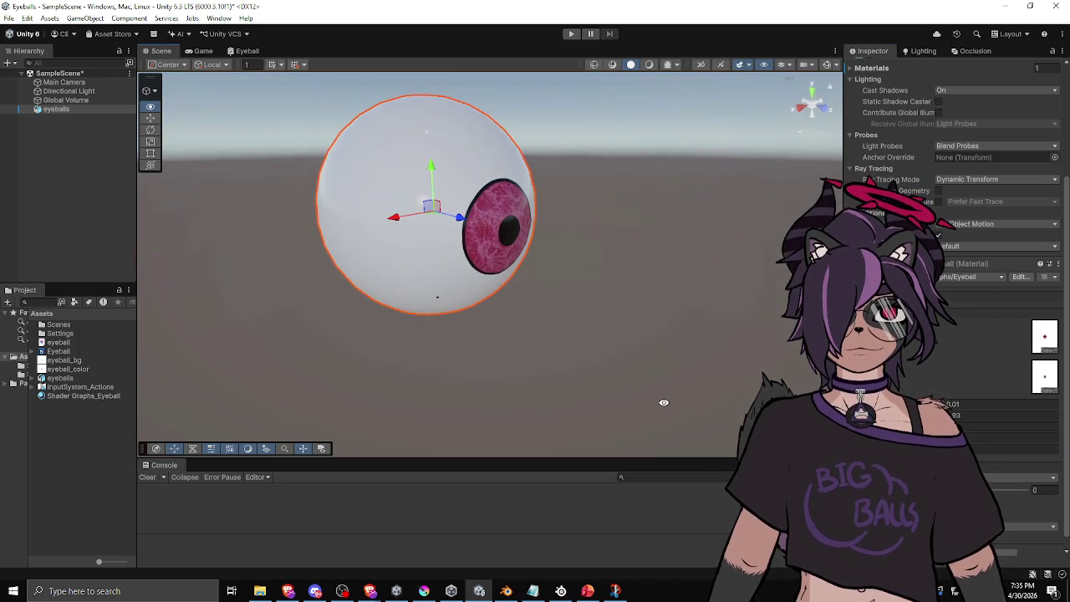
left_click(995, 404)
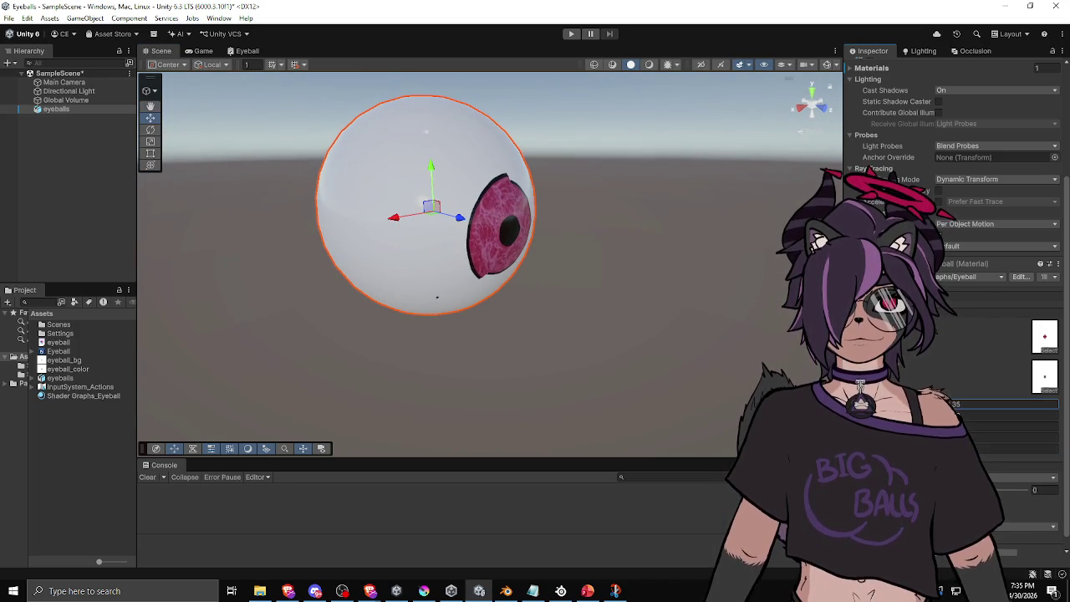
mouse_move(767, 368)
left_mouse_down()
mouse_move(448, 354)
mouse_move(433, 306)
left_mouse_up()
Step: Set the iris size value to 0.81 and raise Depth from 0.42 to 0.48, checking the parallax
left_click(995, 404)
type("0.81")
mouse_move(742, 368)
left_mouse_down()
mouse_move(592, 339)
mouse_move(616, 378)
mouse_move(674, 298)
mouse_move(590, 299)
mouse_move(610, 325)
mouse_move(666, 328)
left_mouse_up()
mouse_move(584, 334)
left_mouse_down()
mouse_move(568, 330)
mouse_move(581, 339)
mouse_move(621, 332)
left_mouse_up()
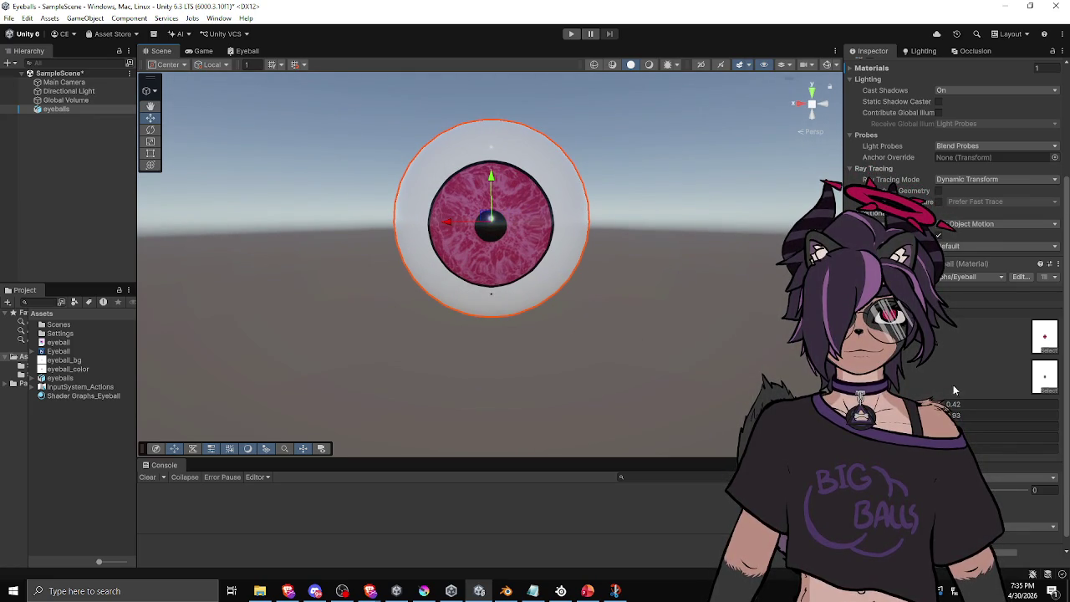
left_click_drag(886, 404, 899, 404)
mouse_move(621, 332)
left_mouse_down()
mouse_move(677, 365)
mouse_move(680, 304)
mouse_move(608, 299)
mouse_move(607, 326)
mouse_move(636, 365)
mouse_move(703, 310)
mouse_move(635, 301)
mouse_move(644, 305)
left_mouse_up()
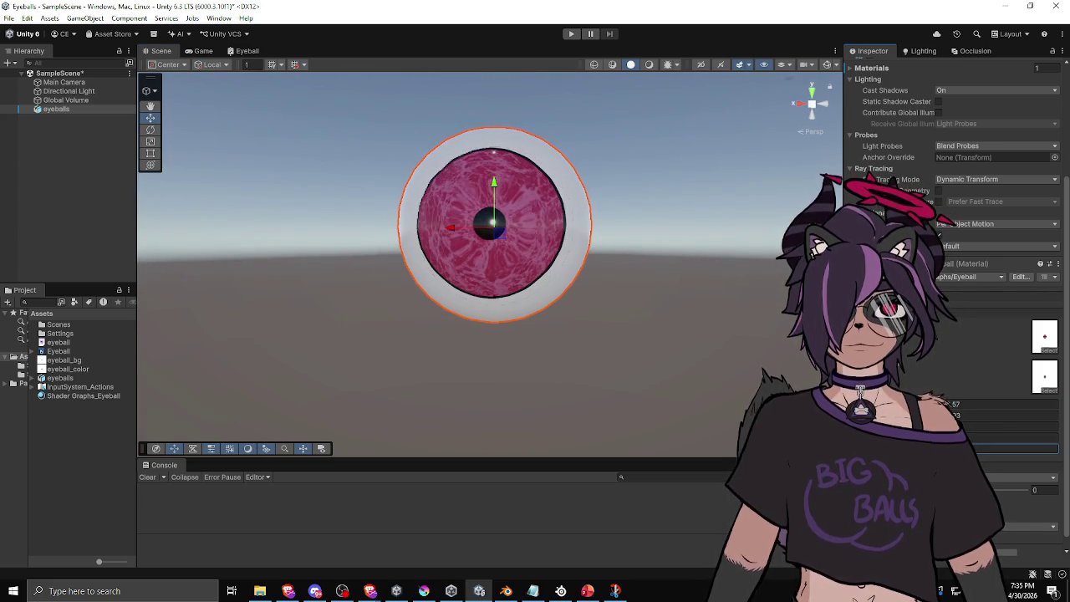
mouse_move(502, 372)
left_mouse_down()
mouse_move(678, 363)
mouse_move(641, 347)
mouse_move(657, 368)
left_mouse_up()
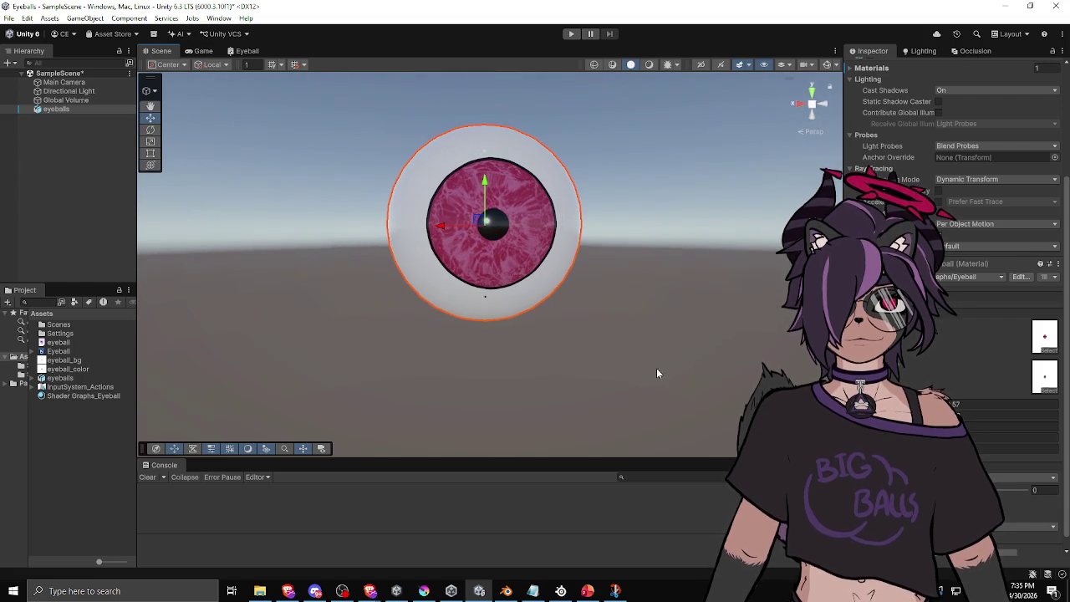
mouse_move(527, 311)
left_mouse_down()
mouse_move(621, 330)
mouse_move(542, 327)
left_mouse_up()
left_click(996, 444)
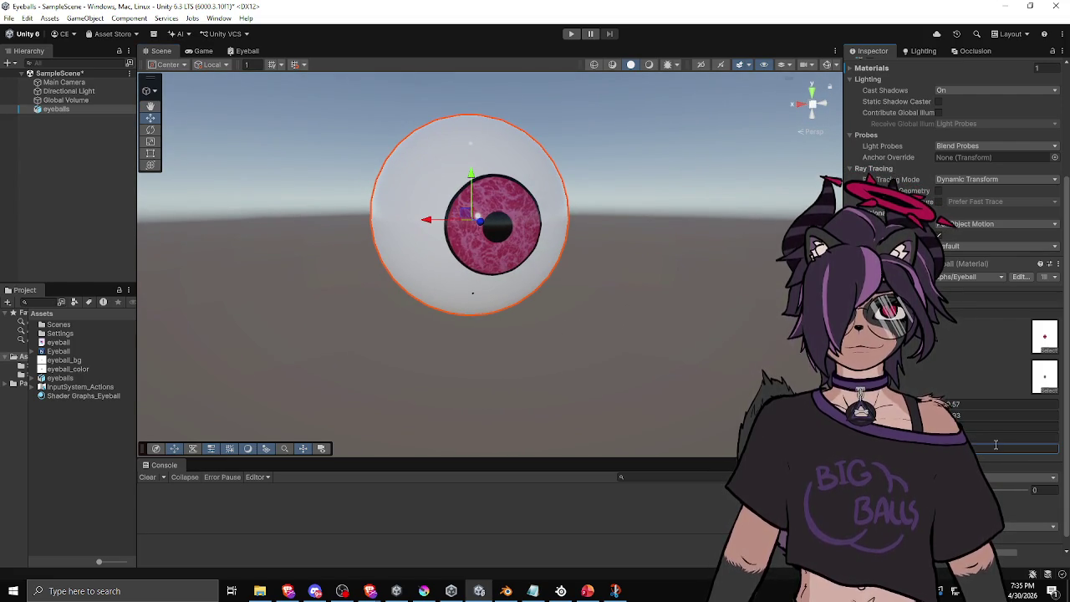
mouse_move(587, 256)
left_mouse_down()
mouse_move(426, 255)
mouse_move(427, 265)
mouse_move(494, 264)
mouse_move(406, 268)
mouse_move(576, 261)
mouse_move(485, 276)
mouse_move(500, 255)
mouse_move(521, 312)
mouse_move(544, 292)
mouse_move(496, 232)
mouse_move(442, 212)
mouse_move(404, 225)
mouse_move(536, 267)
mouse_move(577, 272)
mouse_move(580, 248)
mouse_move(605, 245)
mouse_move(595, 276)
mouse_move(645, 248)
mouse_move(710, 272)
mouse_move(616, 304)
mouse_move(273, 317)
mouse_move(545, 267)
mouse_move(568, 235)
mouse_move(617, 237)
mouse_move(580, 234)
mouse_move(545, 249)
mouse_move(588, 244)
mouse_move(605, 275)
mouse_move(541, 257)
mouse_move(564, 230)
mouse_move(554, 208)
mouse_move(563, 280)
mouse_move(587, 258)
left_mouse_up()
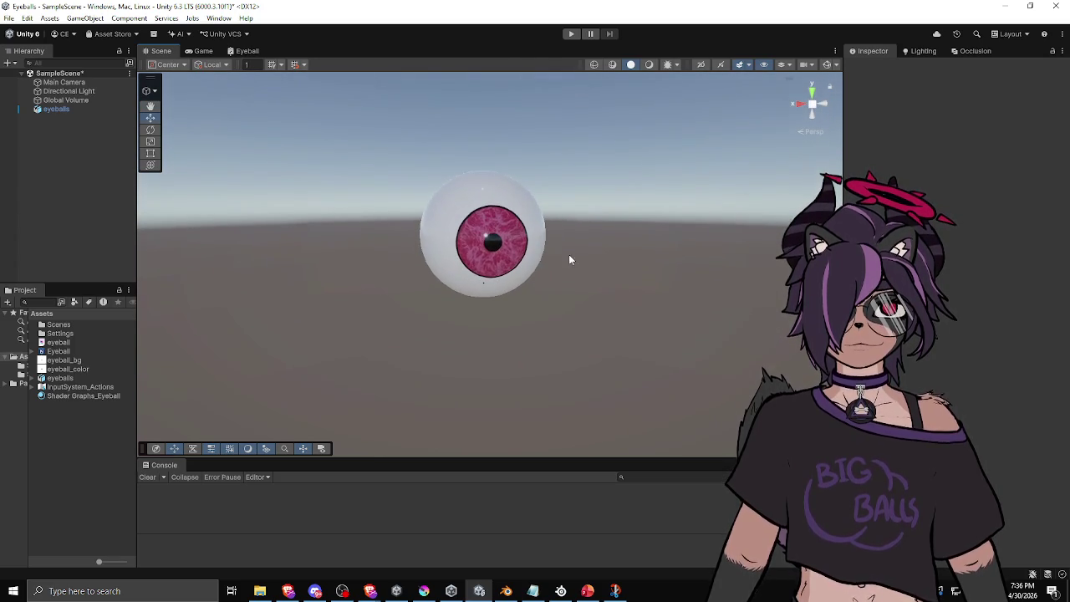
Step: Select the eyeball and orbit around it from several angles, then show the Game view
left_click(482, 254)
scroll(953, 251, "down", 3)
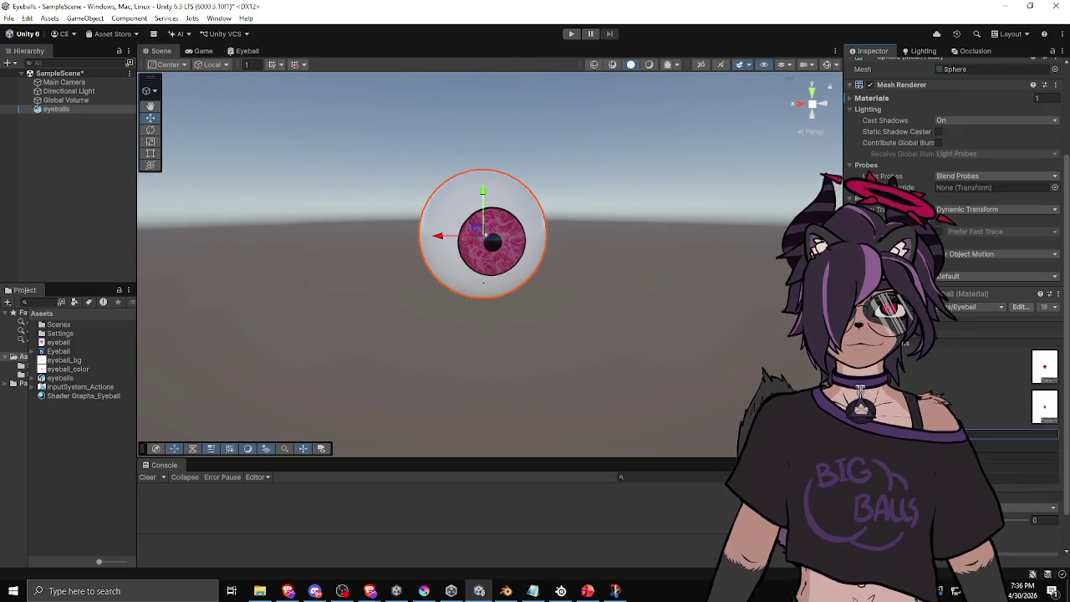
mouse_move(644, 376)
left_mouse_down()
mouse_move(660, 301)
mouse_move(602, 312)
left_mouse_up()
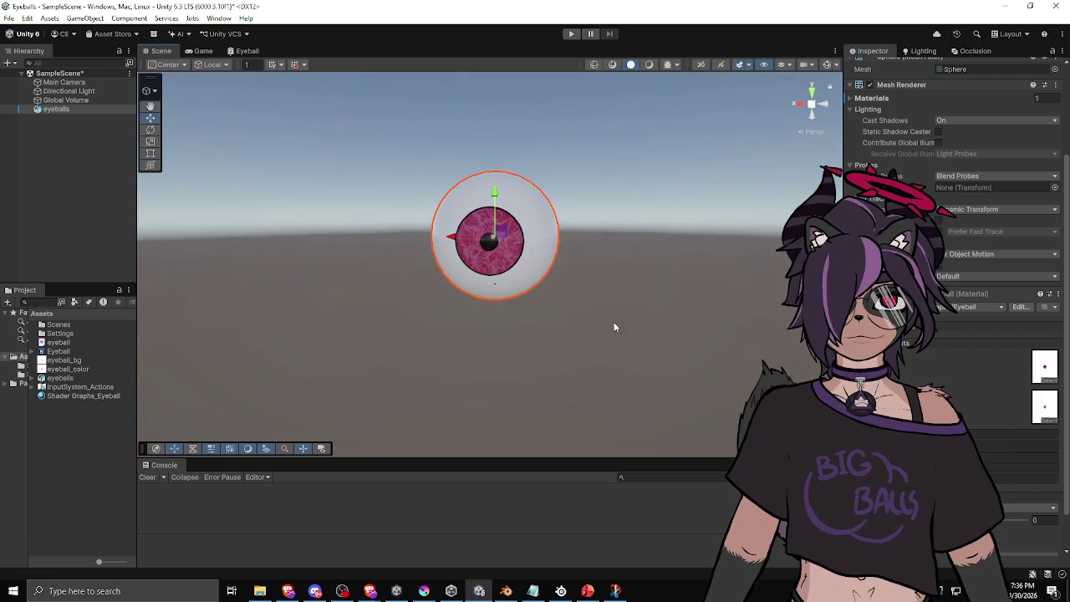
mouse_move(588, 350)
left_mouse_down()
mouse_move(613, 315)
mouse_move(641, 330)
mouse_move(611, 310)
mouse_move(597, 351)
mouse_move(638, 320)
mouse_move(633, 363)
mouse_move(673, 323)
mouse_move(581, 322)
mouse_move(597, 362)
mouse_move(682, 335)
mouse_move(635, 318)
mouse_move(602, 334)
mouse_move(543, 332)
mouse_move(622, 351)
mouse_move(647, 318)
mouse_move(693, 351)
mouse_move(678, 298)
mouse_move(602, 317)
mouse_move(622, 335)
mouse_move(638, 326)
left_mouse_up()
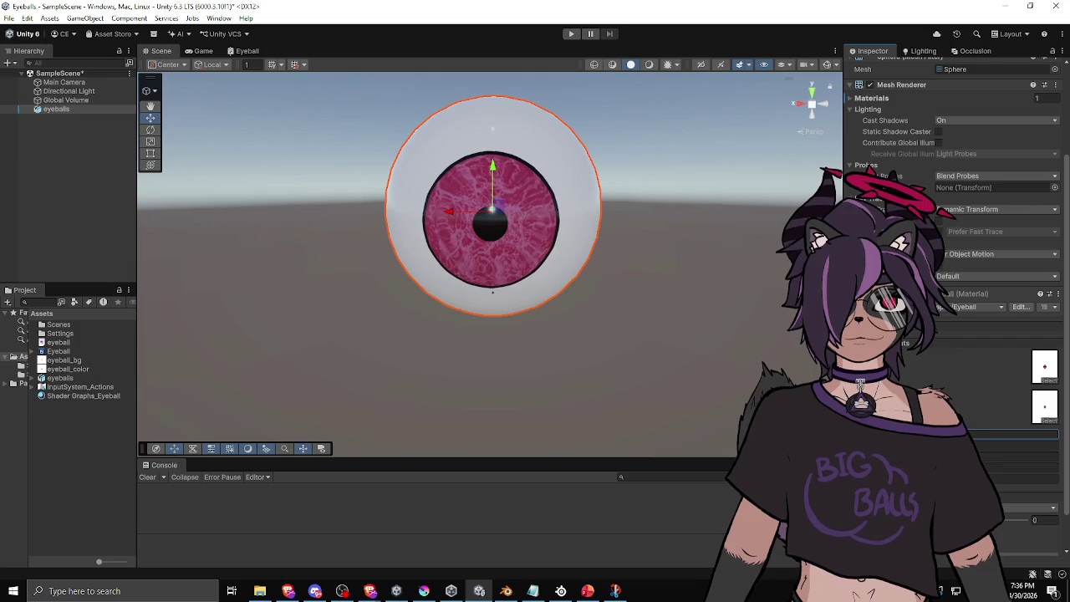
mouse_move(638, 326)
left_mouse_down()
mouse_move(638, 363)
mouse_move(609, 310)
mouse_move(619, 334)
left_mouse_up()
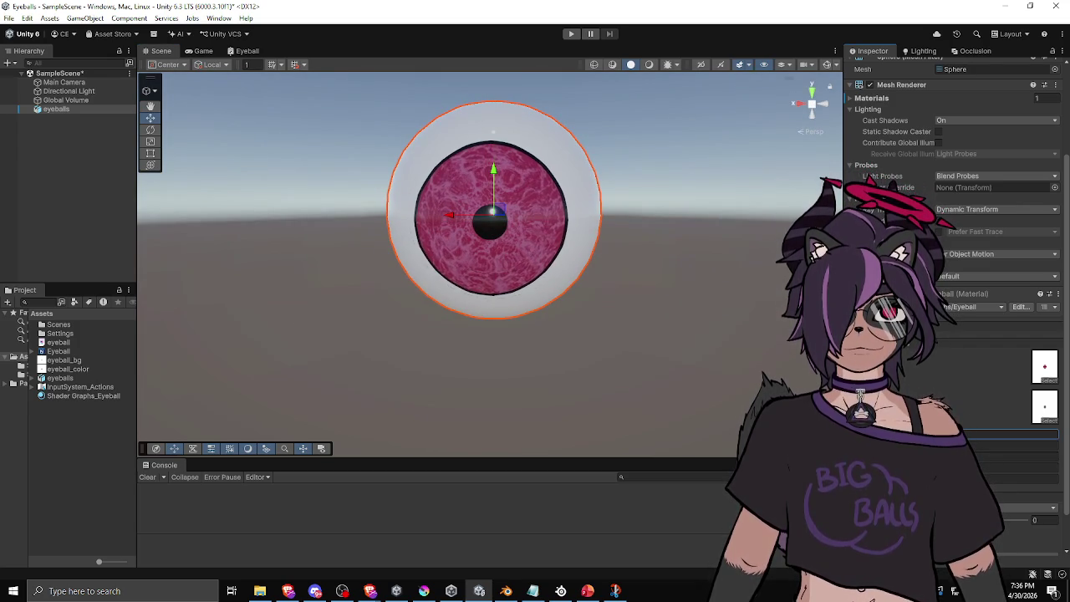
mouse_move(627, 352)
left_mouse_down()
mouse_move(707, 339)
mouse_move(627, 316)
mouse_move(623, 345)
left_mouse_up()
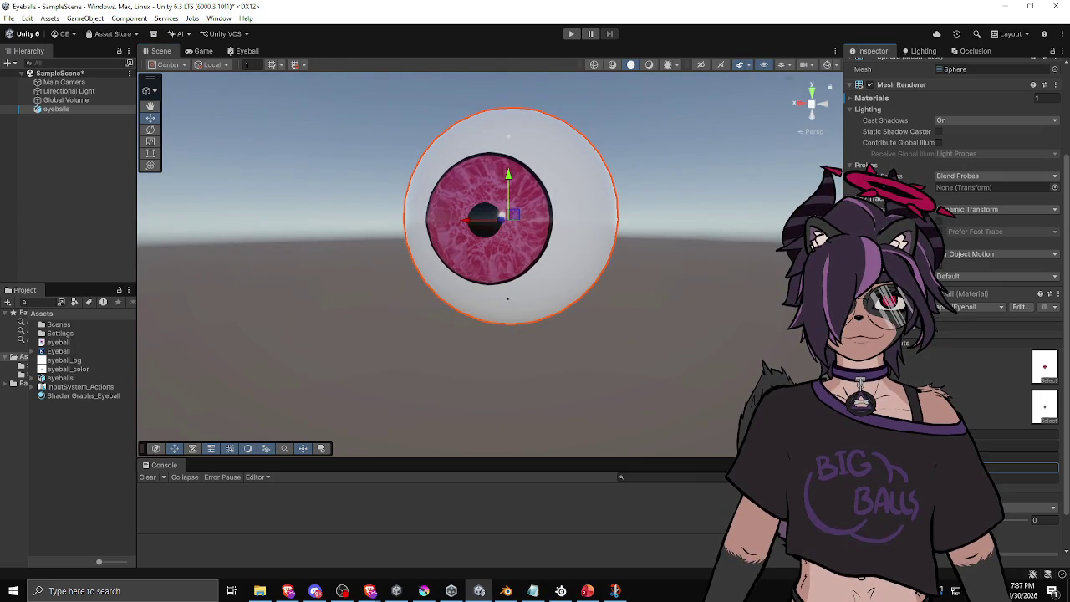
left_click_drag(726, 377, 731, 404)
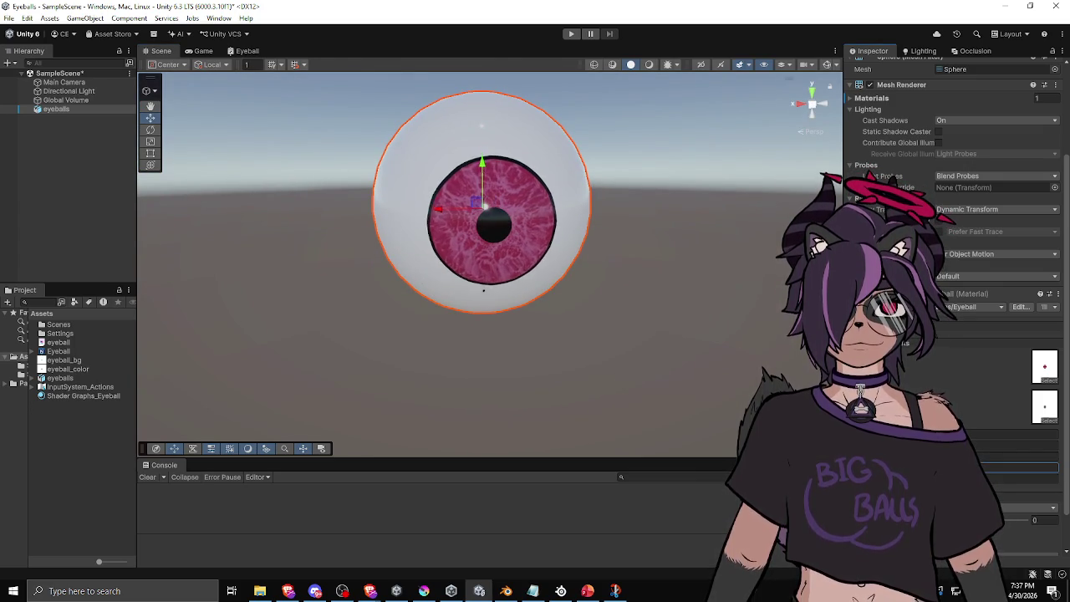
mouse_move(655, 350)
left_mouse_down()
mouse_move(647, 311)
mouse_move(616, 293)
mouse_move(600, 310)
mouse_move(620, 323)
mouse_move(664, 318)
mouse_move(617, 342)
mouse_move(545, 317)
mouse_move(677, 313)
mouse_move(688, 333)
mouse_move(676, 363)
mouse_move(680, 340)
mouse_move(628, 330)
mouse_move(674, 313)
mouse_move(756, 313)
mouse_move(590, 312)
mouse_move(577, 335)
mouse_move(631, 344)
mouse_move(652, 311)
mouse_move(580, 310)
mouse_move(573, 330)
mouse_move(671, 310)
mouse_move(588, 330)
mouse_move(633, 310)
mouse_move(624, 295)
left_mouse_up()
left_click(203, 51)
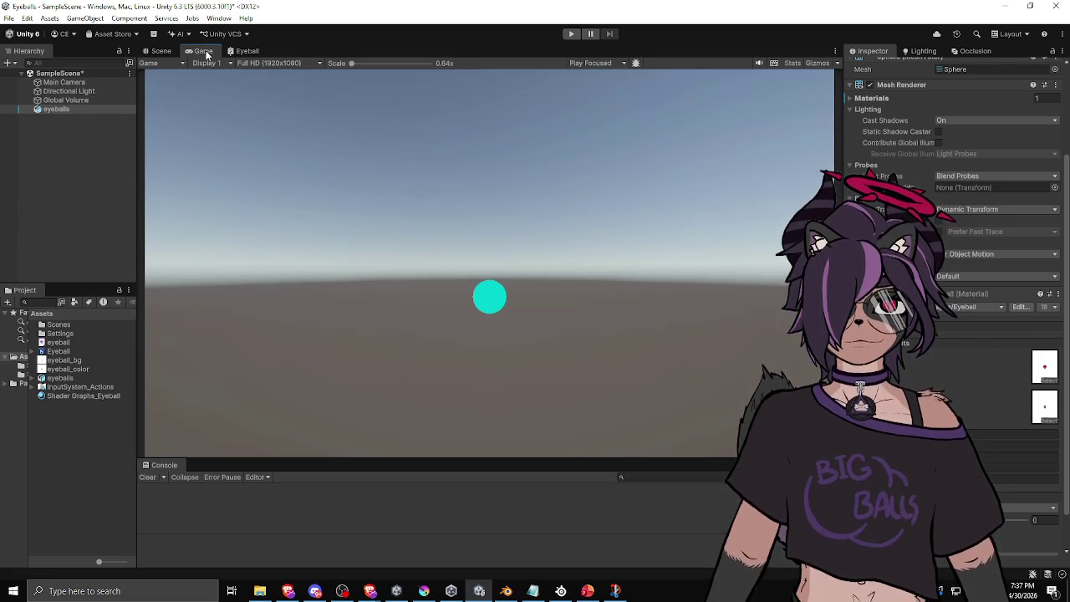
Step: Show the Eyeball graph with the RefractWithHeight node selected in the Graph Inspector
left_click(242, 52)
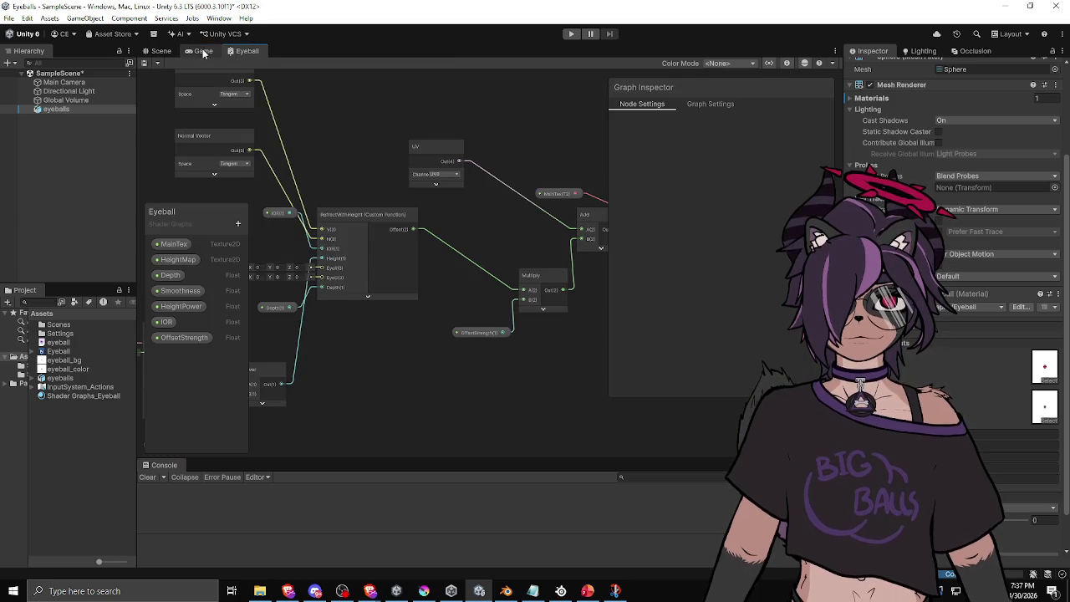
left_click(350, 212)
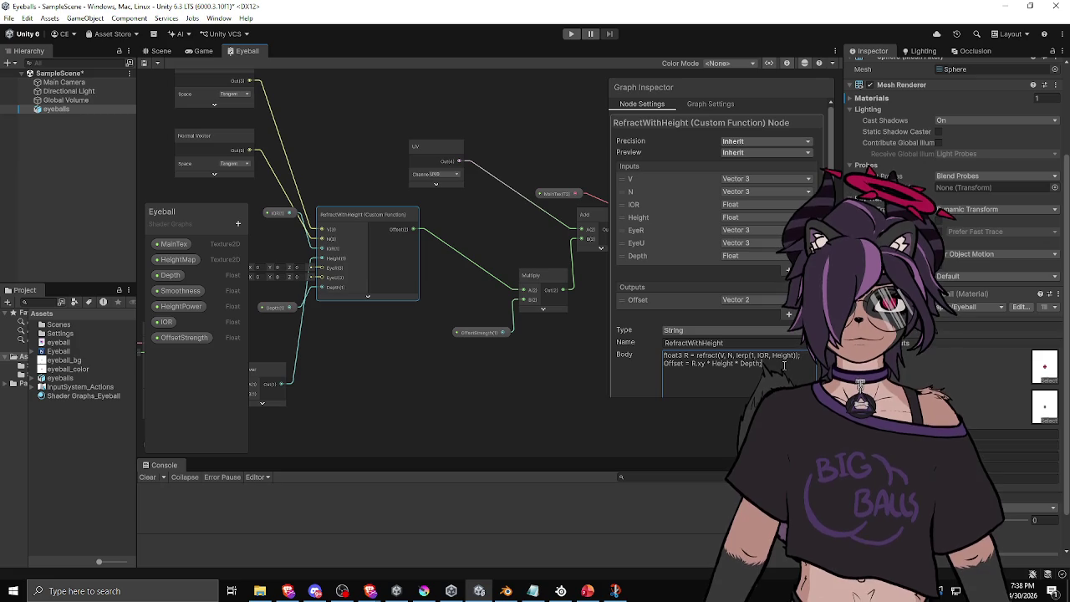
Step: Change the body to refract(V, N, IOR) with Offset scaled by (1.0 - Height), then save
double_click(786, 356)
key("BackSpace")
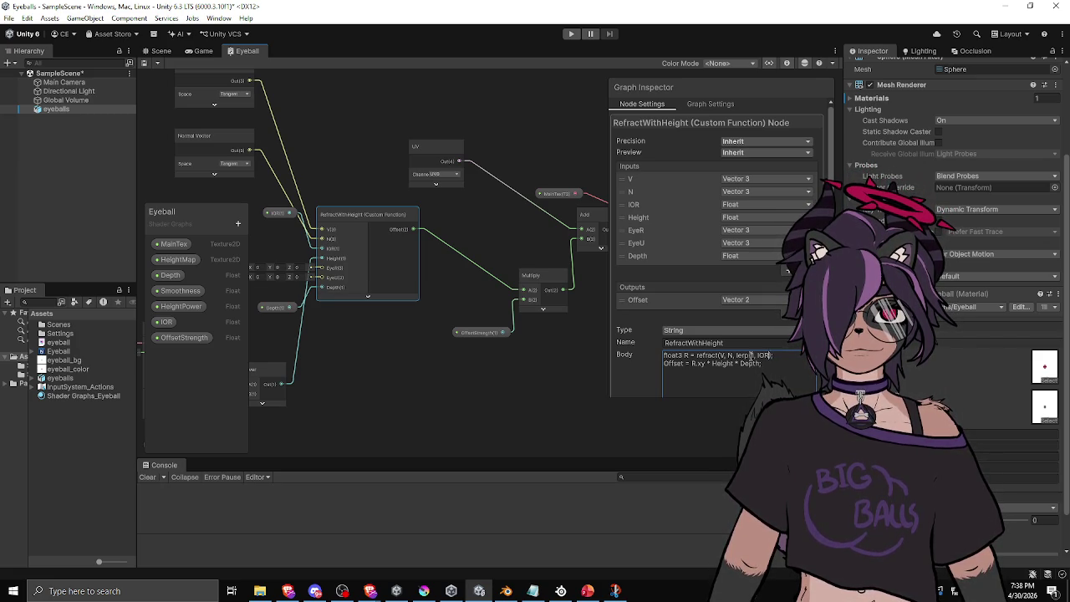
key("BackSpace")
key("BackSpace")
key("BackSpace")
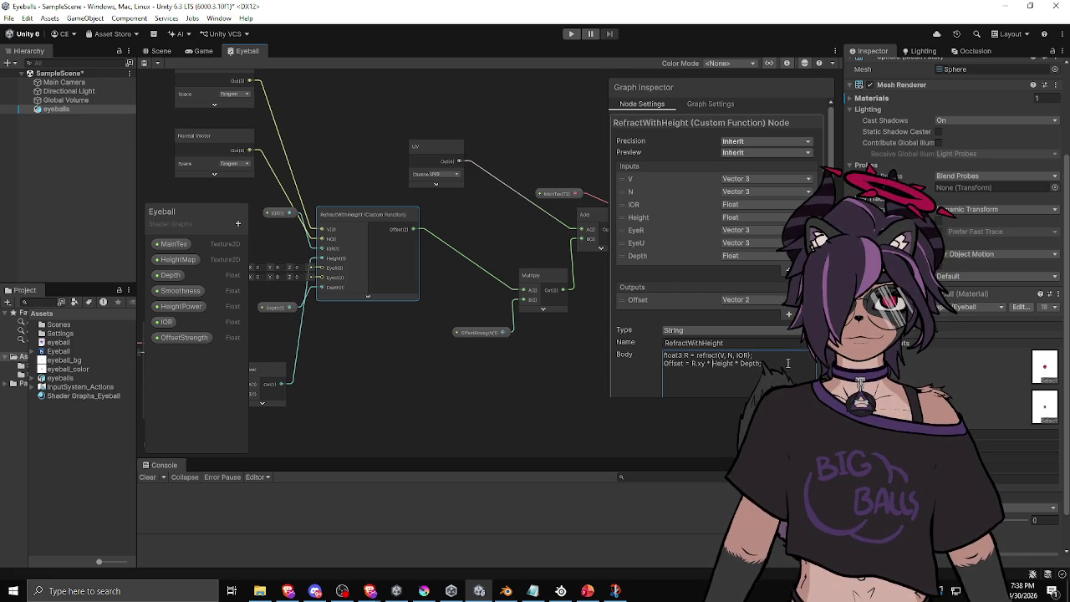
type("(1-")
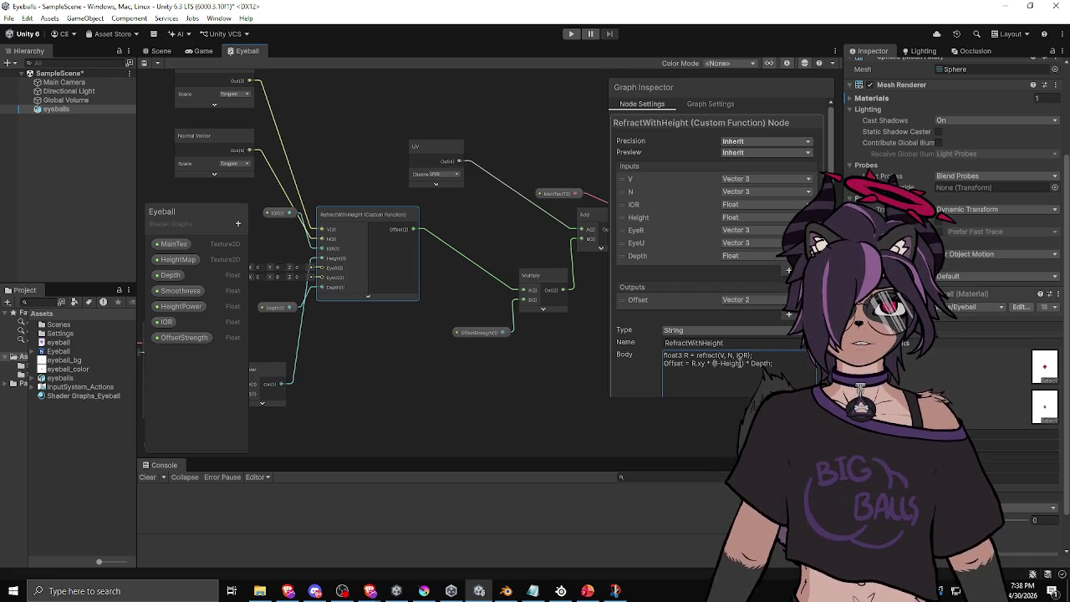
type(".0")
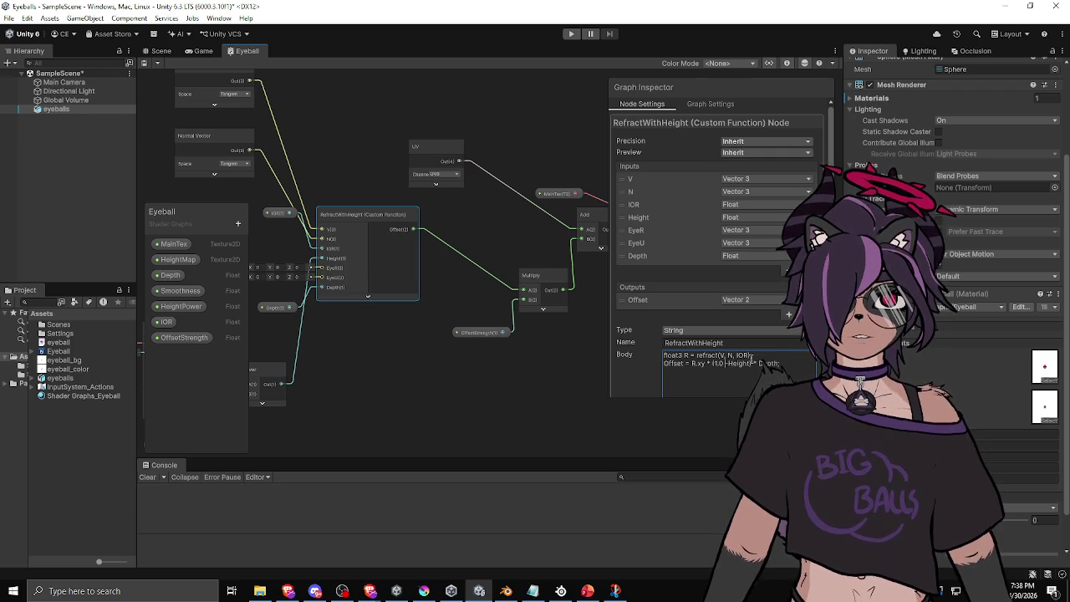
key("ctrl+a")
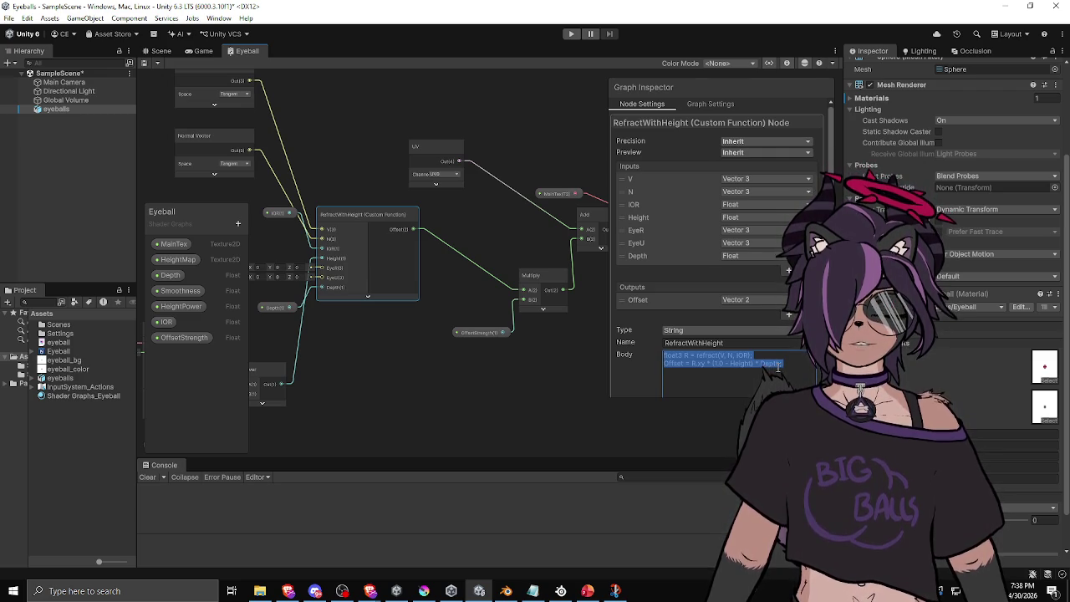
left_click(780, 367)
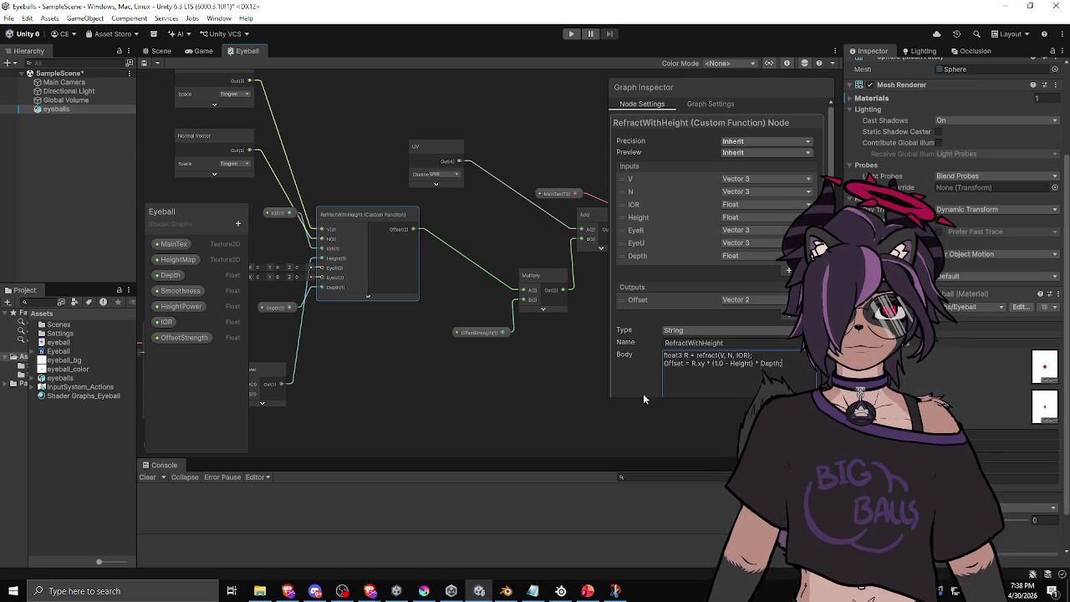
left_click(542, 416)
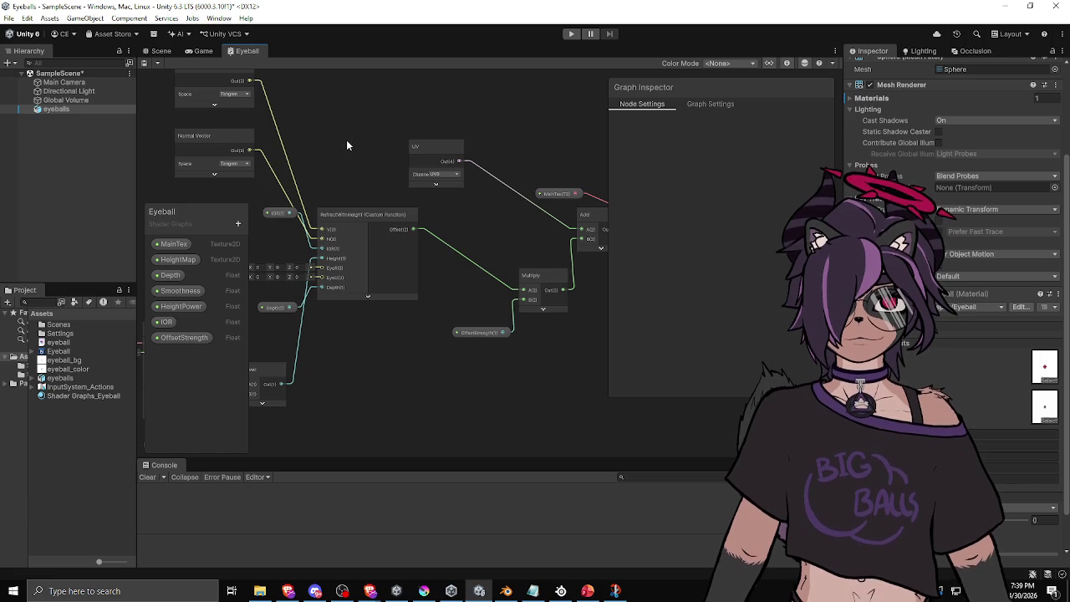
key("ctrl+s")
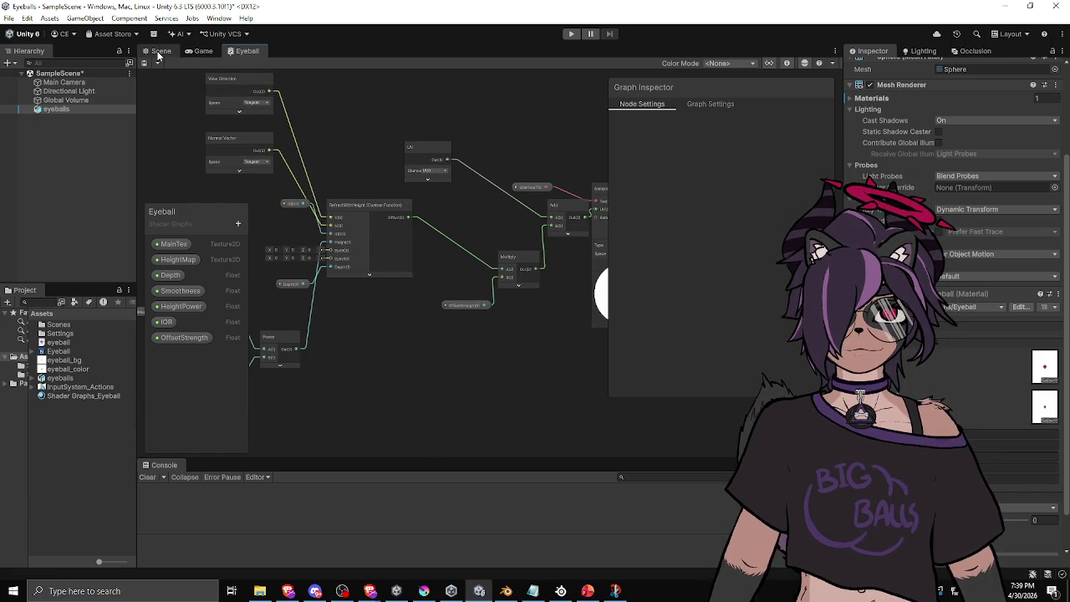
Step: Orbit the Scene view to inspect the updated eyeball from above and front
left_click(158, 55)
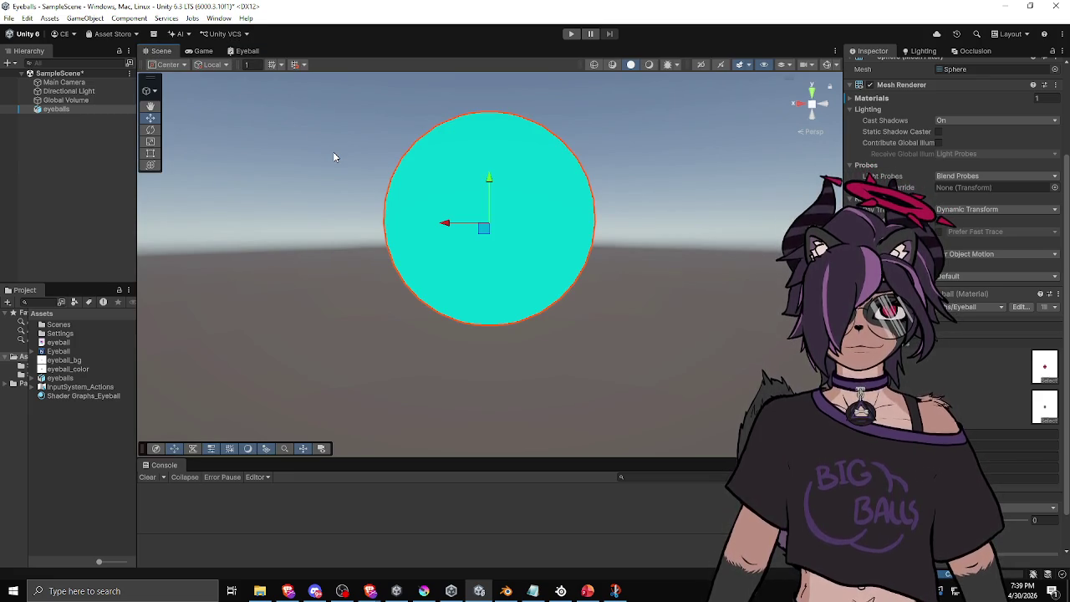
mouse_move(342, 166)
left_mouse_down("alt")
mouse_move(402, 209)
mouse_move(351, 251)
mouse_move(333, 300)
mouse_move(392, 296)
left_mouse_up("alt")
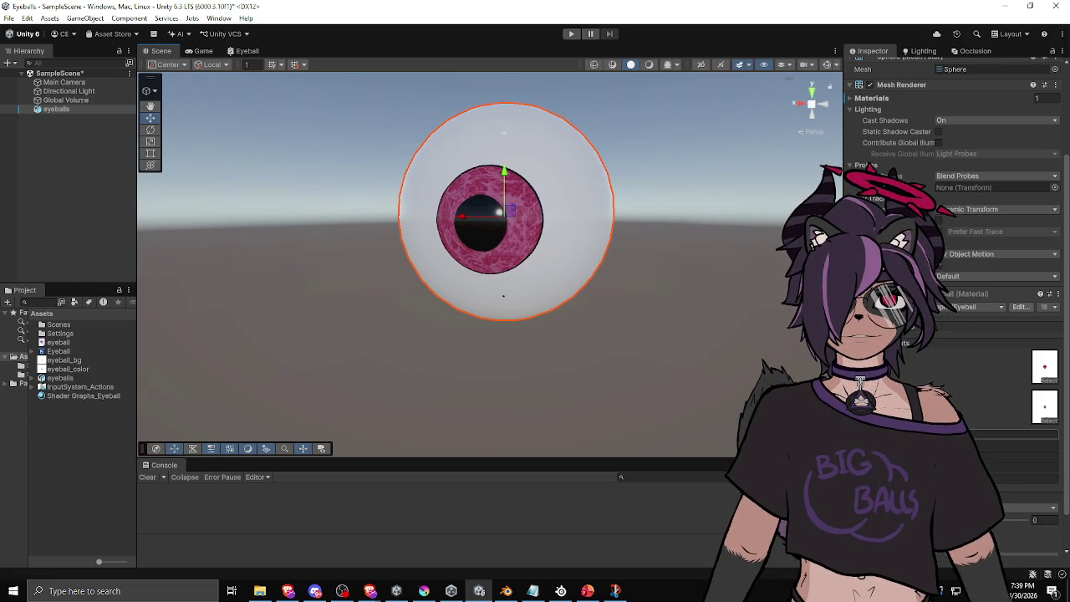
mouse_move(713, 413)
left_mouse_down("alt")
mouse_move(577, 359)
mouse_move(507, 221)
left_mouse_up("alt")
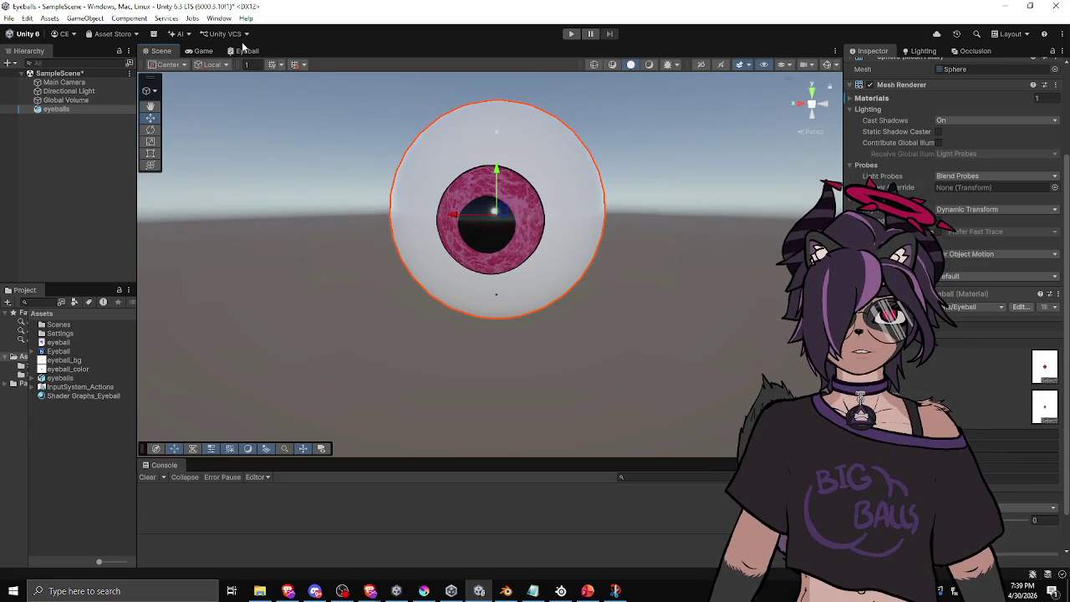
Step: Connect OffsetStrength to the Multiply node in the Eyeball graph and return to the Scene
left_click(251, 51)
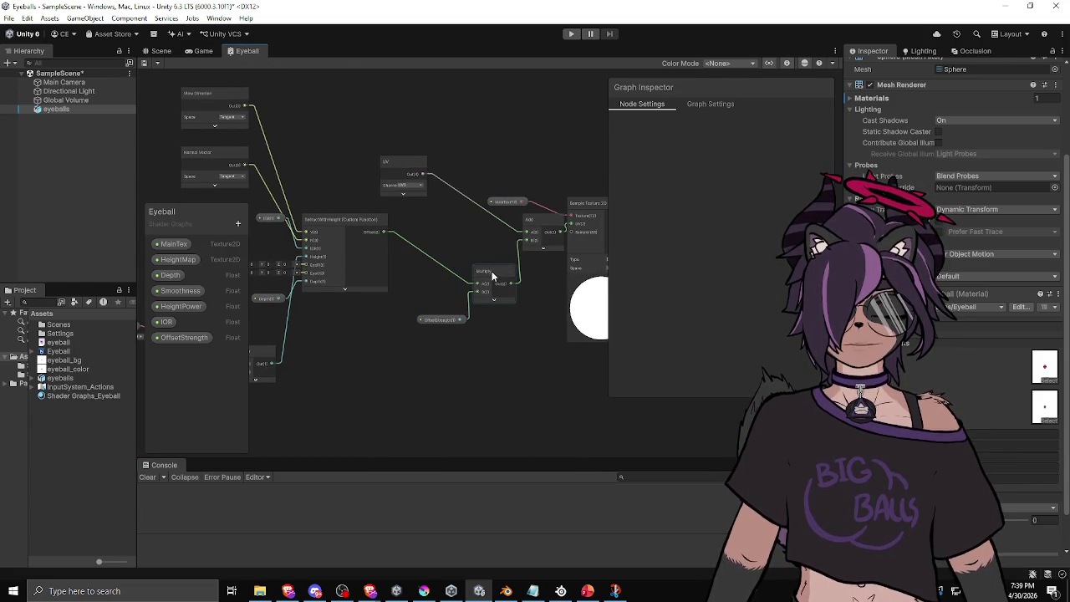
left_click_drag(494, 271, 460, 261)
left_click_drag(456, 307, 460, 320)
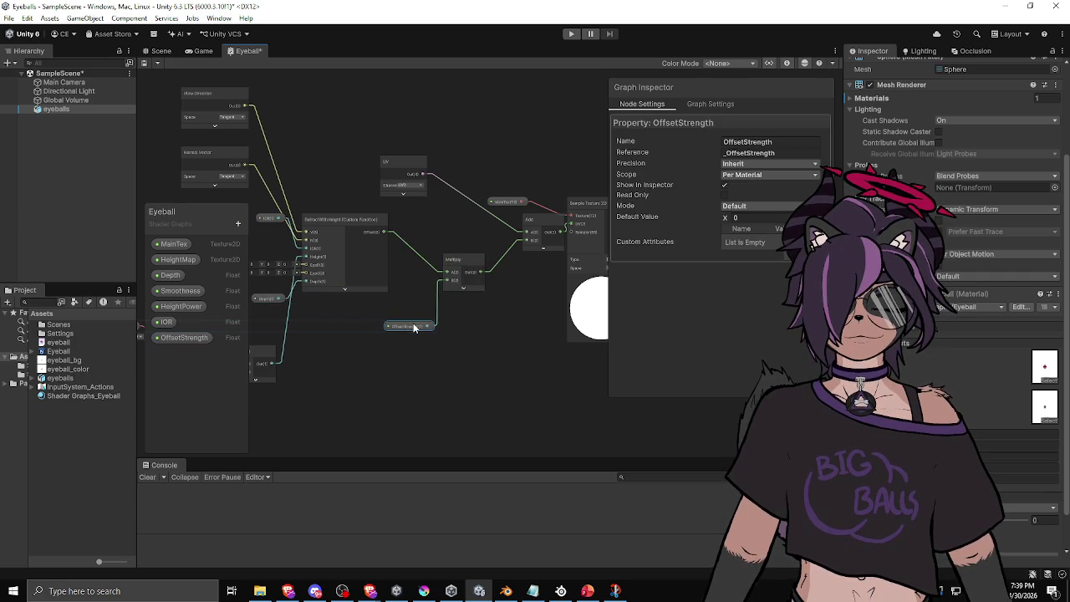
left_click(161, 52)
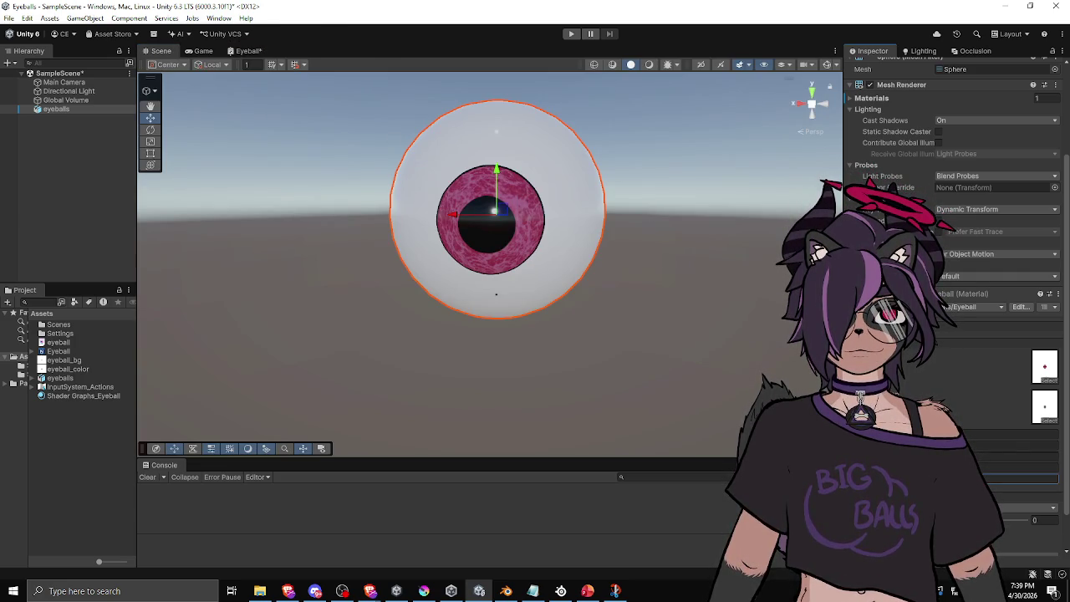
Step: Orbit around the eyeball from the side and at angles to check the pink iris parallax
mouse_move(710, 411)
left_mouse_down()
mouse_move(736, 384)
mouse_move(695, 363)
mouse_move(490, 367)
mouse_move(586, 369)
left_mouse_up()
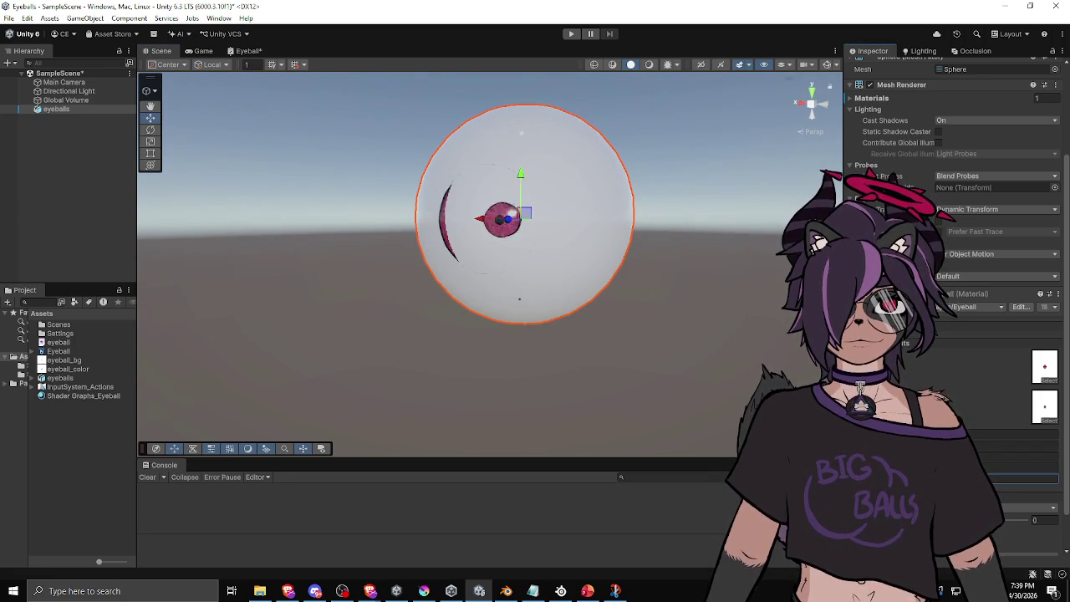
mouse_move(585, 318)
left_mouse_down()
mouse_move(502, 323)
mouse_move(657, 315)
mouse_move(646, 316)
left_mouse_up()
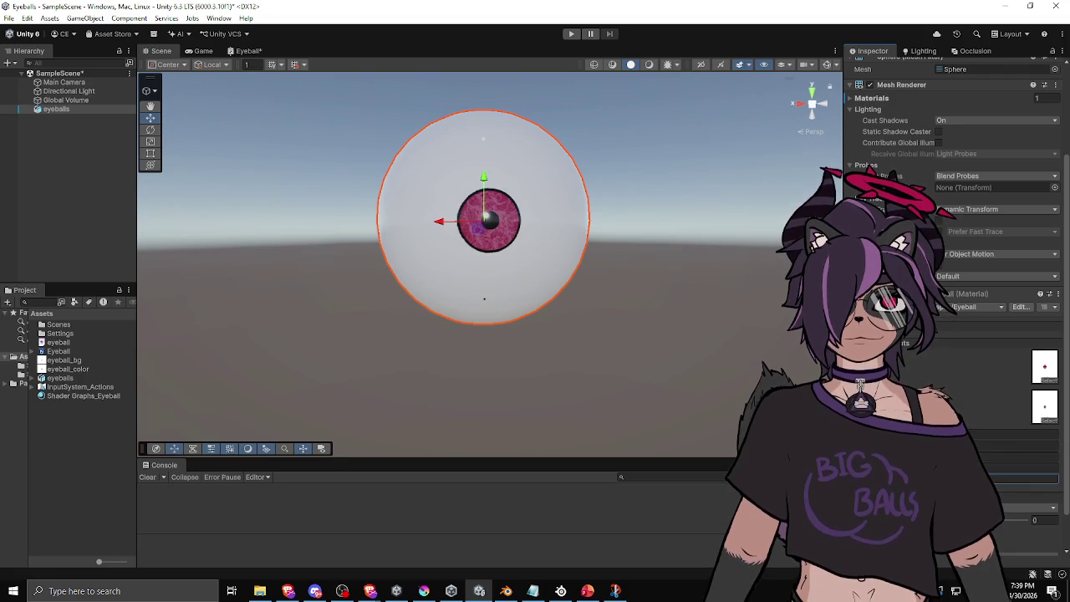
mouse_move(520, 309)
left_mouse_down()
mouse_move(641, 310)
mouse_move(430, 330)
mouse_move(452, 331)
left_mouse_up()
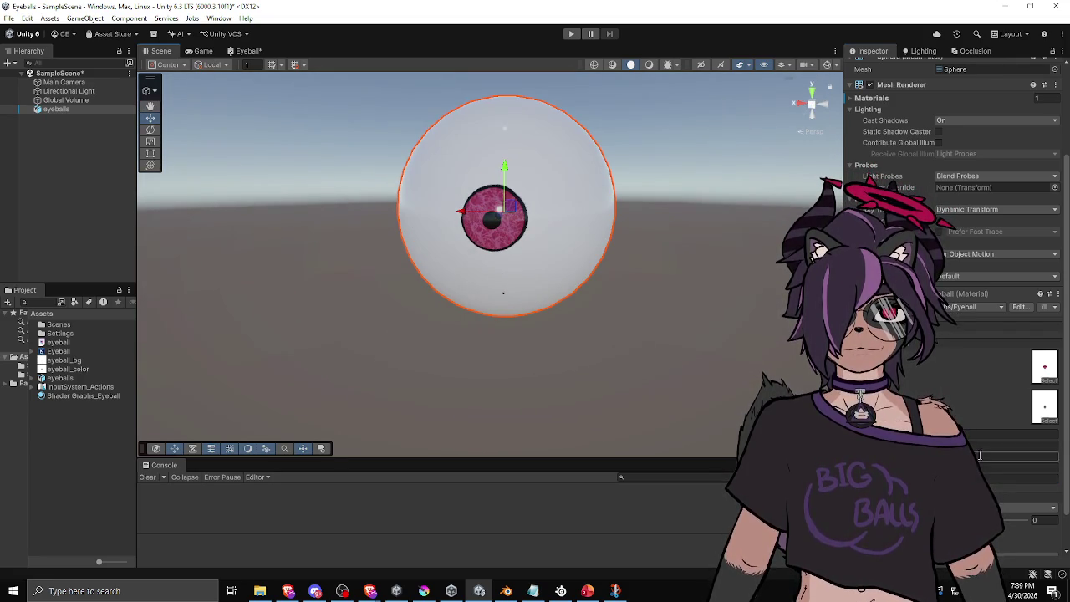
scroll(975, 452, "up", 1)
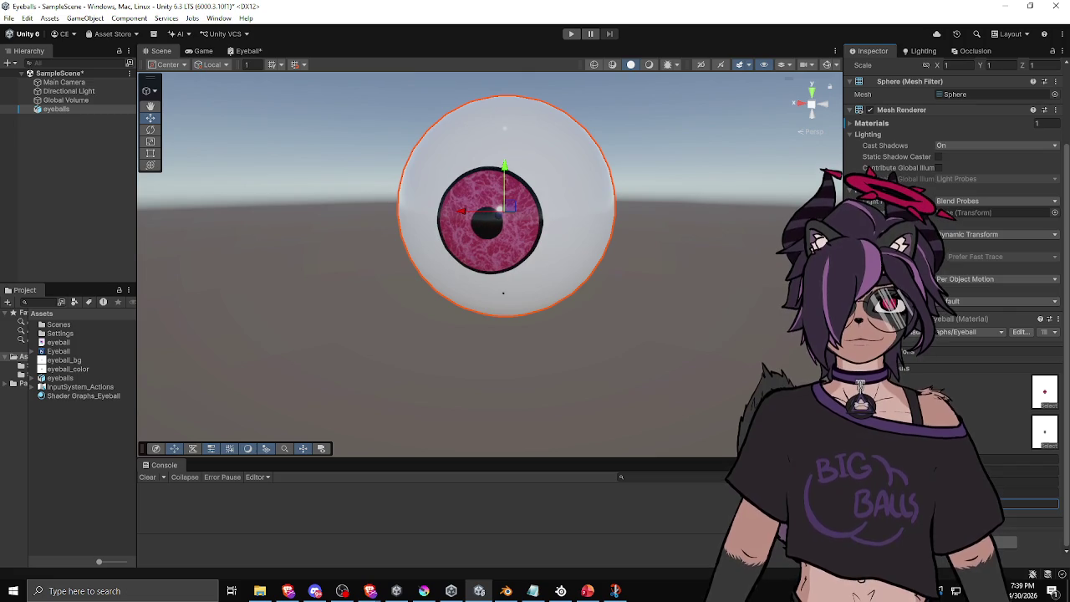
left_click_drag(451, 330, 687, 217)
left_click(688, 218)
mouse_move(523, 303)
left_mouse_down()
mouse_move(479, 302)
mouse_move(624, 285)
mouse_move(554, 306)
mouse_move(365, 296)
mouse_move(274, 303)
mouse_move(246, 318)
mouse_move(382, 306)
left_mouse_up()
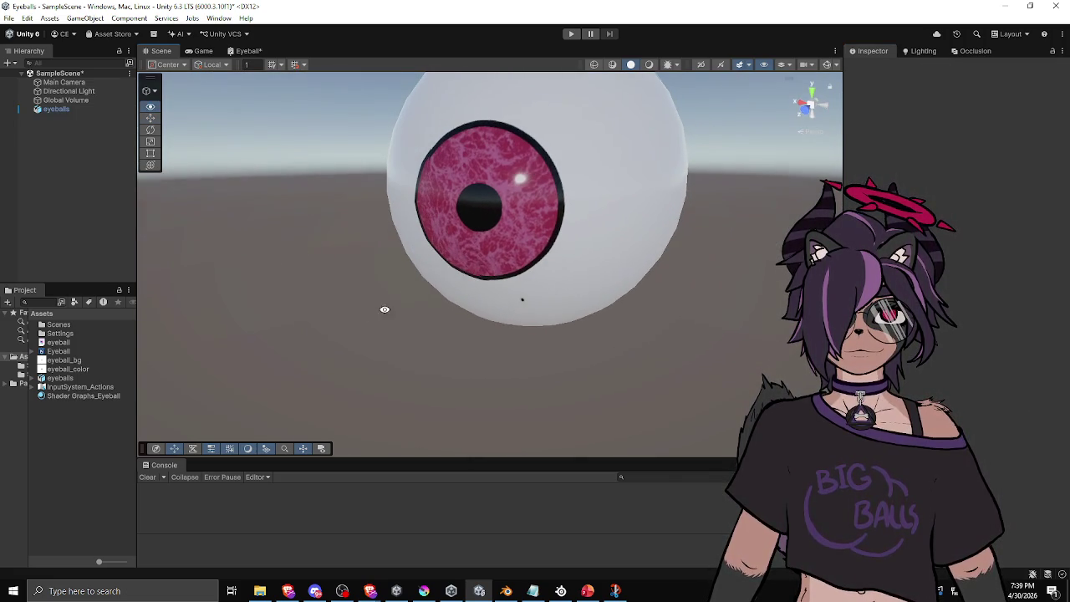
left_click(477, 246)
scroll(953, 251, "down", 3)
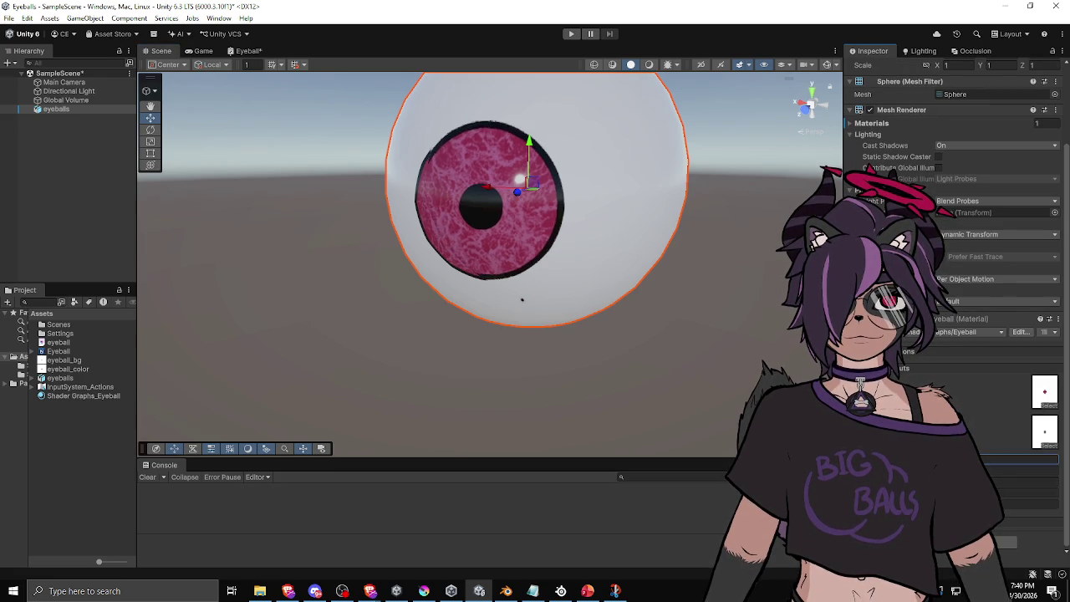
mouse_move(652, 292)
left_mouse_down()
mouse_move(638, 325)
mouse_move(586, 327)
left_mouse_up()
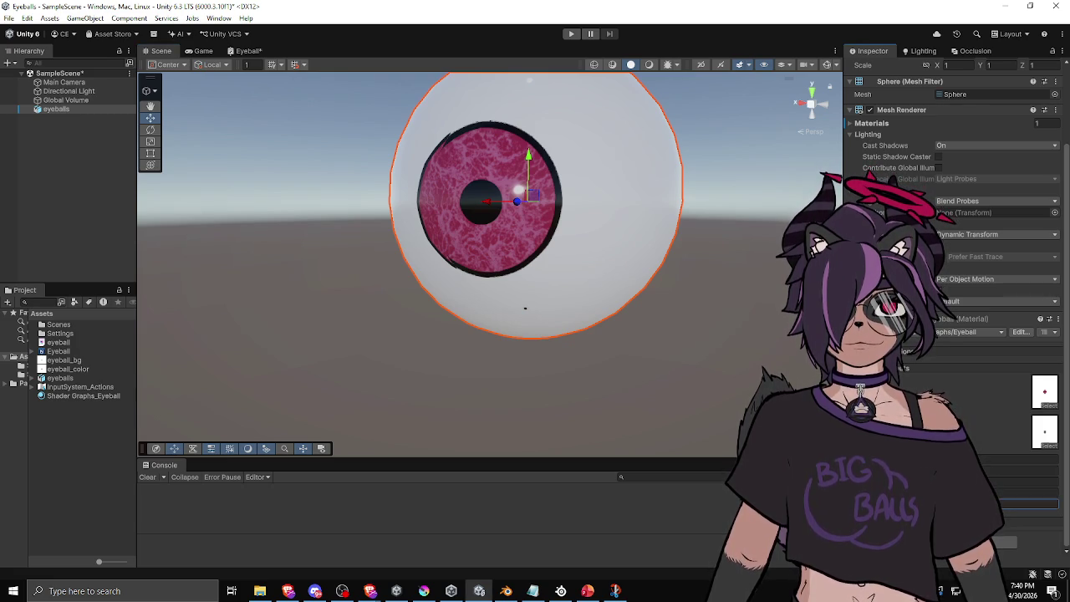
left_click_drag(585, 237, 664, 253)
Step: Check the iris front-on and from its other side, then return to the Eyeball shader graph
scroll(664, 254, "down", 5)
mouse_move(535, 294)
left_mouse_down()
mouse_move(457, 253)
mouse_move(427, 281)
mouse_move(567, 266)
left_mouse_up()
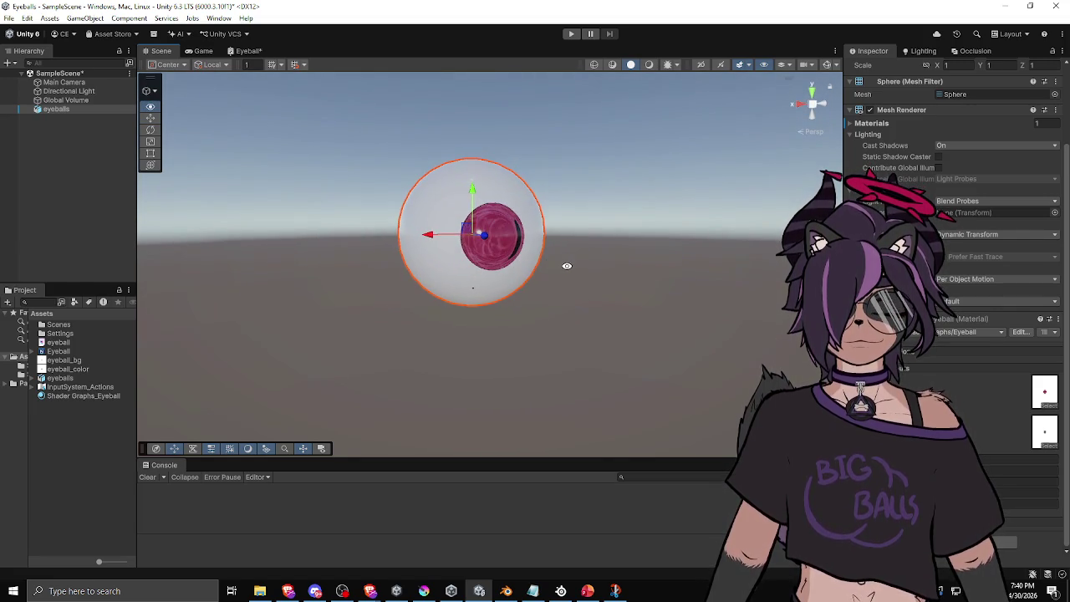
left_click_drag(536, 335, 438, 341)
scroll(437, 342, "up", 3)
mouse_move(493, 318)
left_mouse_down()
mouse_move(566, 293)
mouse_move(552, 297)
left_mouse_up()
left_click_drag(552, 296, 543, 301)
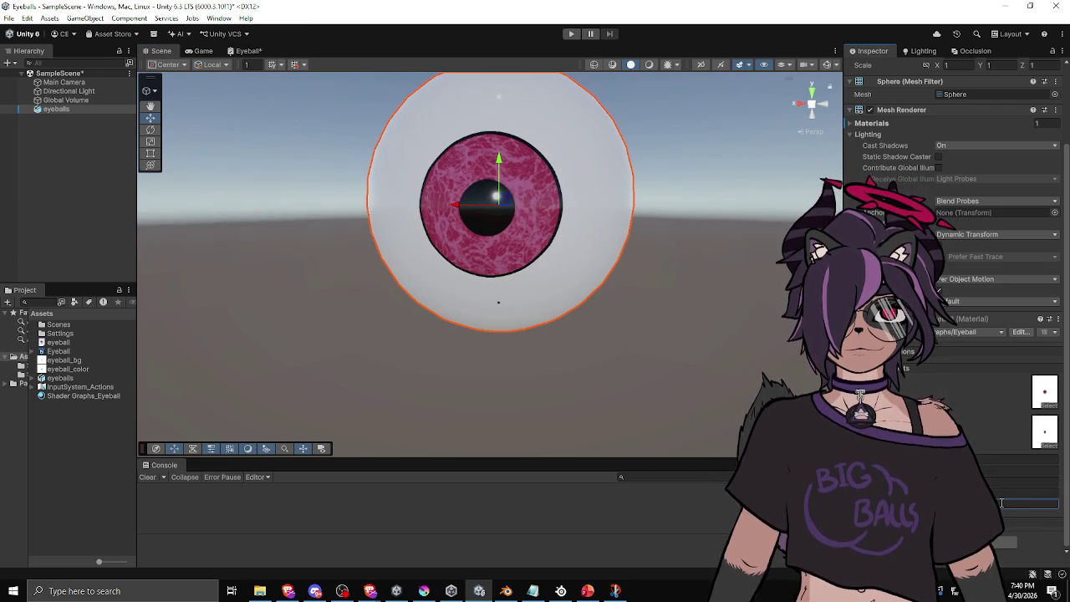
mouse_move(795, 333)
left_mouse_down()
mouse_move(784, 306)
mouse_move(710, 306)
mouse_move(662, 331)
left_mouse_up()
left_click(1031, 504)
mouse_move(734, 379)
left_mouse_down()
mouse_move(641, 304)
mouse_move(632, 325)
mouse_move(535, 301)
mouse_move(660, 336)
mouse_move(760, 310)
mouse_move(513, 297)
mouse_move(544, 311)
mouse_move(535, 306)
left_mouse_up()
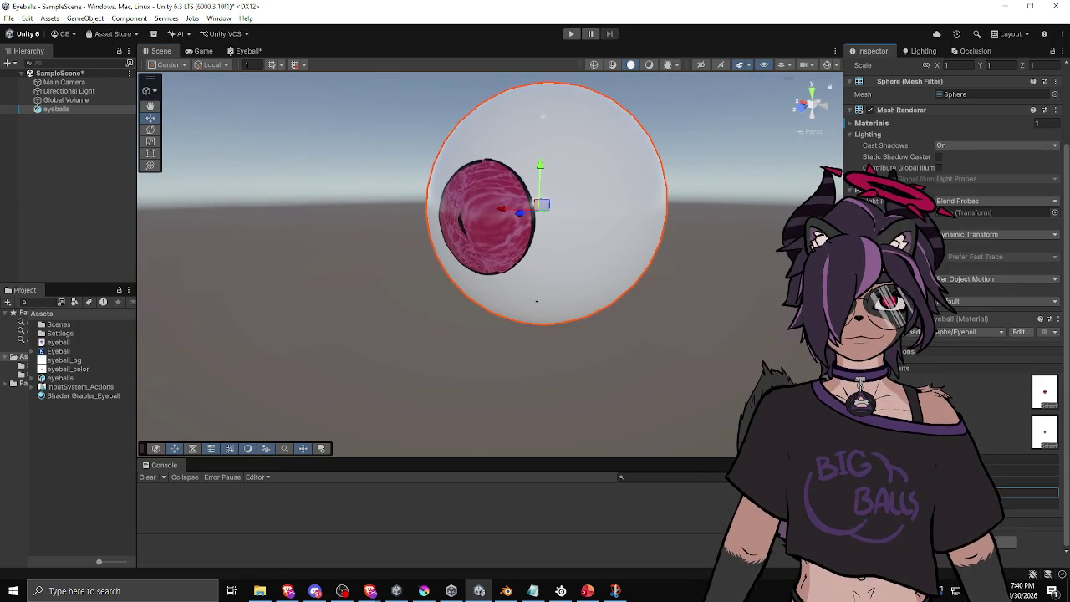
mouse_move(568, 360)
left_mouse_down()
mouse_move(603, 340)
mouse_move(663, 361)
mouse_move(611, 313)
mouse_move(566, 375)
mouse_move(630, 359)
mouse_move(607, 312)
mouse_move(545, 313)
mouse_move(538, 363)
mouse_move(558, 375)
mouse_move(624, 359)
mouse_move(659, 319)
left_mouse_up()
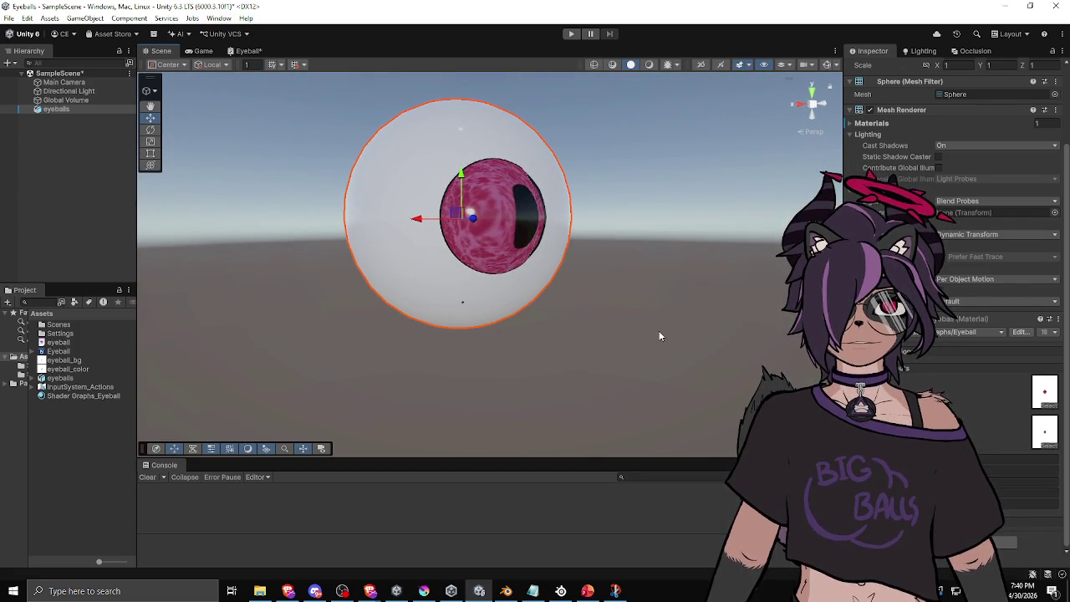
left_click(232, 50)
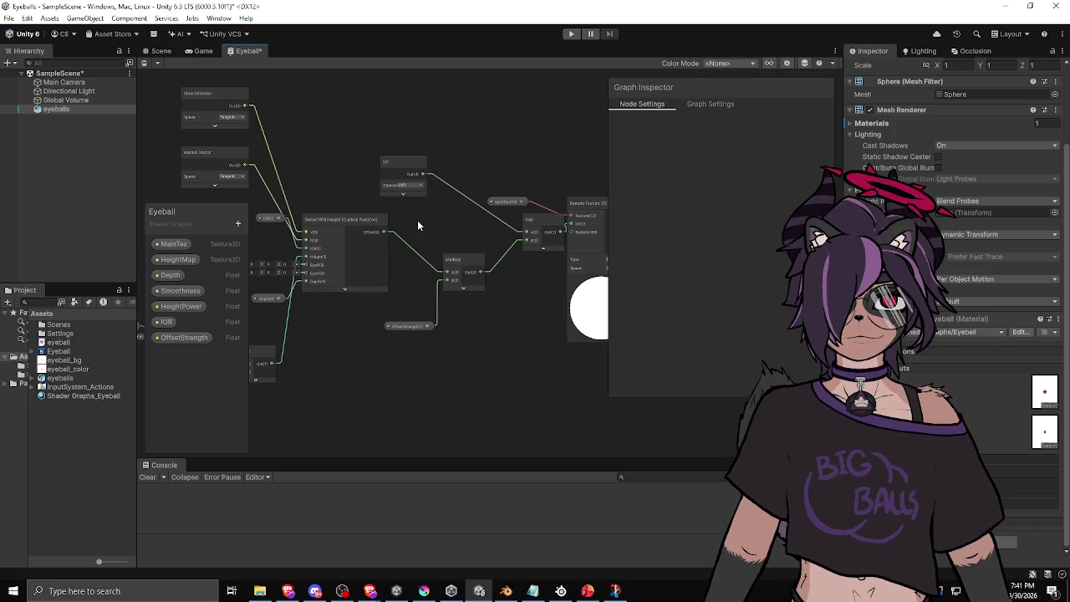
Step: Review the RefractWithHeight body's Offset = R.xy * Height * Depth line
left_click(359, 221)
left_click(719, 363)
left_click(719, 363)
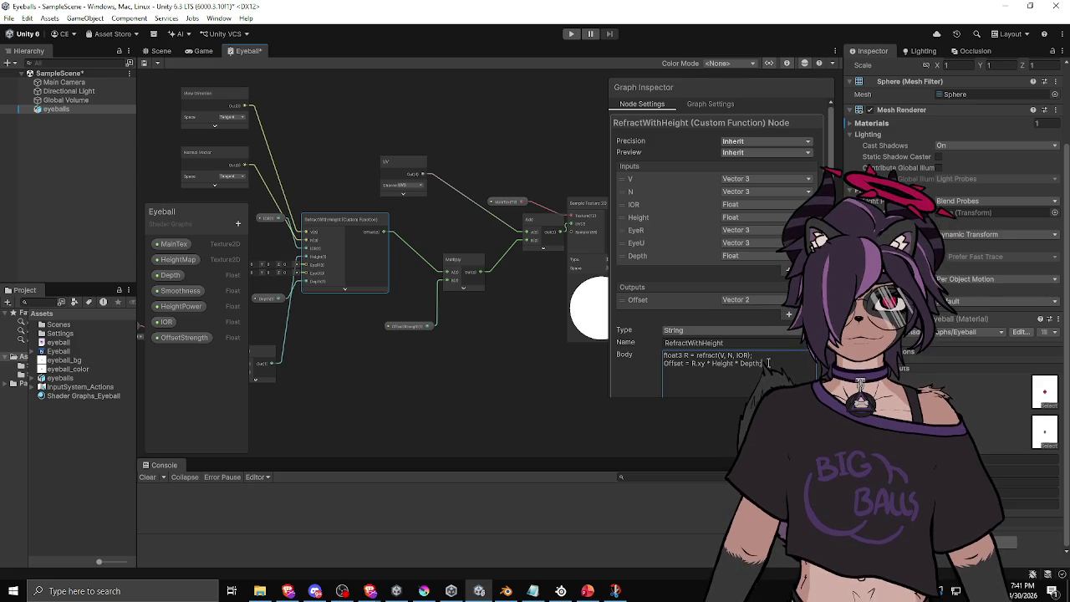
left_click(766, 363)
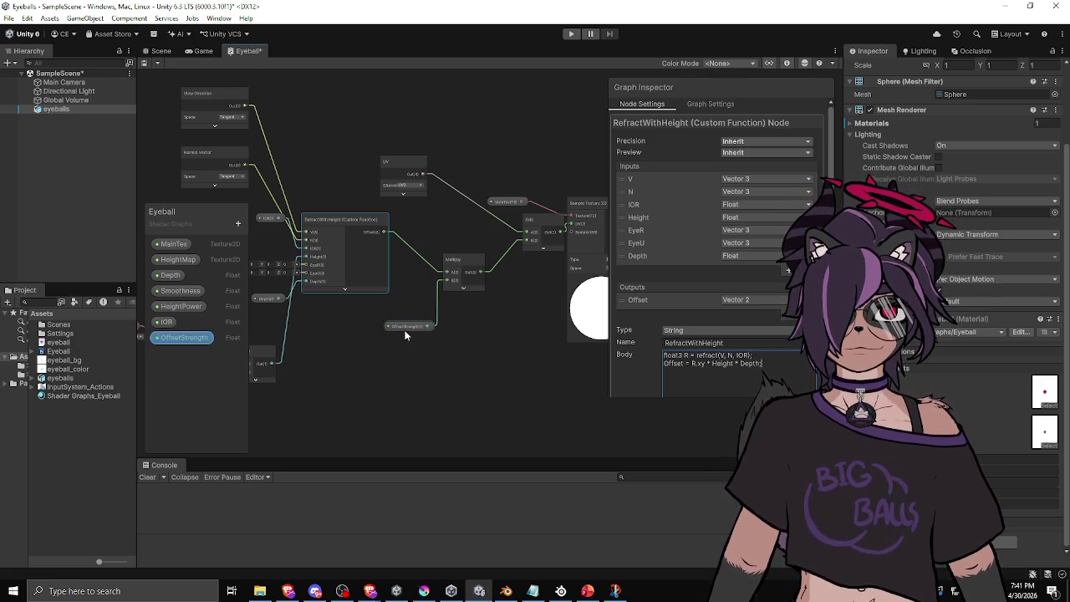
Step: Nudge the OffsetStrength node left and the Multiply node down, then return to the scene
left_click_drag(405, 330, 392, 330)
left_click_drag(467, 261, 466, 268)
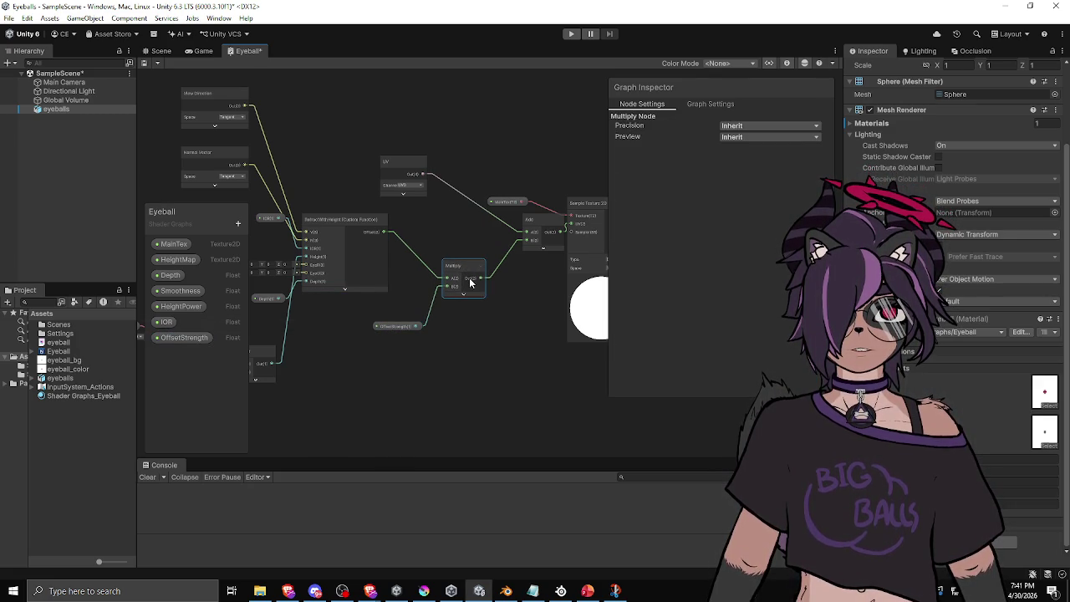
left_click(504, 331)
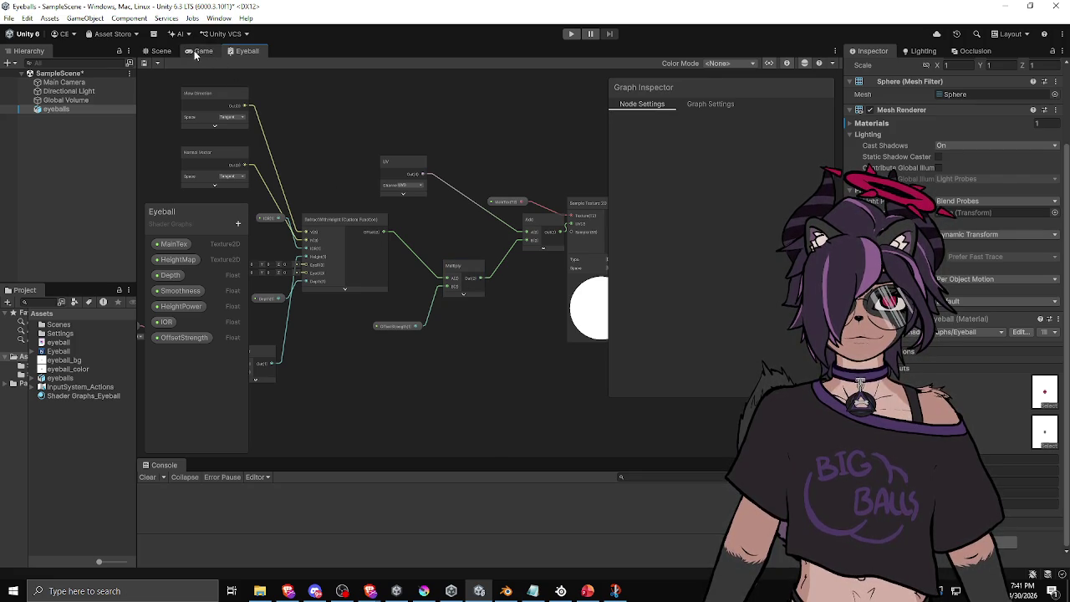
left_click(162, 51)
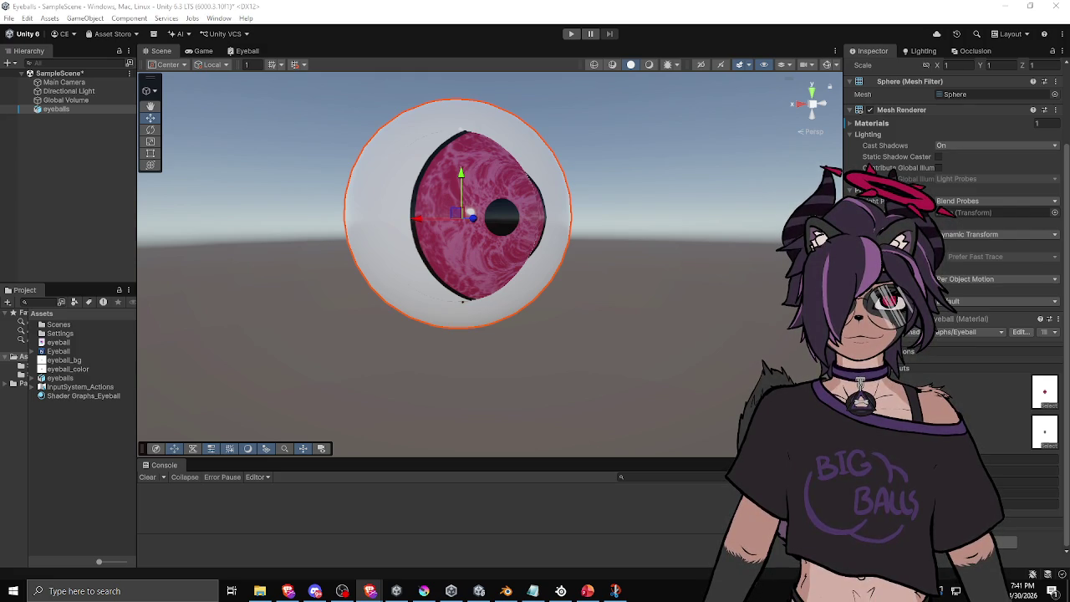
Step: Repeatedly change an eyeball material value while orbiting to watch how the pink iris distorts
mouse_move(572, 284)
left_mouse_down()
mouse_move(549, 310)
mouse_move(426, 321)
mouse_move(507, 310)
mouse_move(538, 282)
mouse_move(513, 315)
mouse_move(524, 261)
mouse_move(519, 318)
mouse_move(554, 270)
mouse_move(540, 258)
mouse_move(517, 324)
mouse_move(554, 293)
mouse_move(535, 313)
mouse_move(560, 329)
left_mouse_up()
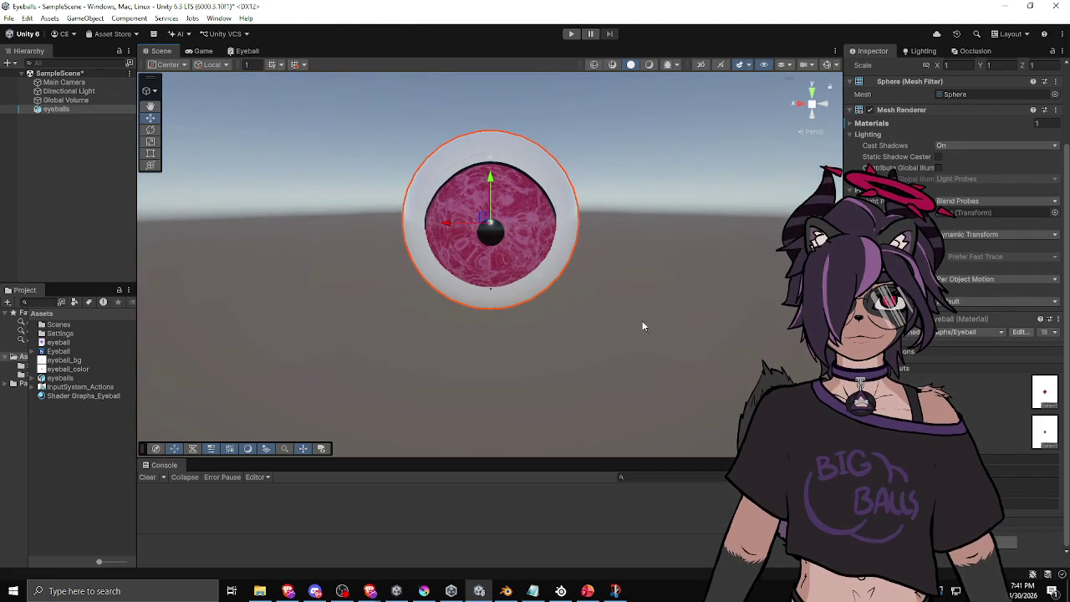
left_click(1051, 504)
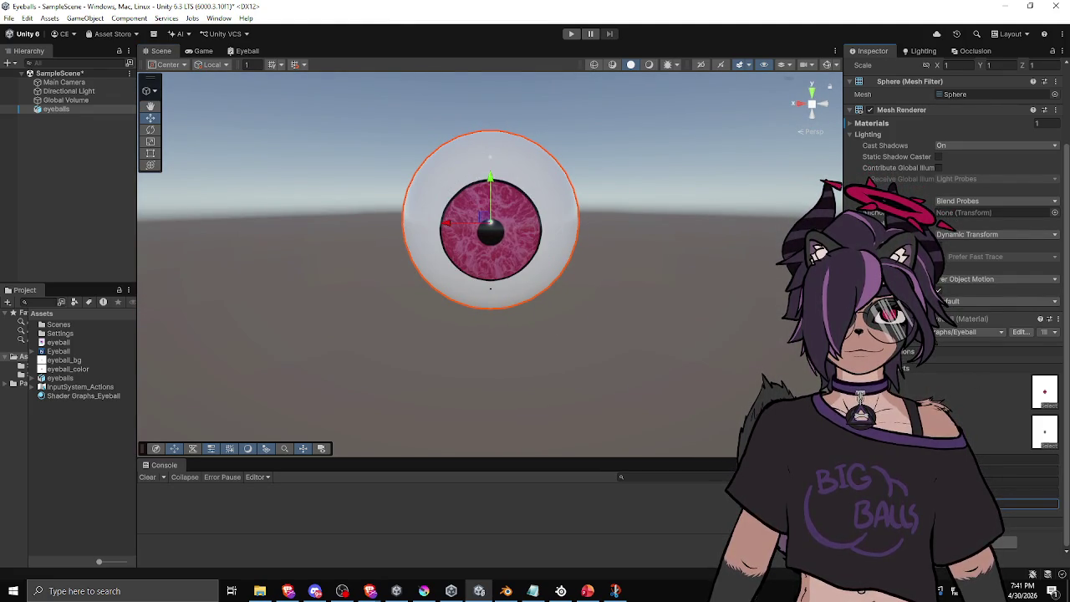
left_click_drag(721, 389, 631, 371)
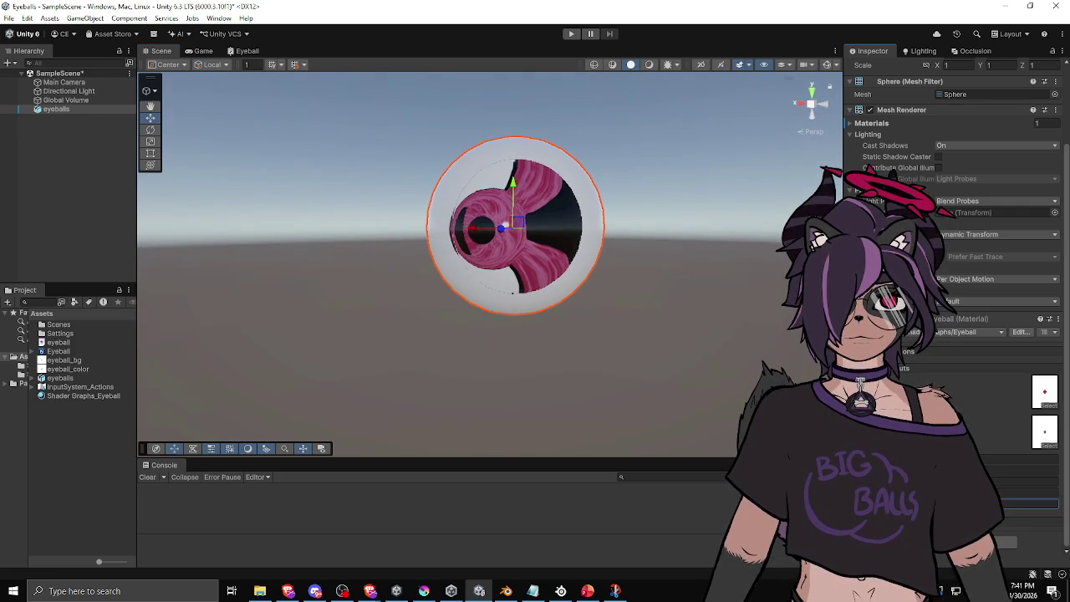
left_click(1051, 504)
mouse_move(573, 413)
left_mouse_down()
mouse_move(641, 362)
mouse_move(573, 423)
left_mouse_up()
left_click(1051, 504)
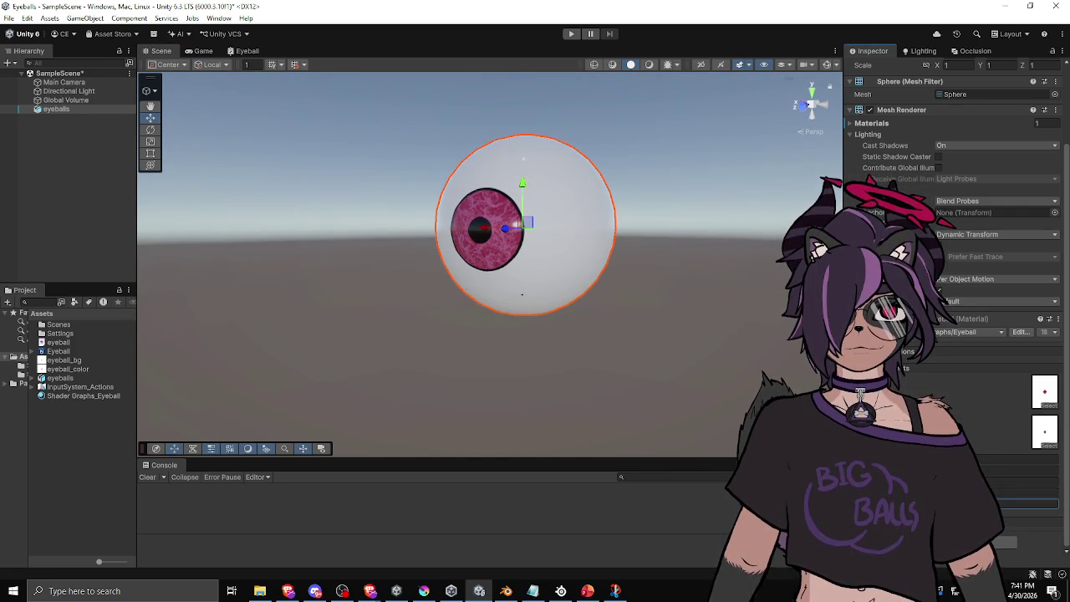
mouse_move(619, 318)
left_mouse_down()
mouse_move(651, 315)
mouse_move(628, 310)
mouse_move(597, 358)
mouse_move(628, 306)
mouse_move(602, 293)
mouse_move(427, 273)
mouse_move(498, 285)
mouse_move(514, 276)
mouse_move(489, 267)
mouse_move(535, 257)
left_mouse_up()
scroll(628, 306, "up", 3)
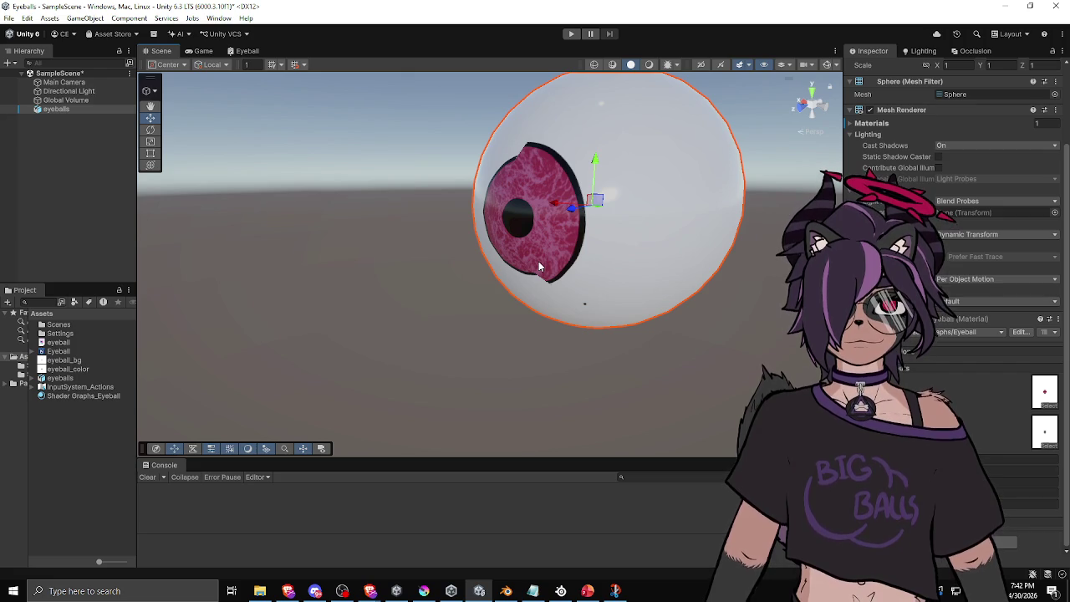
mouse_move(537, 266)
left_mouse_down()
mouse_move(466, 278)
mouse_move(388, 270)
mouse_move(343, 208)
mouse_move(356, 253)
mouse_move(581, 232)
mouse_move(676, 246)
mouse_move(644, 287)
mouse_move(683, 229)
mouse_move(641, 232)
left_mouse_up()
left_click(686, 235)
mouse_move(544, 269)
left_mouse_down()
mouse_move(627, 287)
mouse_move(497, 285)
mouse_move(572, 266)
mouse_move(449, 287)
mouse_move(468, 270)
mouse_move(463, 294)
mouse_move(449, 266)
mouse_move(635, 265)
mouse_move(605, 275)
mouse_move(545, 249)
mouse_move(630, 273)
left_mouse_up()
left_click(629, 272)
scroll(954, 251, "down", 3)
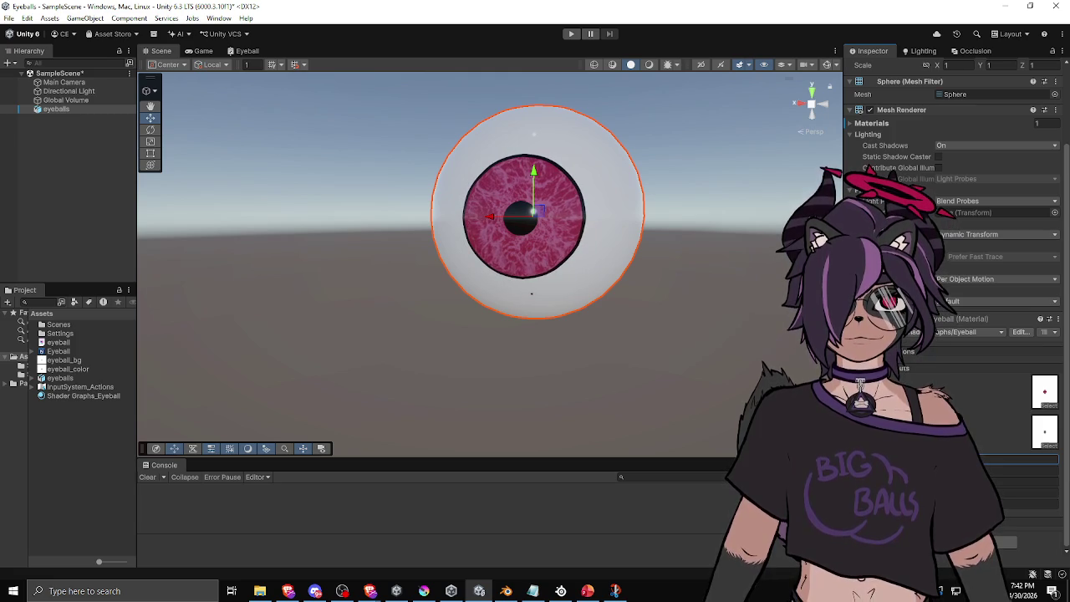
mouse_move(628, 344)
left_mouse_down()
mouse_move(594, 372)
mouse_move(688, 358)
mouse_move(640, 327)
mouse_move(650, 360)
mouse_move(660, 326)
mouse_move(626, 352)
mouse_move(644, 335)
left_mouse_up()
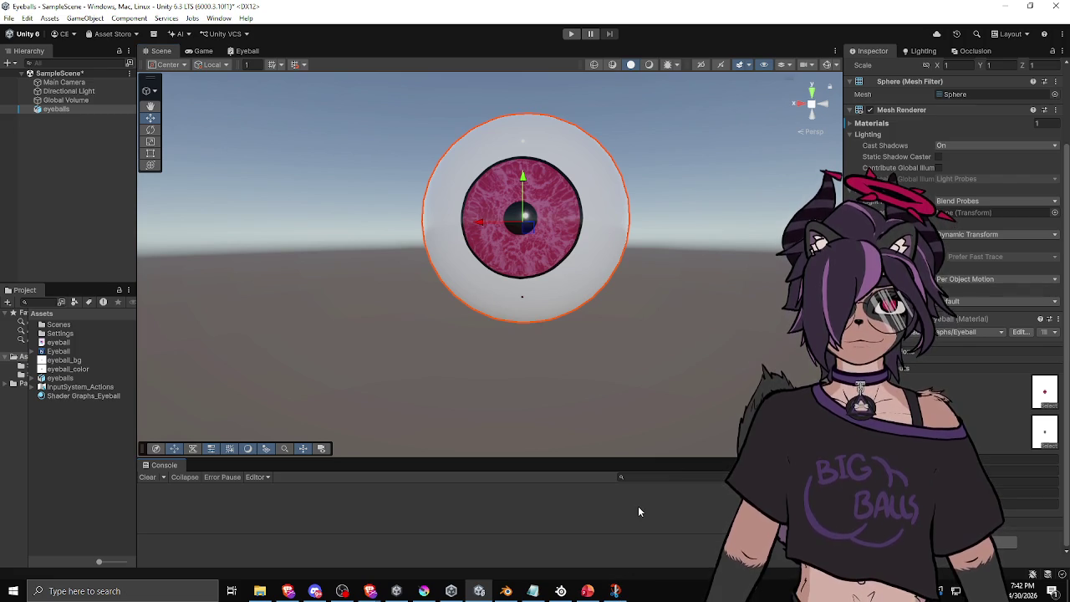
mouse_move(484, 318)
left_mouse_down()
mouse_move(487, 339)
mouse_move(402, 340)
mouse_move(661, 239)
left_mouse_up()
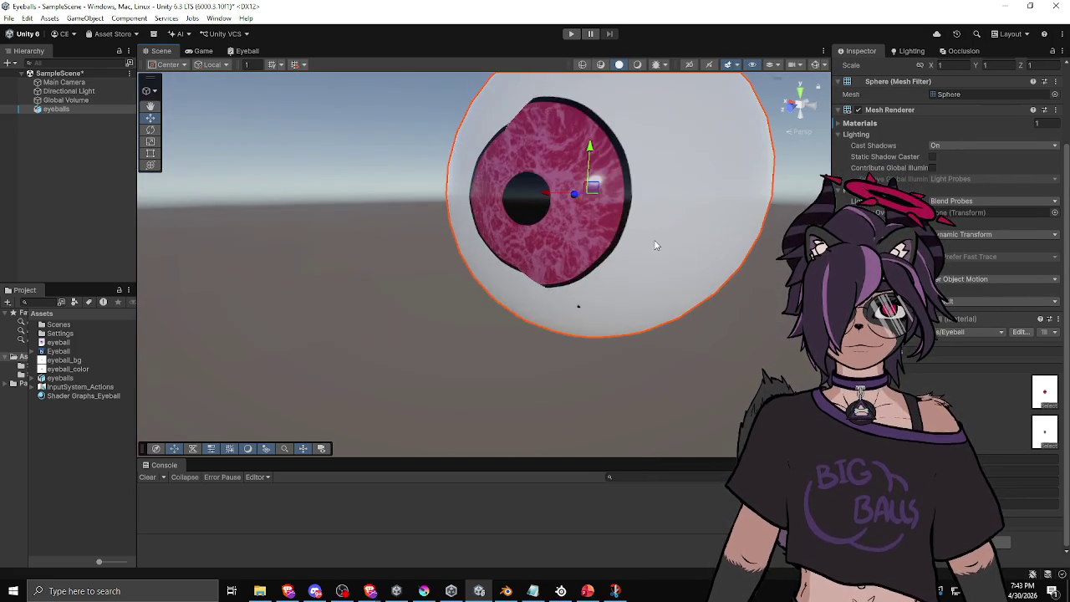
scroll(666, 297, "up", 5)
mouse_move(608, 313)
left_mouse_down()
mouse_move(552, 313)
mouse_move(576, 336)
mouse_move(616, 318)
left_mouse_up()
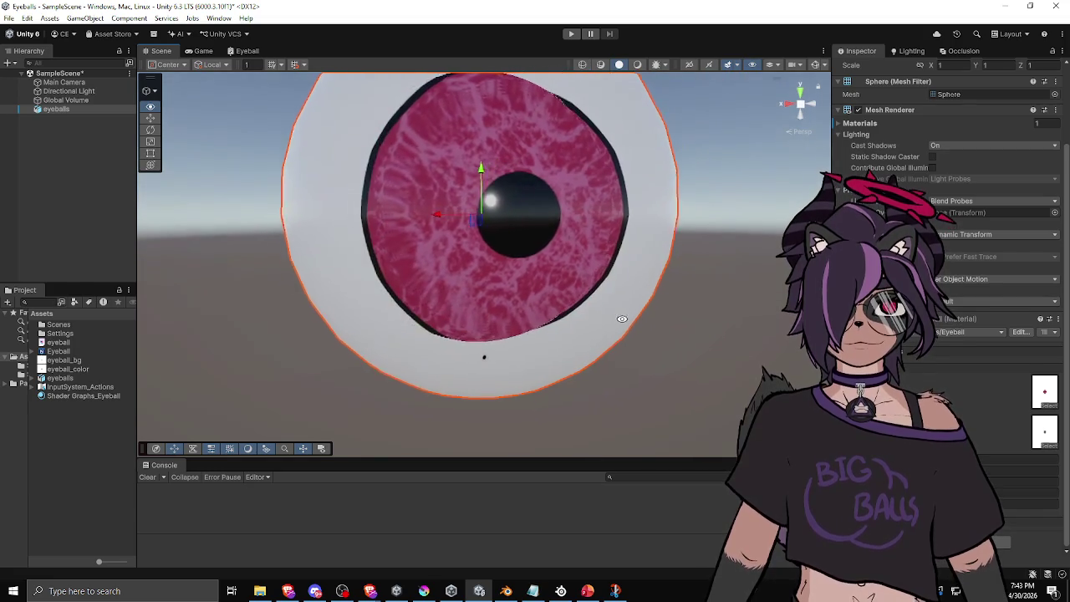
scroll(577, 321, "down", 2)
mouse_move(538, 325)
left_mouse_down()
mouse_move(489, 332)
mouse_move(451, 311)
mouse_move(460, 336)
mouse_move(414, 341)
mouse_move(485, 333)
mouse_move(474, 334)
left_mouse_up()
scroll(460, 336, "down", 2)
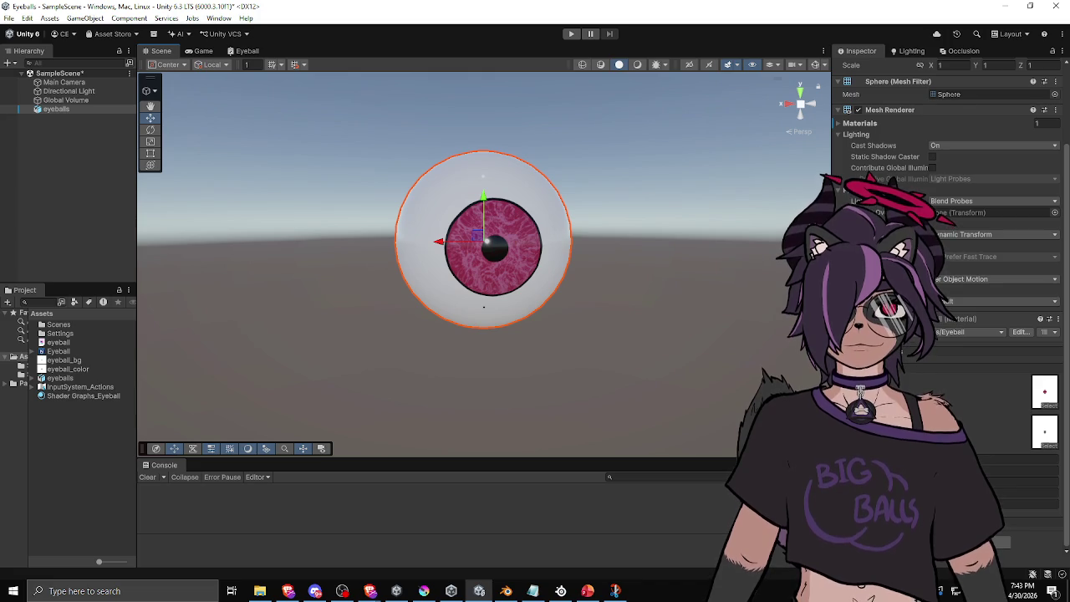
key("alt+Tab")
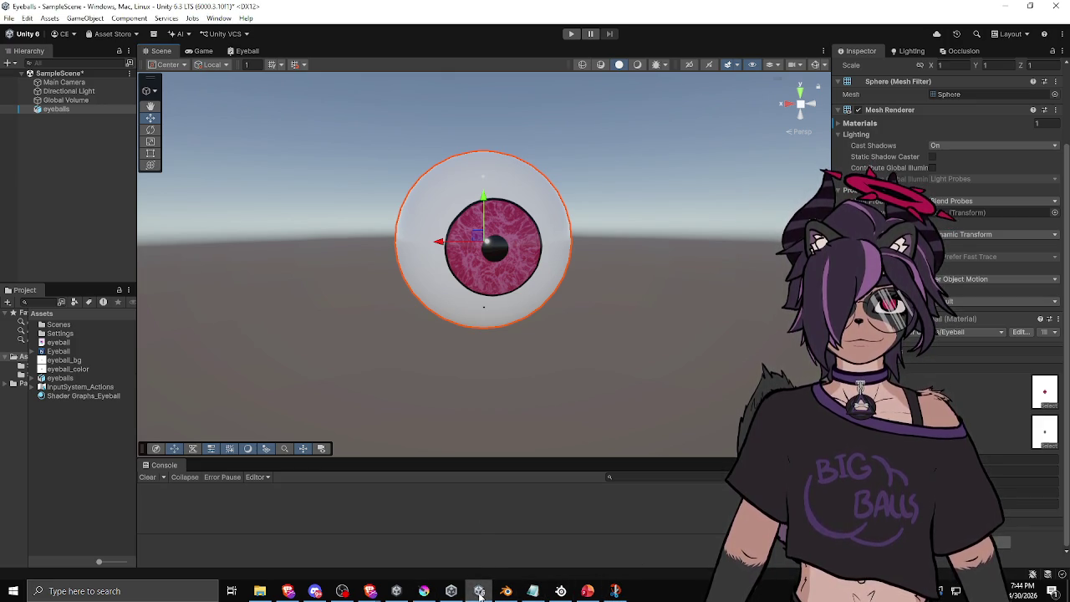
left_click(251, 51)
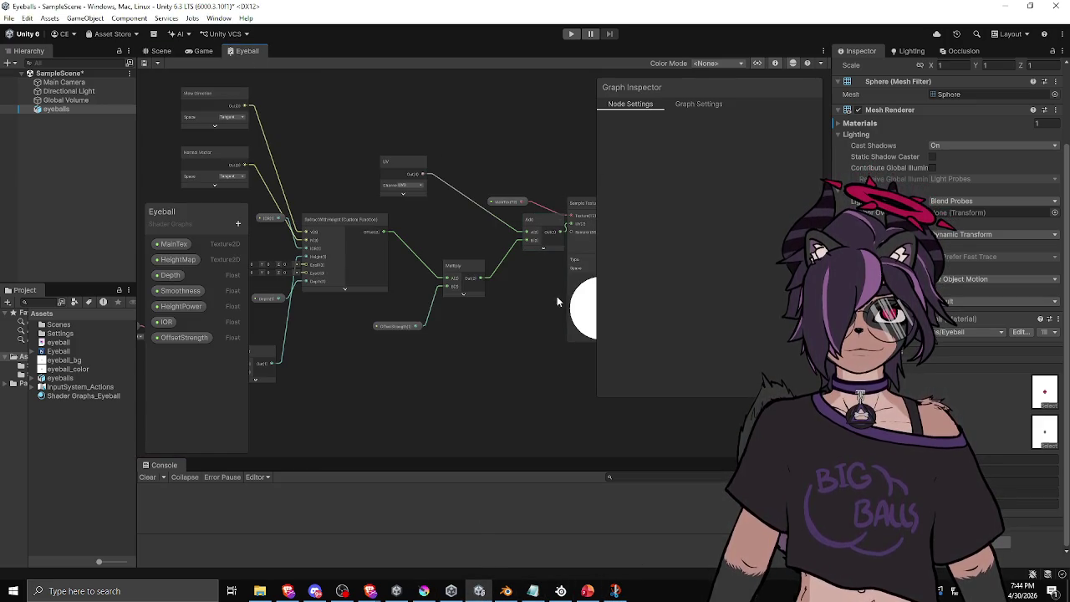
Step: Pan the graph and select the RefractWithHeight Custom Function node
left_click_drag(459, 260, 410, 265)
left_click(292, 241)
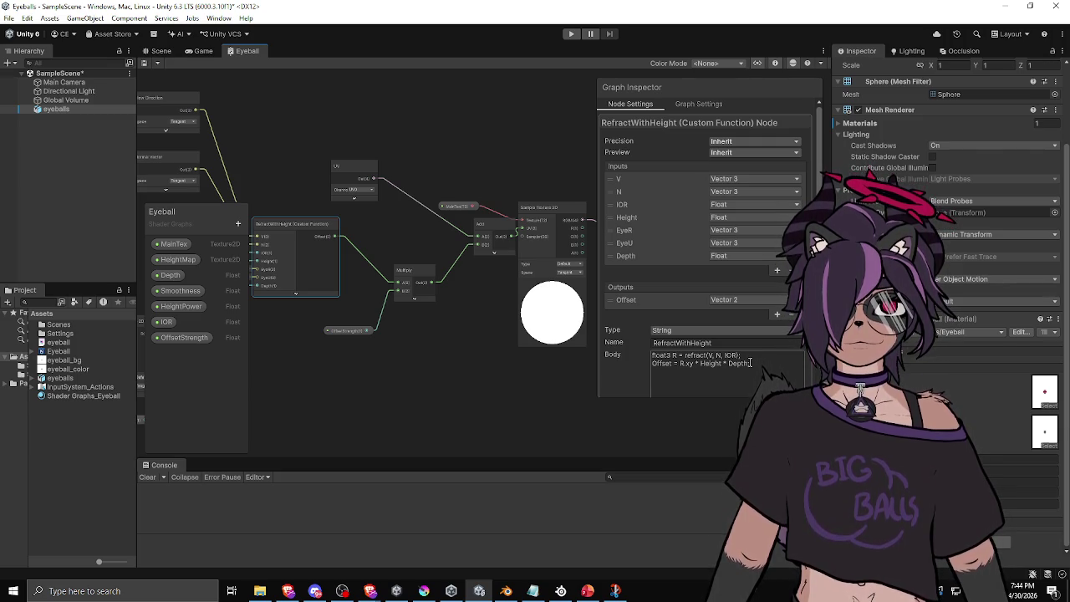
Step: Rewrite the Offset line as R.xy / R.z * (1.0 - Height) * Depth
left_click(706, 364)
left_click(702, 364)
type("(1.0 -")
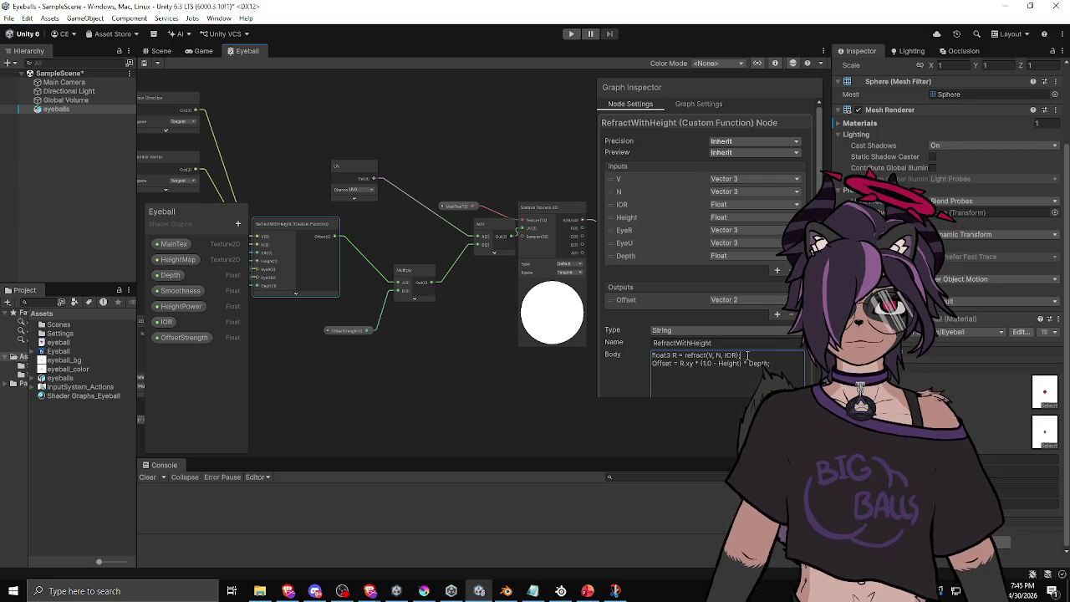
left_click(695, 363)
type("/ R.z")
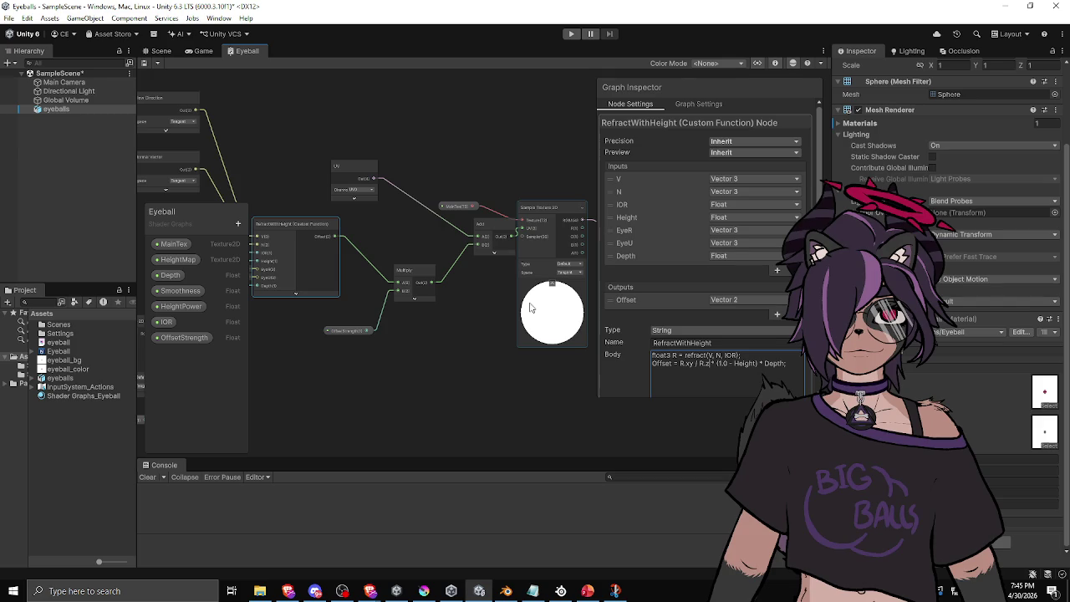
left_click(156, 57)
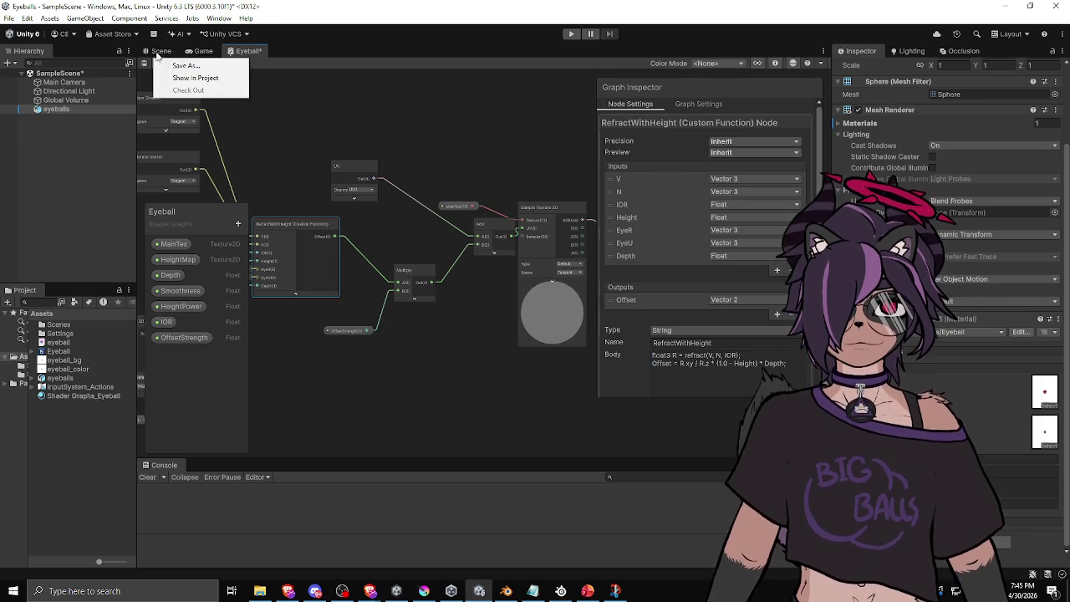
Step: Save the updated Eyeball graph and orbit the eyeball in the Scene view to check the iris
left_click(159, 51)
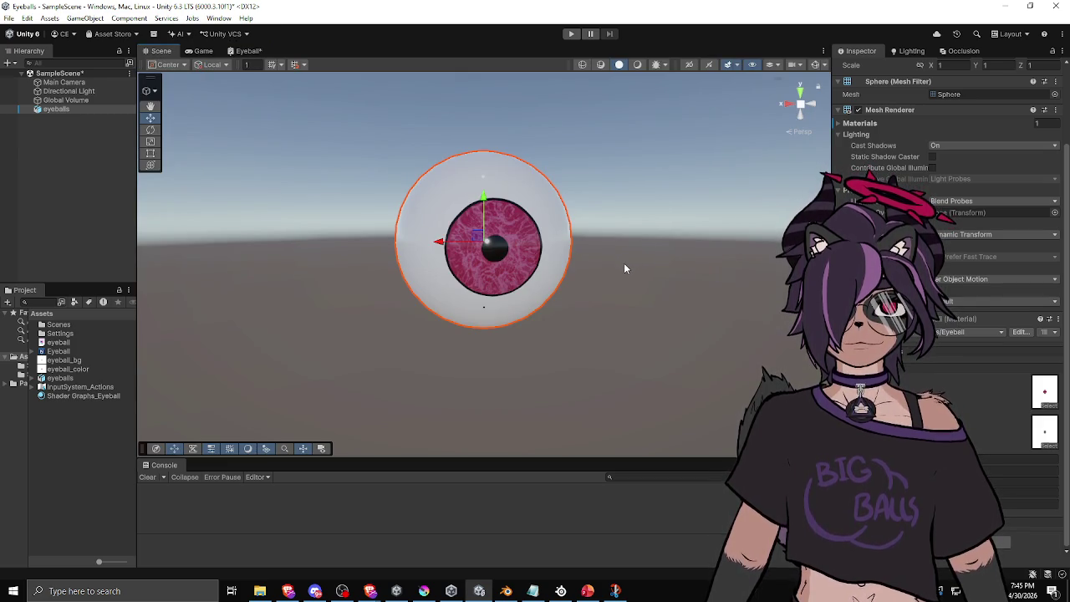
mouse_move(586, 301)
left_mouse_down()
mouse_move(635, 242)
mouse_move(536, 267)
mouse_move(513, 295)
left_mouse_up()
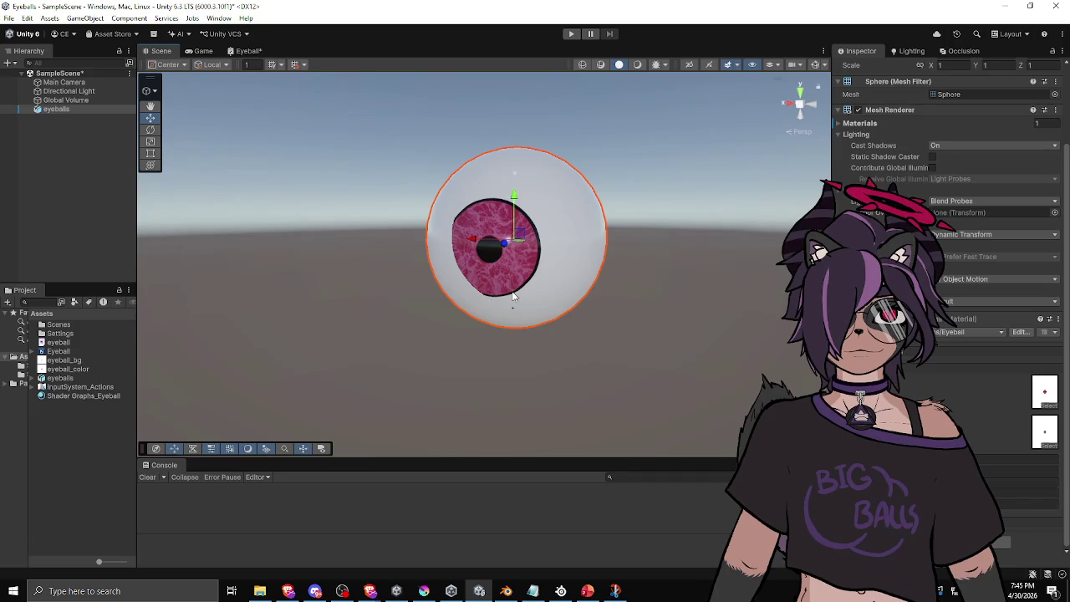
left_click(241, 51)
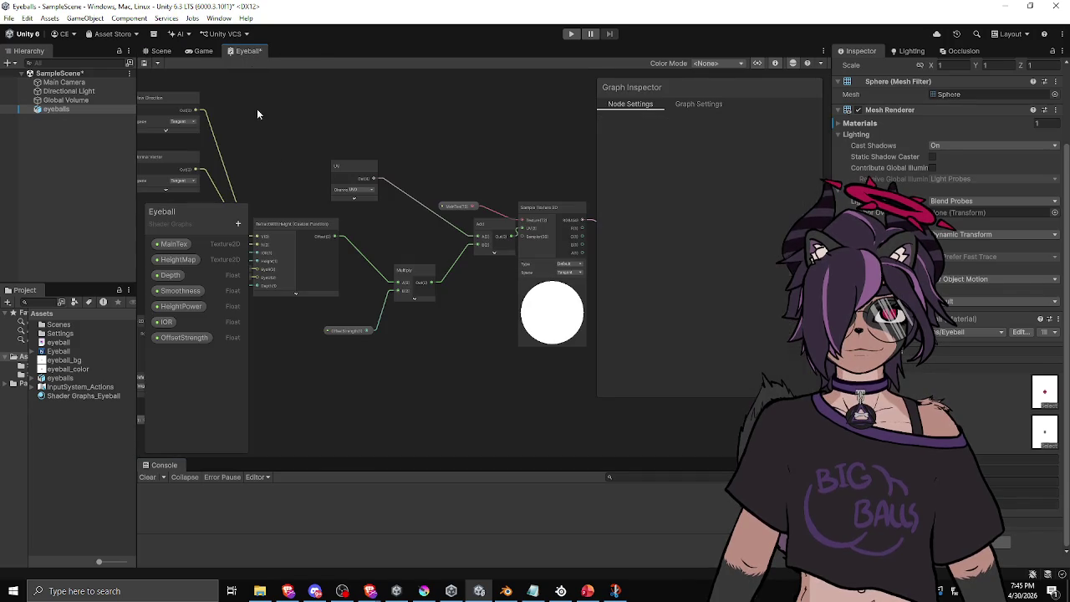
left_click(156, 51)
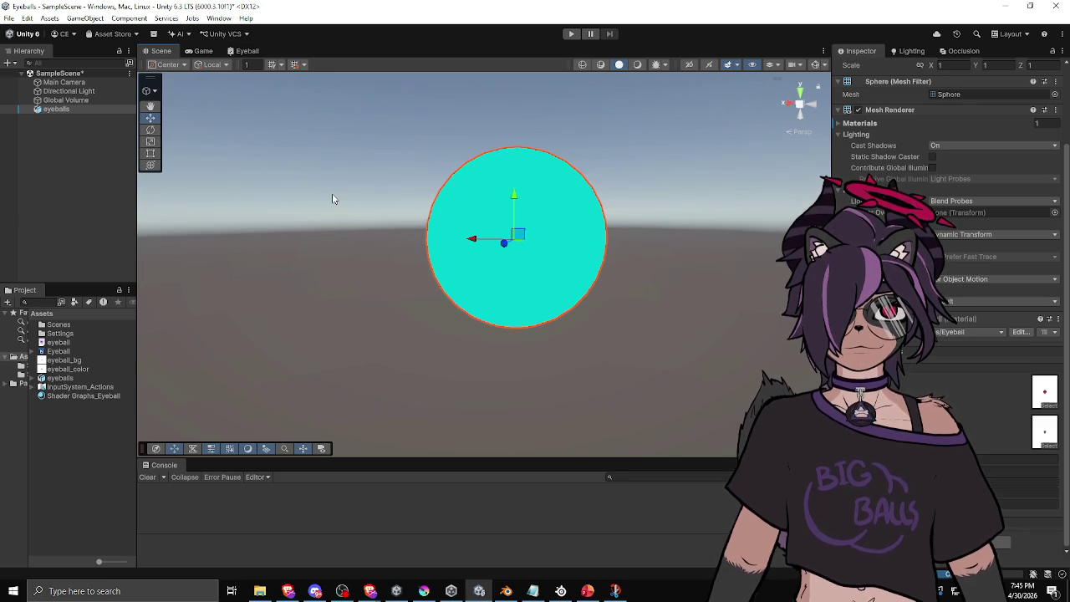
mouse_move(477, 287)
left_mouse_down()
mouse_move(537, 270)
mouse_move(502, 268)
mouse_move(518, 297)
mouse_move(399, 244)
left_mouse_up()
Step: Zoom and orbit around the eyeball from side, back and front to check the iris parallax
scroll(517, 297, "up", 3)
scroll(547, 280, "down", 3)
mouse_move(547, 280)
left_mouse_down()
mouse_move(446, 256)
mouse_move(413, 277)
mouse_move(451, 269)
mouse_move(346, 310)
mouse_move(363, 282)
mouse_move(761, 266)
mouse_move(633, 285)
mouse_move(521, 278)
left_mouse_up()
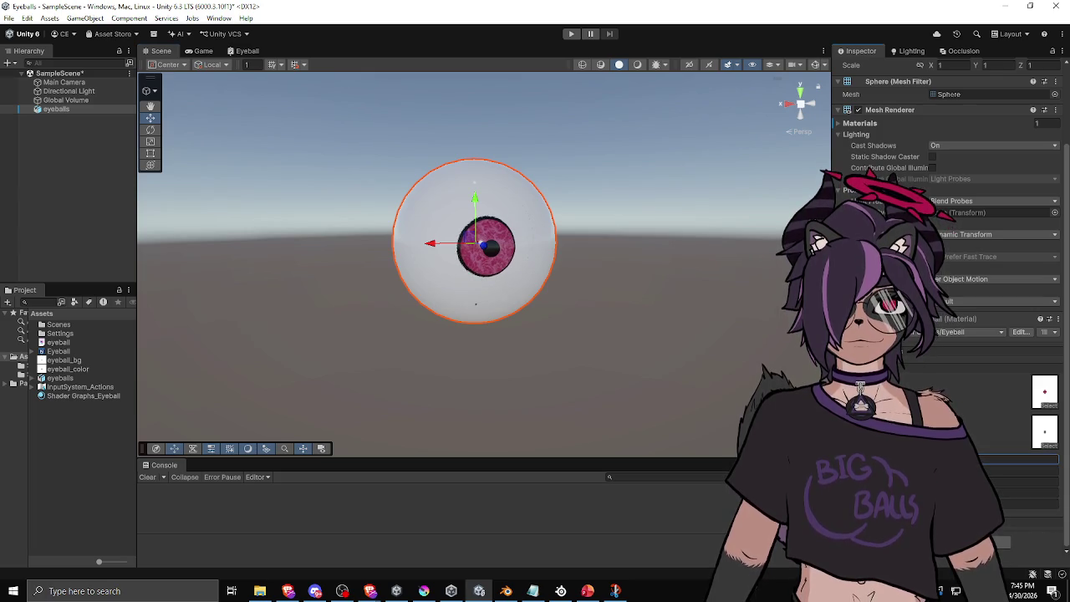
mouse_move(635, 393)
left_mouse_down()
mouse_move(709, 392)
mouse_move(389, 402)
mouse_move(356, 348)
mouse_move(332, 399)
mouse_move(648, 390)
mouse_move(627, 415)
left_mouse_up()
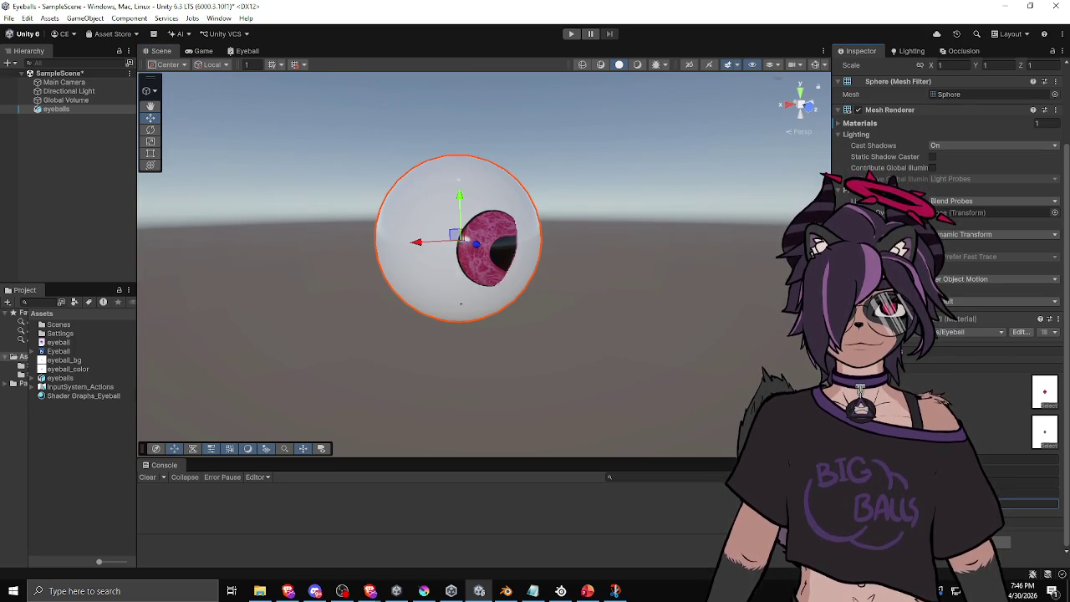
mouse_move(610, 387)
left_mouse_down()
mouse_move(429, 384)
mouse_move(700, 385)
mouse_move(672, 404)
left_mouse_up()
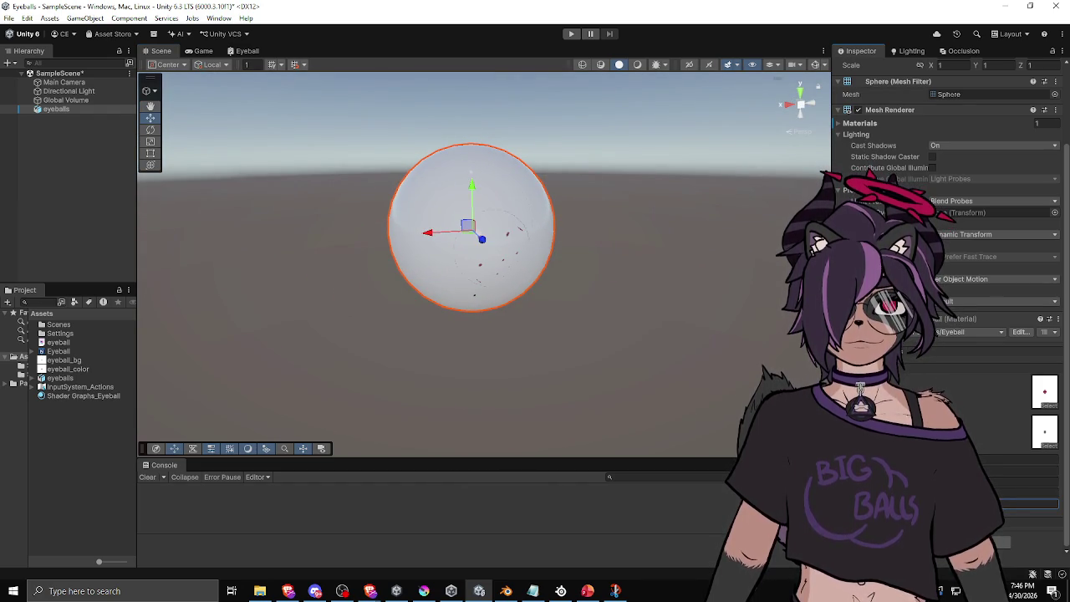
mouse_move(618, 330)
left_mouse_down()
mouse_move(686, 327)
mouse_move(566, 307)
mouse_move(569, 289)
left_mouse_up()
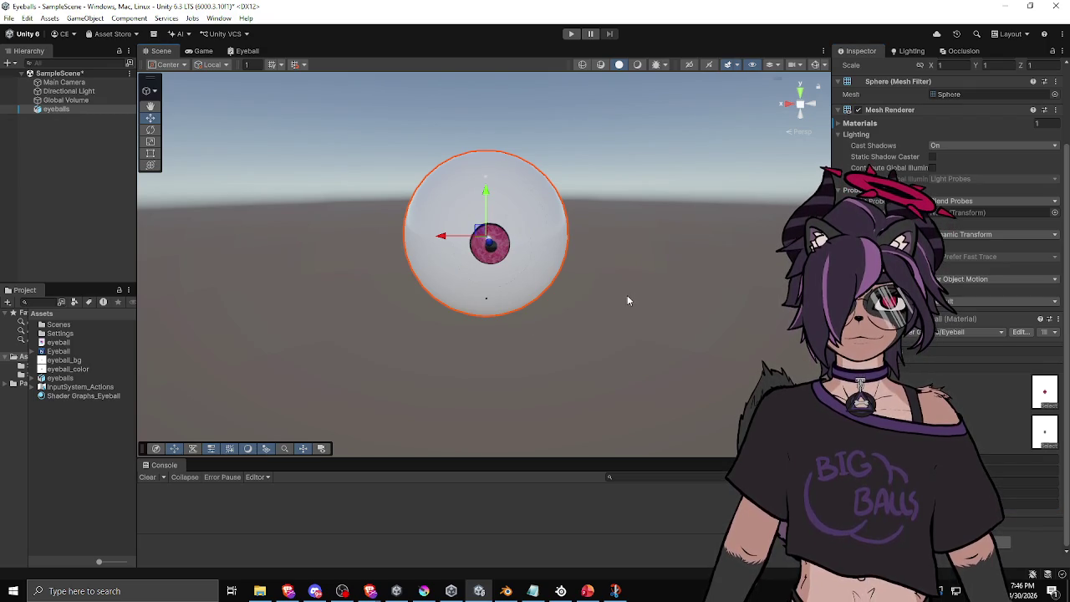
mouse_move(585, 368)
left_mouse_down()
mouse_move(707, 354)
mouse_move(359, 358)
mouse_move(304, 373)
mouse_move(490, 363)
left_mouse_up()
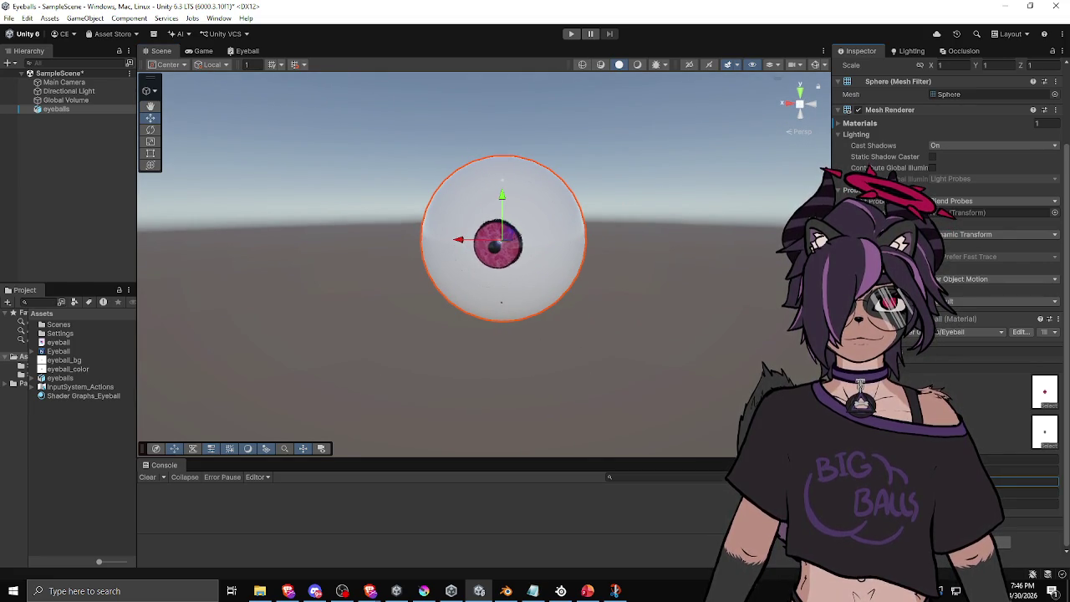
mouse_move(552, 361)
left_mouse_down()
mouse_move(480, 368)
mouse_move(786, 351)
mouse_move(636, 301)
mouse_move(566, 323)
mouse_move(569, 343)
left_mouse_up()
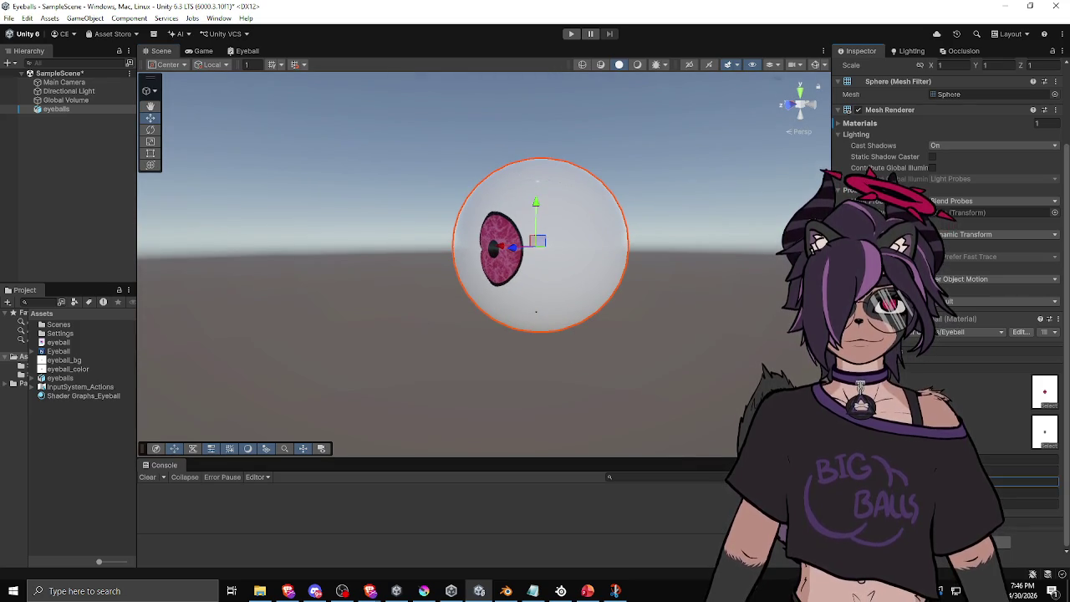
left_click_drag(577, 392, 674, 393)
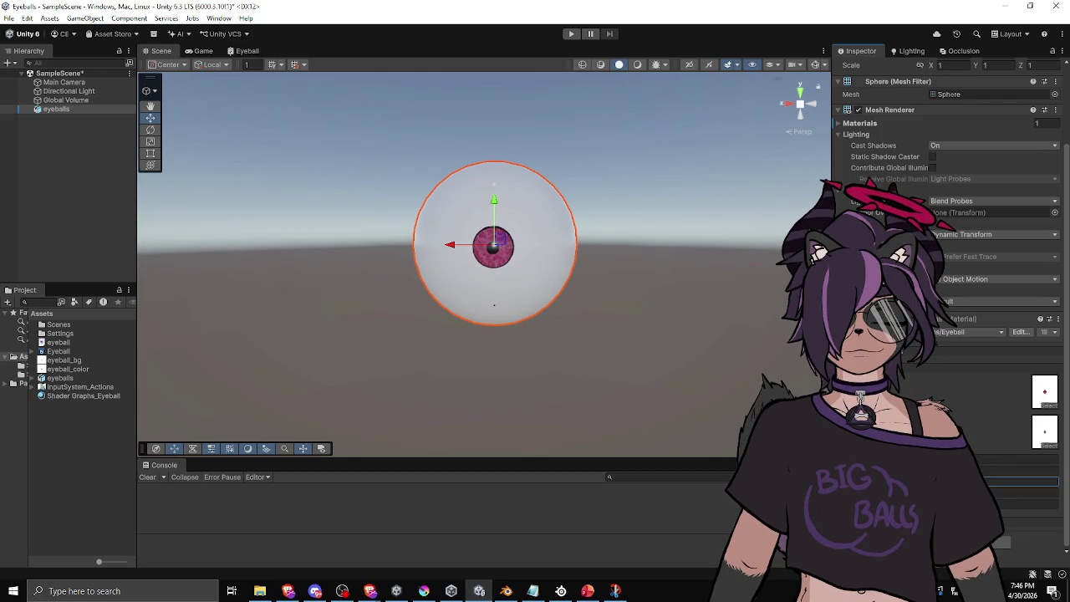
mouse_move(563, 363)
left_mouse_down()
mouse_move(728, 363)
mouse_move(499, 360)
left_mouse_up()
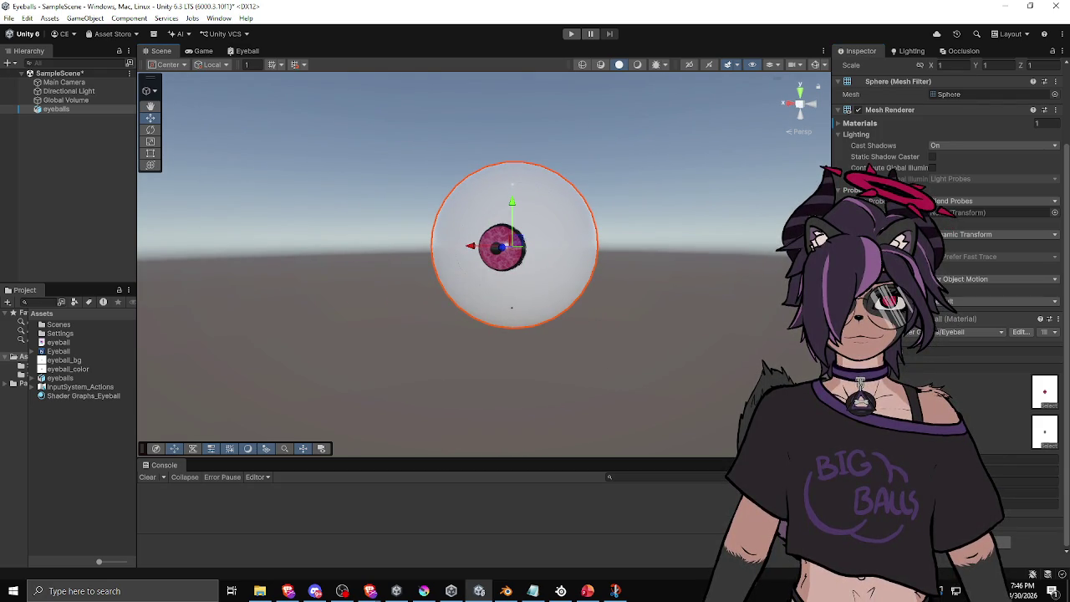
mouse_move(585, 355)
left_mouse_down()
mouse_move(760, 377)
mouse_move(544, 373)
mouse_move(640, 354)
mouse_move(753, 372)
mouse_move(537, 351)
mouse_move(442, 360)
mouse_move(358, 329)
mouse_move(600, 336)
left_mouse_up()
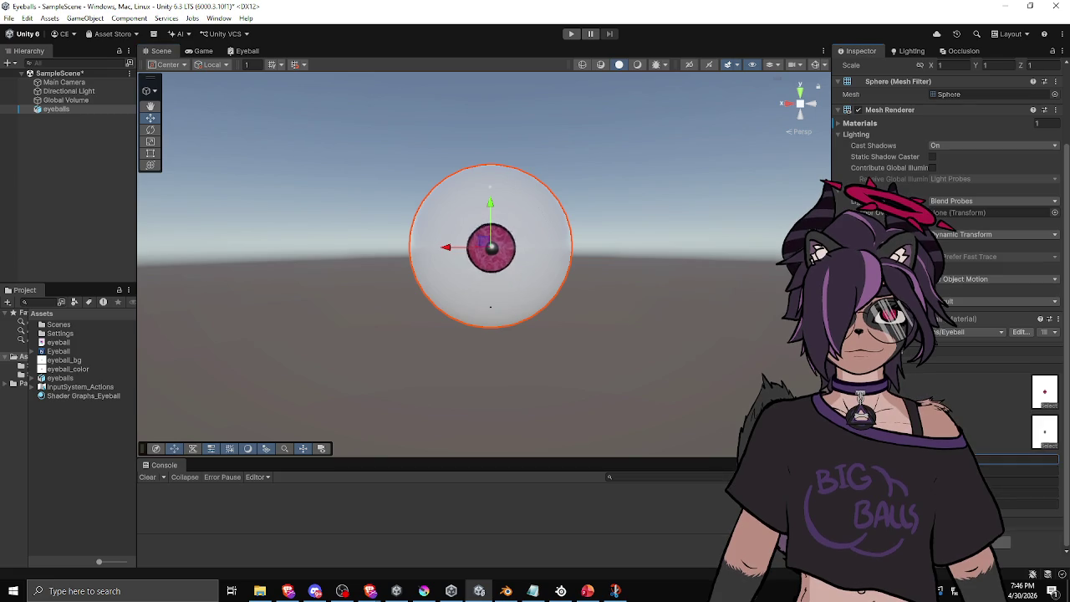
mouse_move(518, 368)
left_mouse_down()
mouse_move(767, 373)
mouse_move(487, 371)
mouse_move(580, 371)
mouse_move(526, 374)
mouse_move(533, 379)
left_mouse_up()
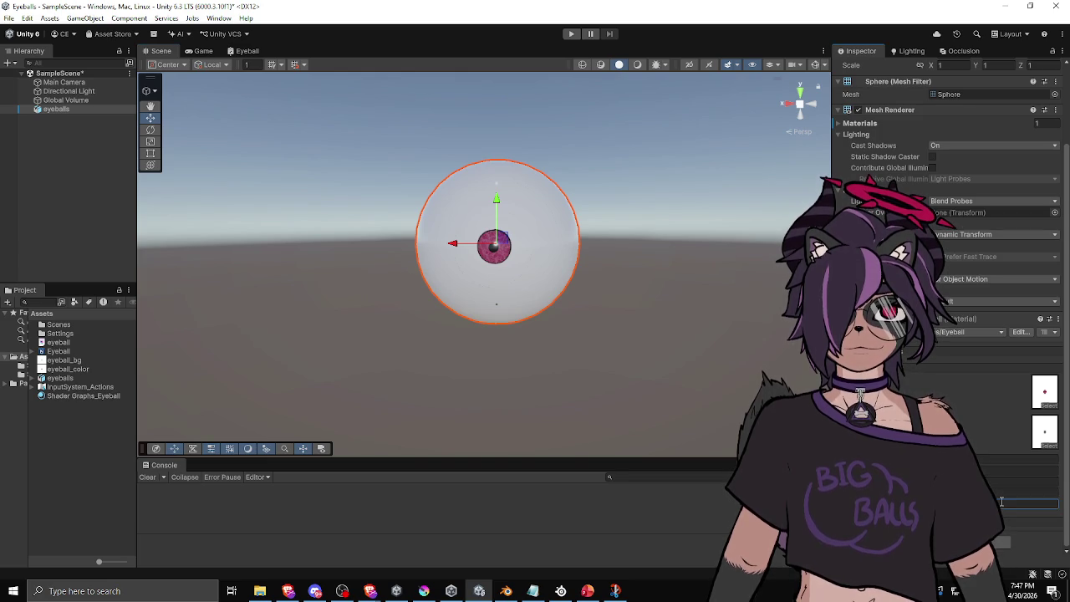
mouse_move(541, 399)
left_mouse_down()
mouse_move(509, 346)
mouse_move(619, 363)
mouse_move(358, 349)
left_mouse_up()
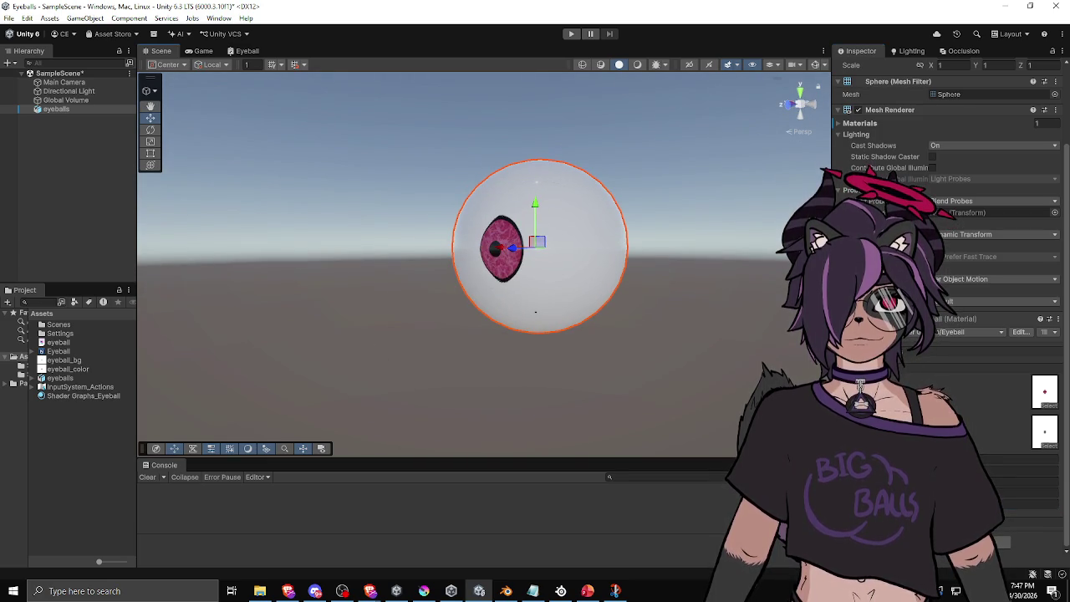
mouse_move(489, 309)
left_mouse_down()
mouse_move(748, 310)
mouse_move(657, 232)
mouse_move(487, 316)
mouse_move(552, 316)
left_mouse_up()
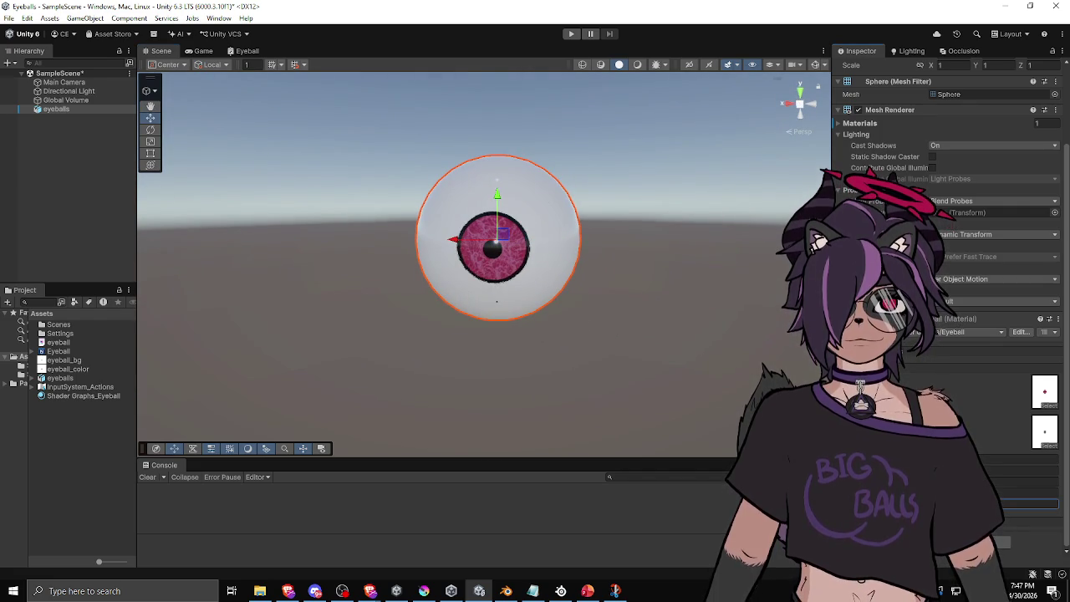
mouse_move(628, 357)
left_mouse_down()
mouse_move(597, 306)
mouse_move(648, 306)
mouse_move(321, 322)
mouse_move(507, 325)
left_mouse_up()
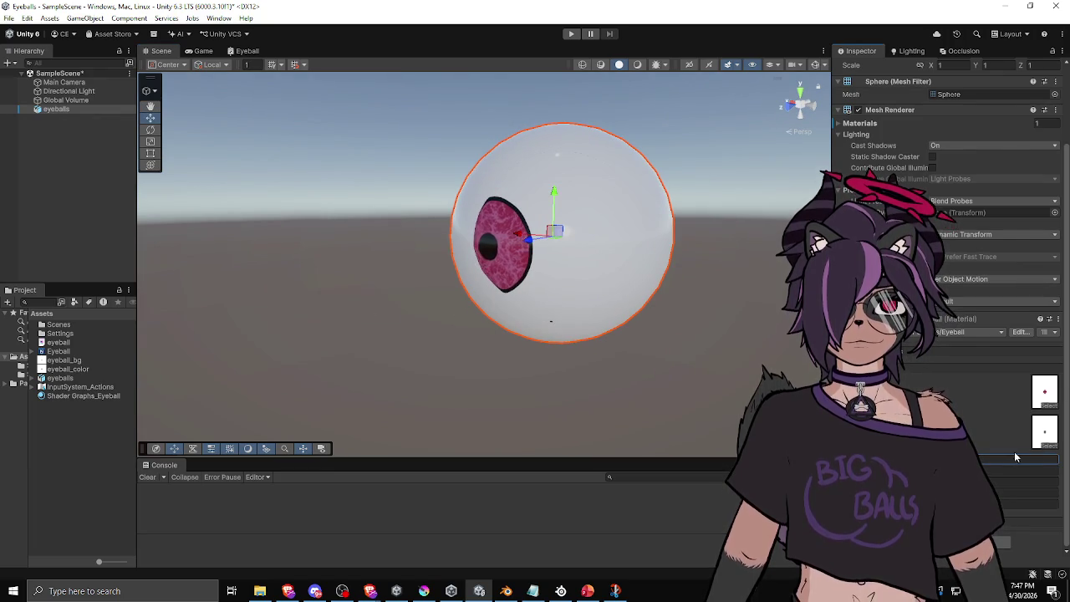
mouse_move(597, 344)
left_mouse_down()
mouse_move(635, 329)
mouse_move(430, 325)
mouse_move(544, 346)
mouse_move(426, 332)
mouse_move(440, 390)
mouse_move(667, 325)
mouse_move(636, 181)
mouse_move(490, 214)
mouse_move(535, 284)
left_mouse_up()
left_click(404, 316)
left_click(543, 286)
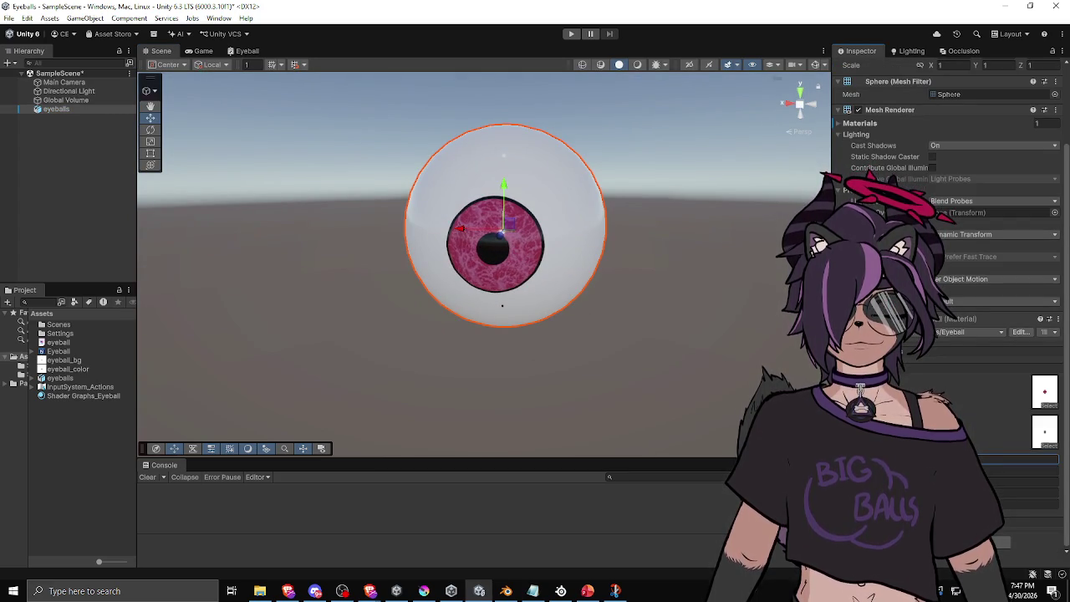
mouse_move(752, 384)
left_mouse_down()
mouse_move(686, 368)
mouse_move(736, 368)
mouse_move(619, 363)
mouse_move(736, 359)
mouse_move(454, 372)
mouse_move(346, 363)
mouse_move(481, 360)
left_mouse_up()
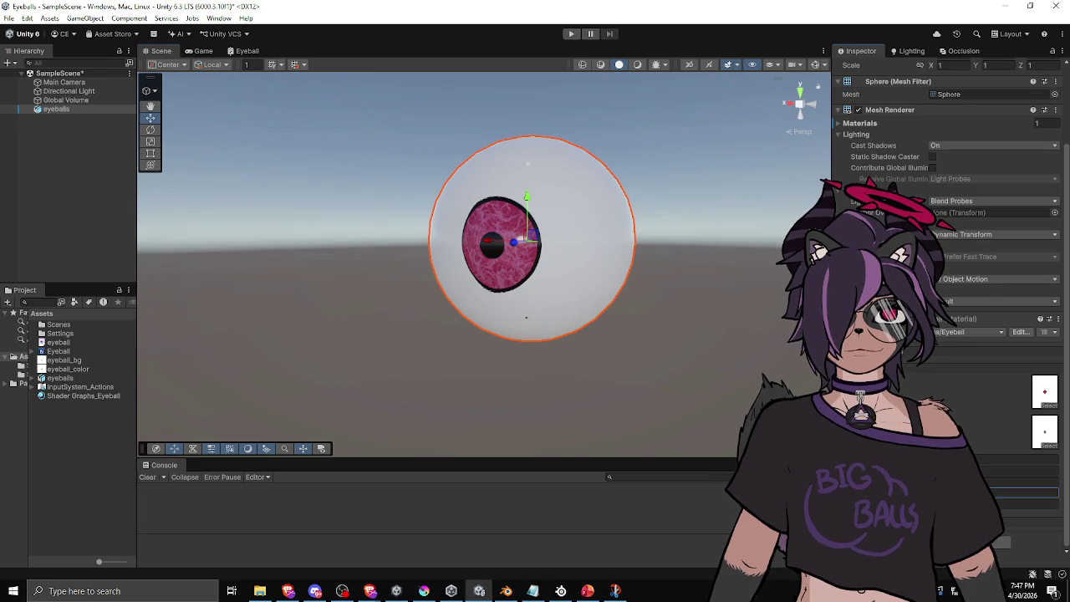
mouse_move(661, 393)
left_mouse_down()
mouse_move(621, 394)
mouse_move(636, 374)
mouse_move(447, 377)
mouse_move(705, 401)
left_mouse_up()
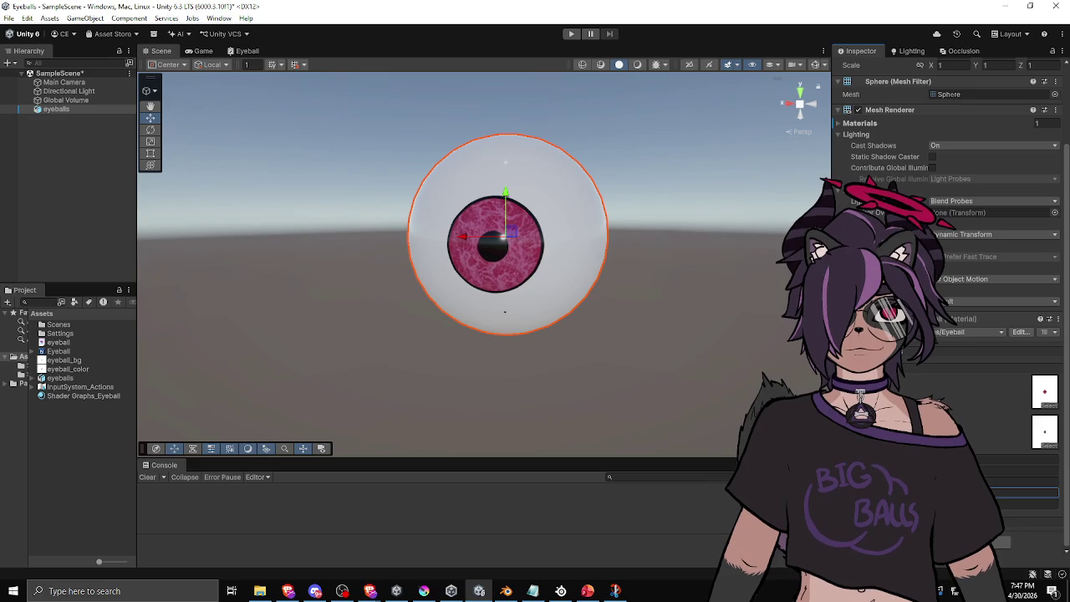
mouse_move(548, 385)
left_mouse_down()
mouse_move(720, 375)
mouse_move(426, 376)
mouse_move(434, 375)
left_mouse_up()
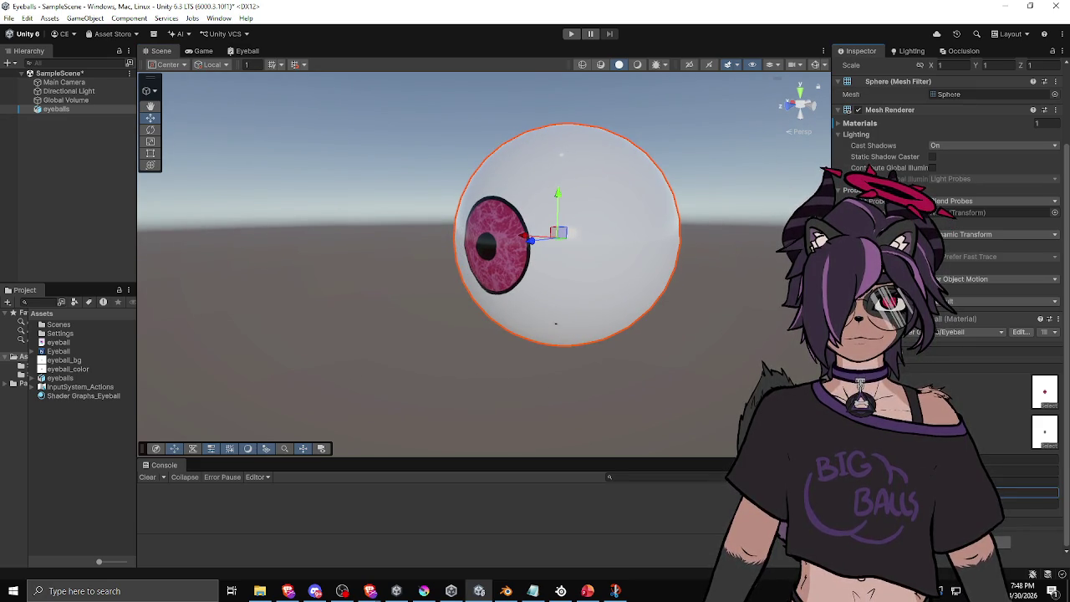
mouse_move(649, 392)
left_mouse_down()
mouse_move(799, 392)
mouse_move(778, 393)
left_mouse_up()
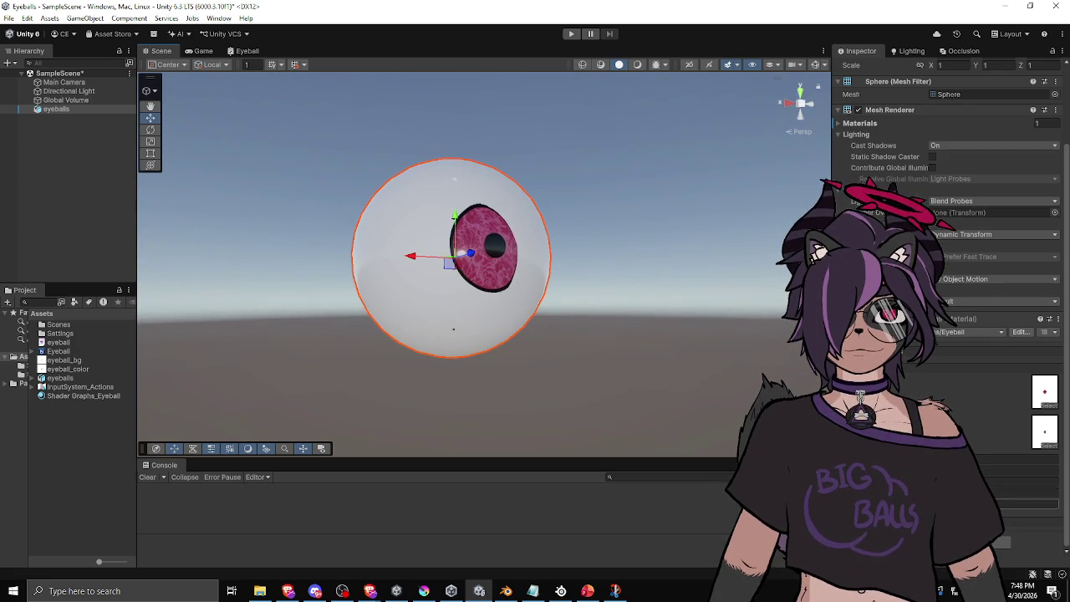
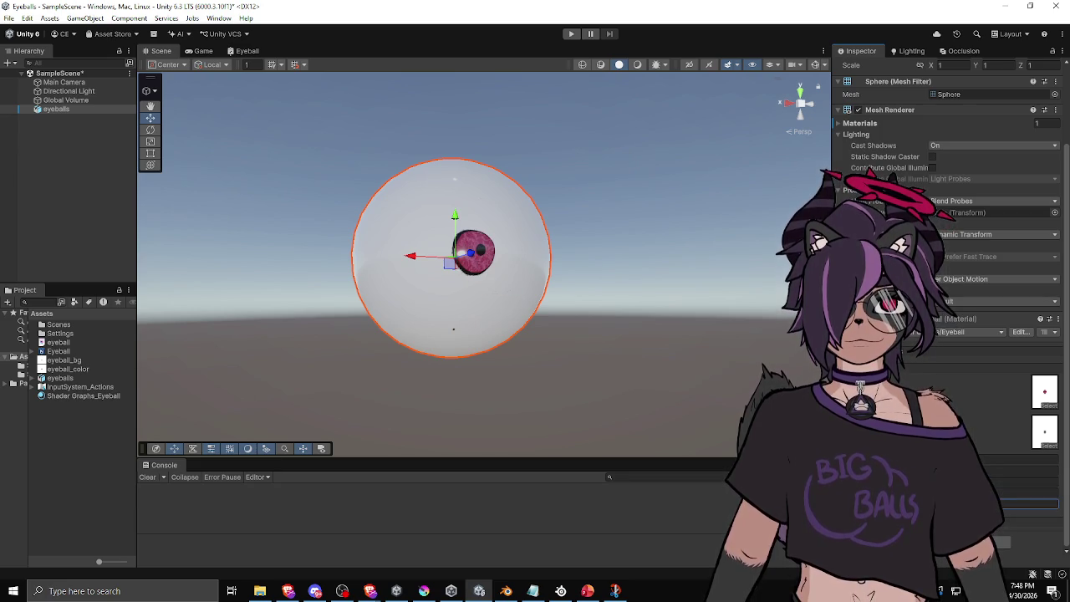
Step: Orbit and zoom the Scene view in closer to the eyeball sphere
mouse_move(435, 243)
left_mouse_down()
mouse_move(324, 341)
mouse_move(284, 298)
mouse_move(259, 289)
mouse_move(471, 284)
mouse_move(509, 332)
mouse_move(490, 327)
mouse_move(571, 320)
mouse_move(600, 304)
mouse_move(609, 239)
mouse_move(514, 173)
mouse_move(375, 192)
mouse_move(339, 299)
mouse_move(461, 399)
mouse_move(483, 301)
mouse_move(585, 314)
mouse_move(505, 321)
left_mouse_up()
mouse_move(380, 281)
left_mouse_down()
mouse_move(375, 209)
mouse_move(450, 253)
left_mouse_up()
mouse_move(520, 262)
left_mouse_down()
mouse_move(595, 244)
mouse_move(442, 282)
mouse_move(645, 289)
mouse_move(582, 352)
mouse_move(480, 375)
mouse_move(457, 329)
mouse_move(544, 251)
mouse_move(638, 188)
mouse_move(602, 251)
mouse_move(636, 318)
mouse_move(678, 472)
mouse_move(485, 425)
mouse_move(430, 320)
mouse_move(309, 337)
mouse_move(737, 320)
mouse_move(411, 318)
mouse_move(370, 330)
mouse_move(345, 357)
mouse_move(372, 430)
mouse_move(671, 402)
mouse_move(749, 342)
mouse_move(669, 302)
mouse_move(418, 318)
mouse_move(343, 348)
mouse_move(461, 337)
left_mouse_up()
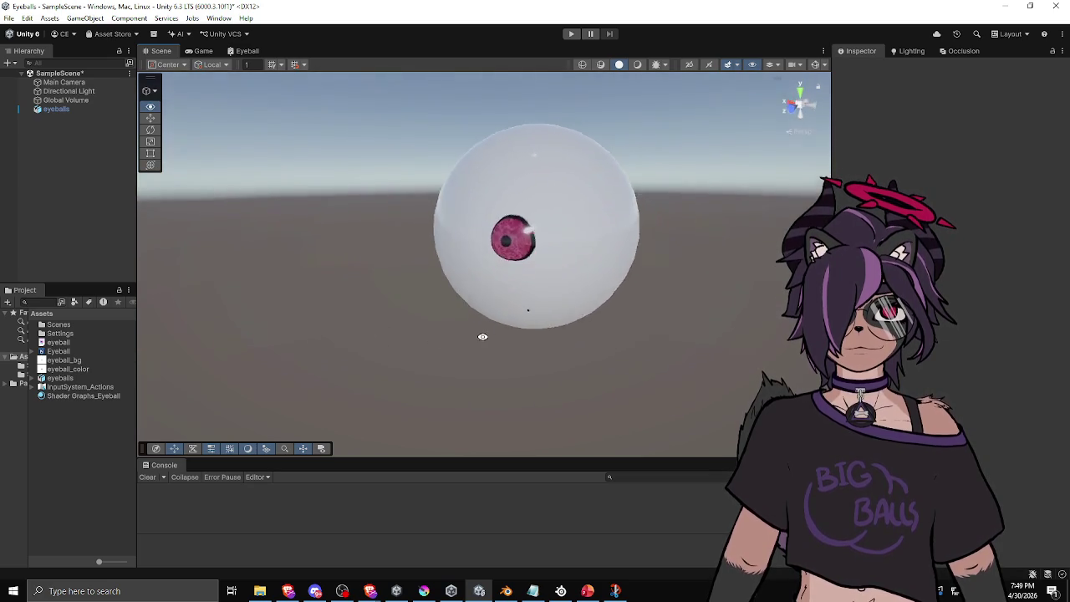
scroll(569, 318, "down", 4)
scroll(454, 321, "up", 3)
Step: Turn the iris to face front, then select the eyeballs sphere and reveal its material settings
mouse_move(508, 304)
left_mouse_down()
mouse_move(626, 310)
mouse_move(396, 320)
mouse_move(564, 312)
left_mouse_up()
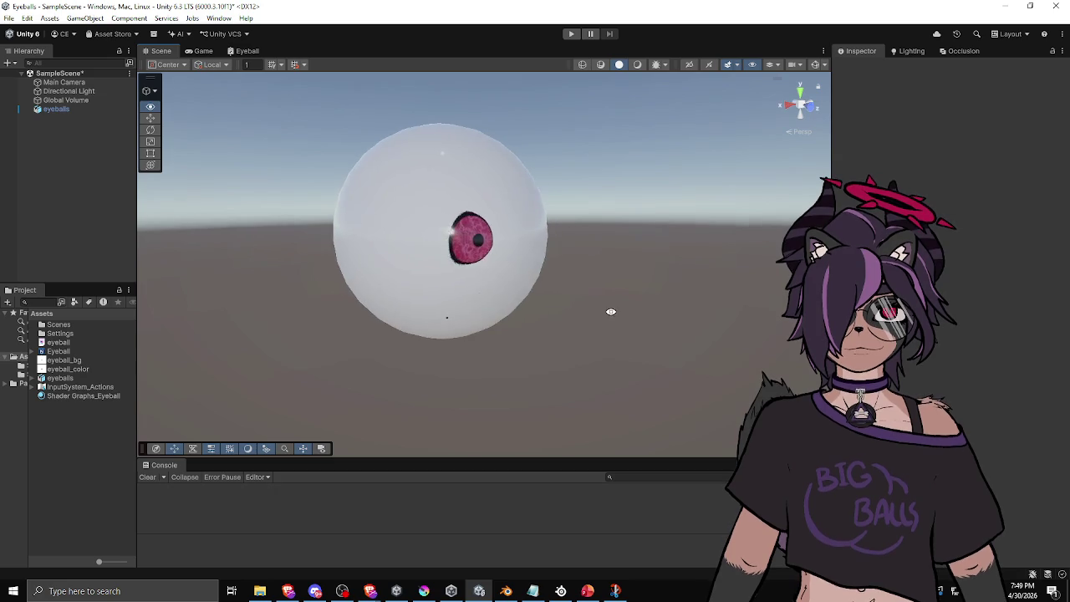
left_click_drag(667, 309, 551, 308)
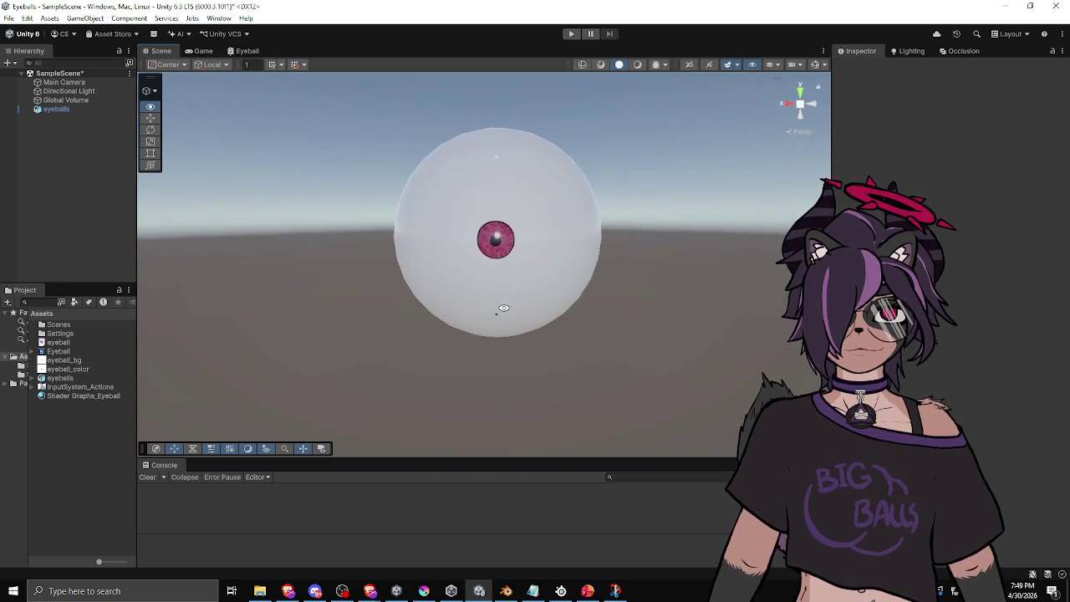
mouse_move(483, 310)
left_mouse_down()
mouse_move(433, 327)
mouse_move(294, 314)
mouse_move(461, 298)
mouse_move(694, 307)
mouse_move(390, 318)
mouse_move(499, 307)
left_mouse_up()
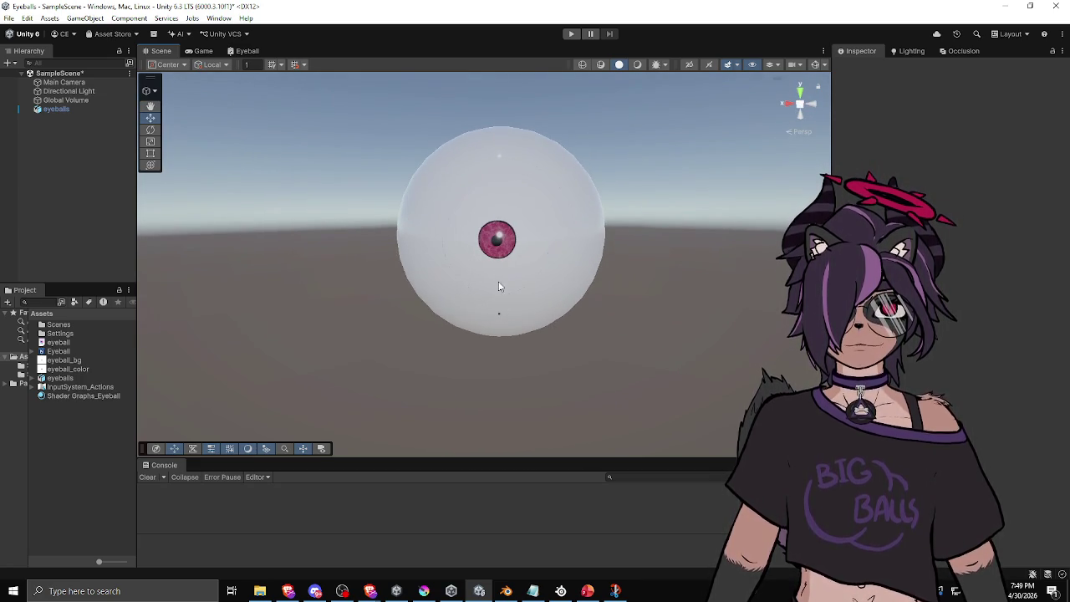
left_click(497, 261)
scroll(945, 251, "down", 3)
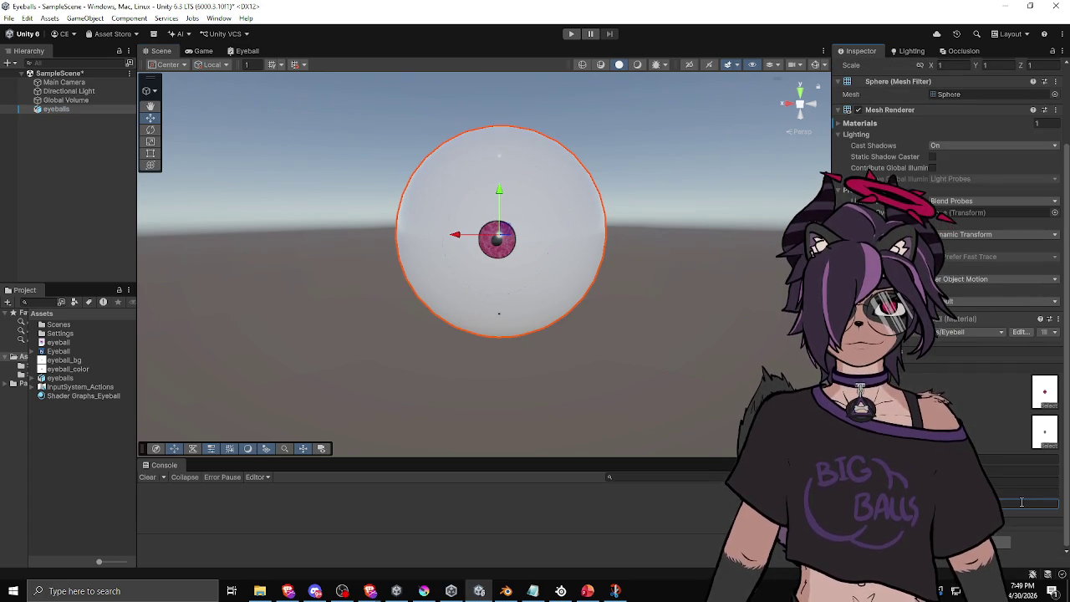
Step: Apply the larger iris size value and orbit around the sphere to check the enlarged pink iris
key("Return")
key("Return")
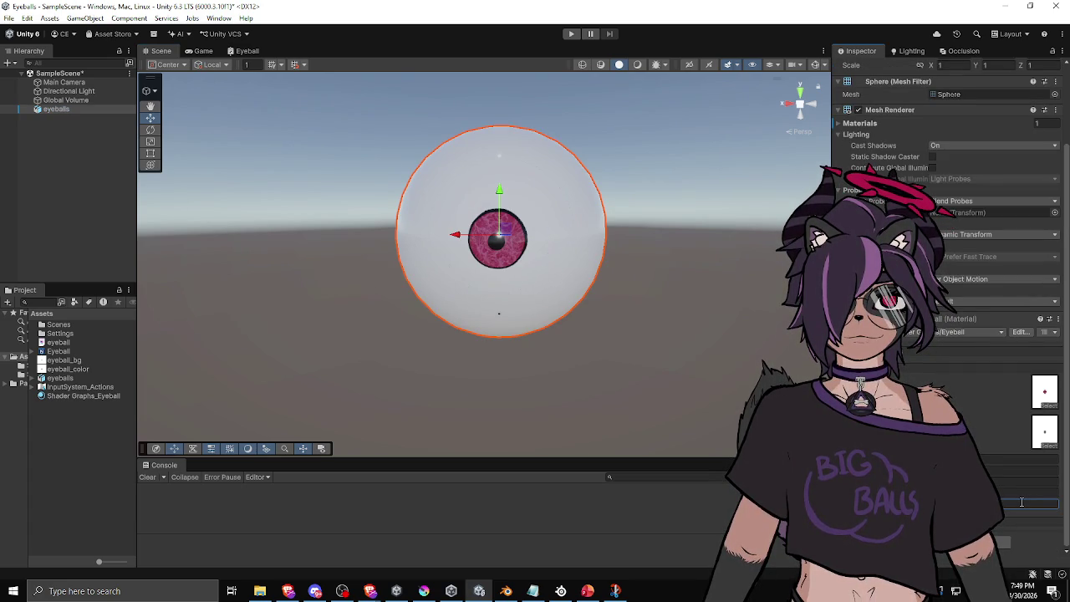
mouse_move(393, 293)
left_mouse_down()
mouse_move(630, 292)
mouse_move(399, 298)
mouse_move(310, 258)
mouse_move(337, 184)
mouse_move(557, 176)
mouse_move(658, 325)
mouse_move(566, 323)
left_mouse_up()
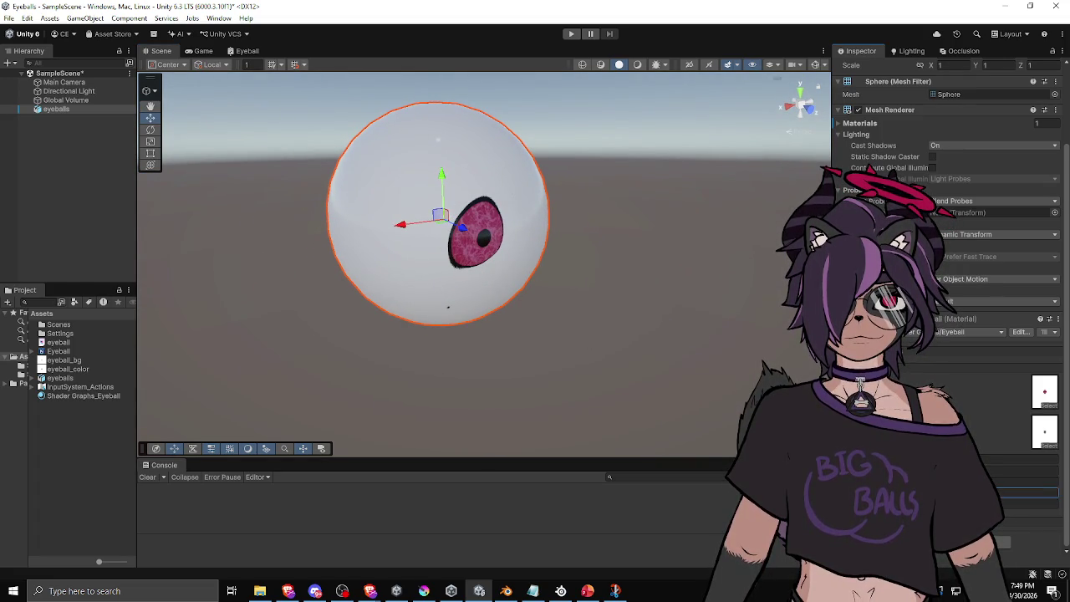
mouse_move(565, 323)
left_mouse_down()
mouse_move(586, 276)
mouse_move(636, 226)
mouse_move(565, 202)
mouse_move(203, 184)
mouse_move(319, 226)
left_mouse_up()
left_click(318, 227)
mouse_move(415, 214)
left_mouse_down()
mouse_move(397, 299)
mouse_move(721, 265)
mouse_move(516, 294)
mouse_move(611, 276)
mouse_move(643, 242)
mouse_move(588, 303)
mouse_move(310, 303)
mouse_move(124, 321)
mouse_move(213, 273)
mouse_move(545, 280)
mouse_move(676, 295)
mouse_move(627, 310)
mouse_move(550, 306)
mouse_move(515, 249)
mouse_move(502, 271)
mouse_move(538, 291)
mouse_move(593, 278)
left_mouse_up()
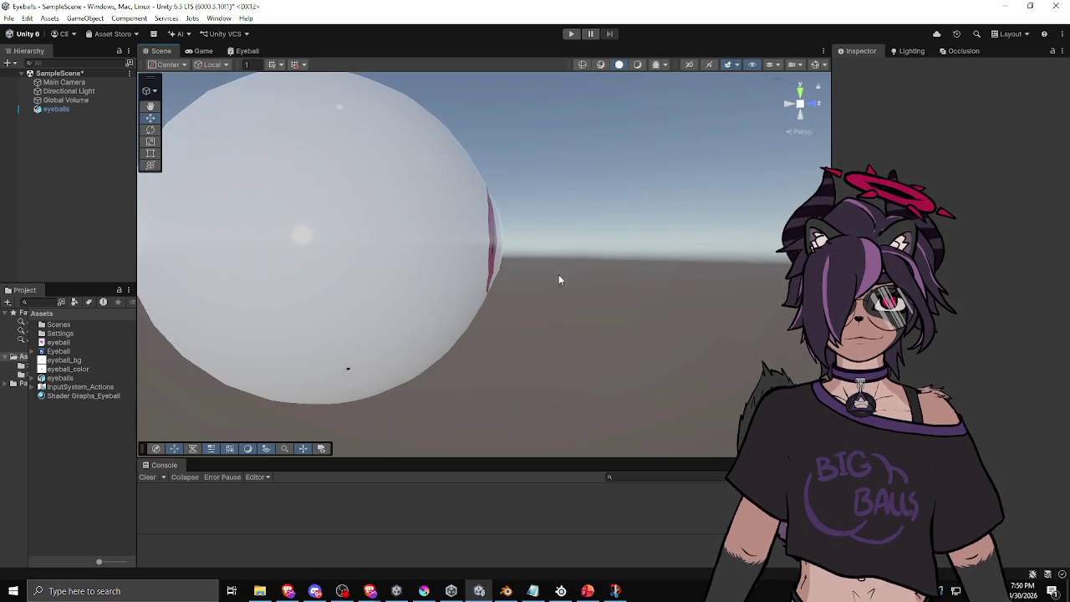
Step: View the iris edge-on and from below, then select the eyeballs sphere to show its Eyeball material
mouse_move(494, 203)
left_mouse_down()
mouse_move(547, 234)
mouse_move(534, 258)
left_mouse_up()
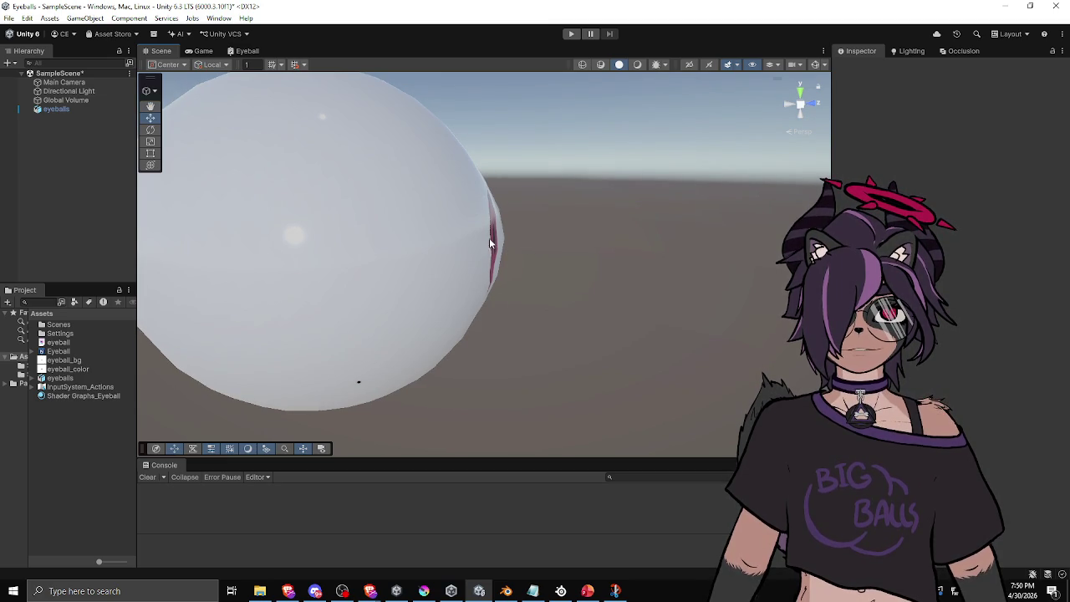
left_click_drag(504, 284, 514, 258)
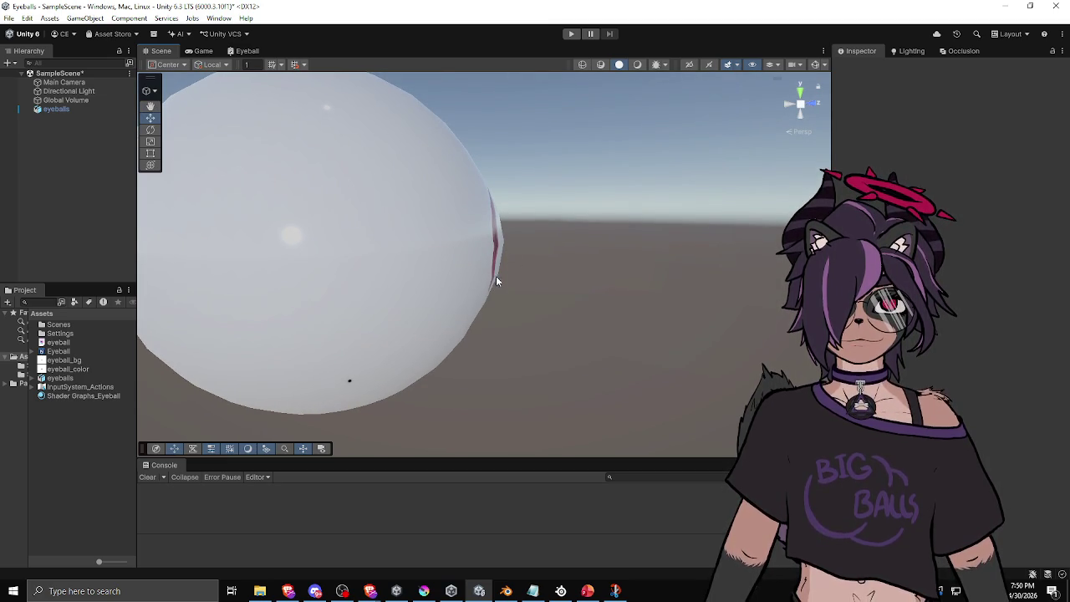
mouse_move(489, 184)
left_mouse_down()
mouse_move(562, 281)
mouse_move(509, 301)
mouse_move(557, 292)
mouse_move(553, 273)
left_mouse_up()
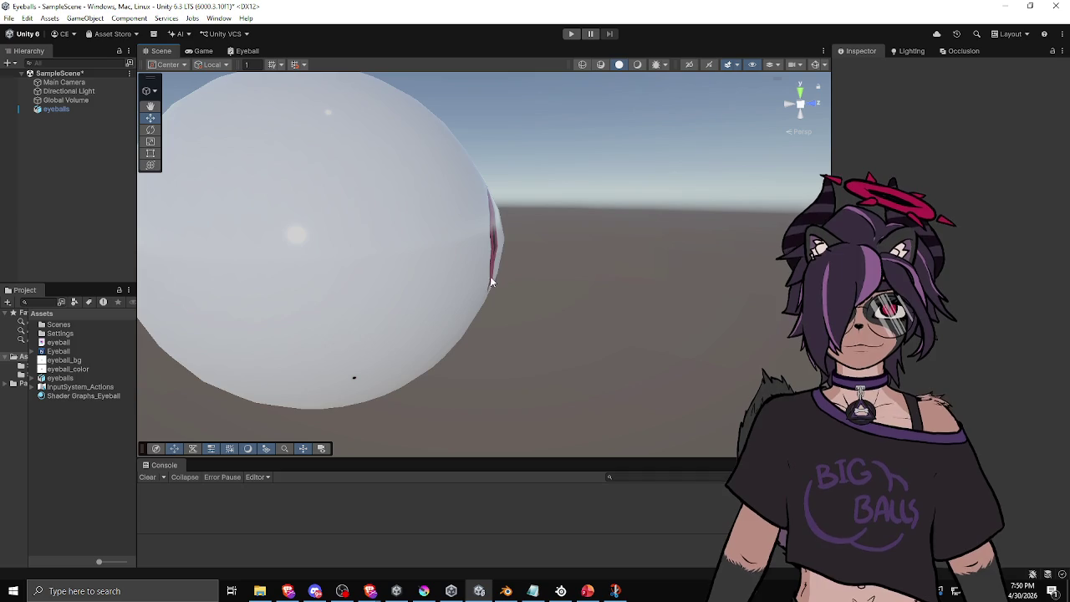
mouse_move(594, 247)
left_mouse_down()
mouse_move(576, 248)
mouse_move(564, 273)
mouse_move(280, 265)
mouse_move(543, 222)
mouse_move(585, 251)
mouse_move(644, 218)
mouse_move(536, 248)
left_mouse_up()
left_click(540, 251)
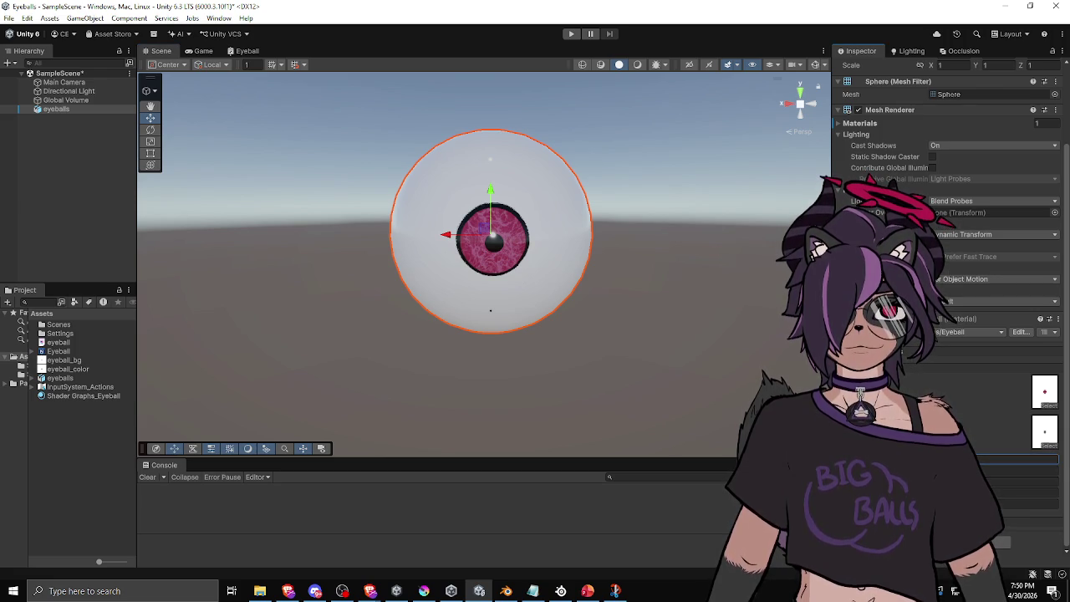
mouse_move(594, 363)
left_mouse_down()
mouse_move(469, 365)
mouse_move(629, 345)
mouse_move(623, 325)
mouse_move(590, 354)
mouse_move(617, 354)
left_mouse_up()
left_click(619, 355)
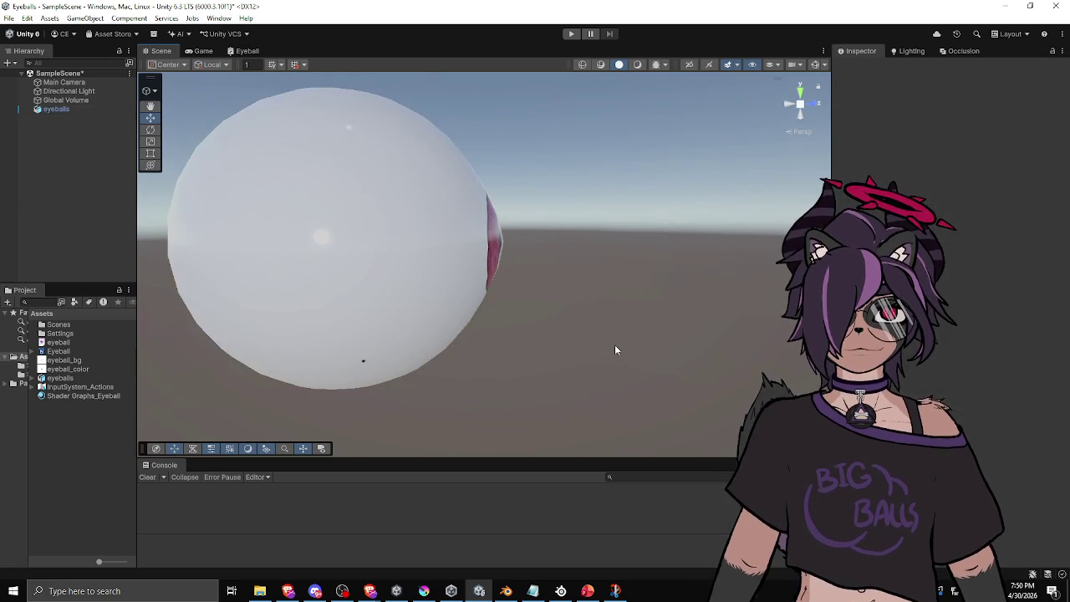
scroll(620, 355, "up", 3)
left_click_drag(709, 265, 464, 284)
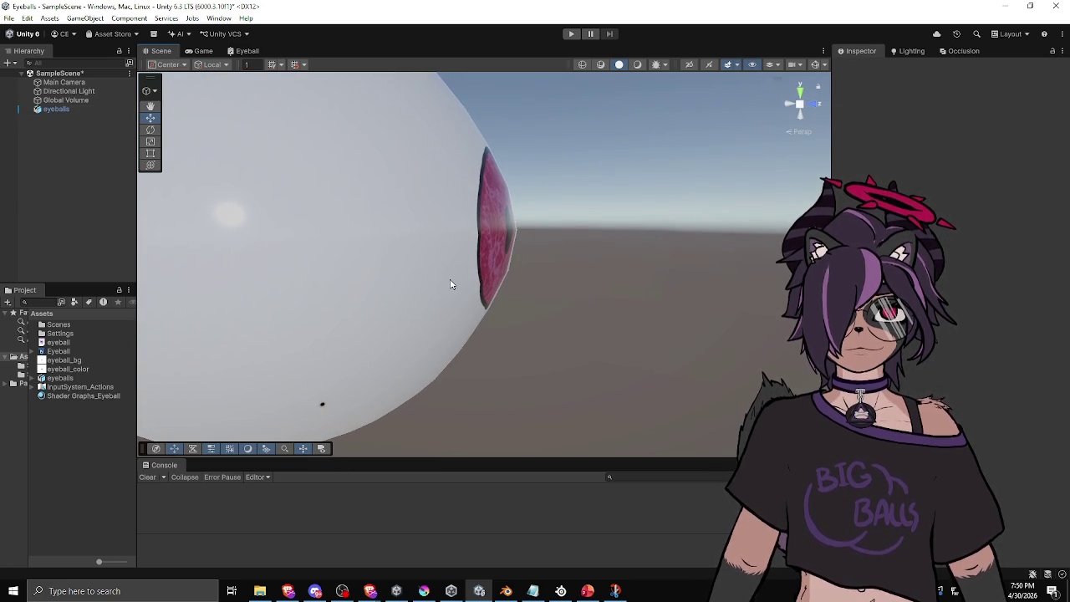
left_click(450, 284)
scroll(945, 251, "down", 3)
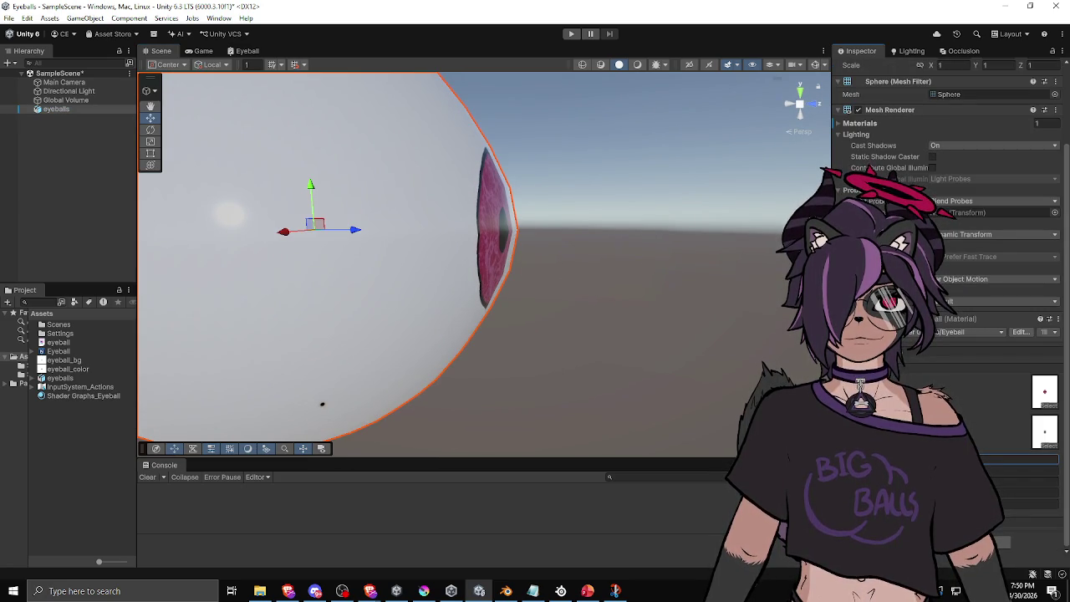
left_click(669, 288)
mouse_move(669, 288)
left_mouse_down()
mouse_move(141, 307)
mouse_move(574, 301)
left_mouse_up()
left_click(456, 283)
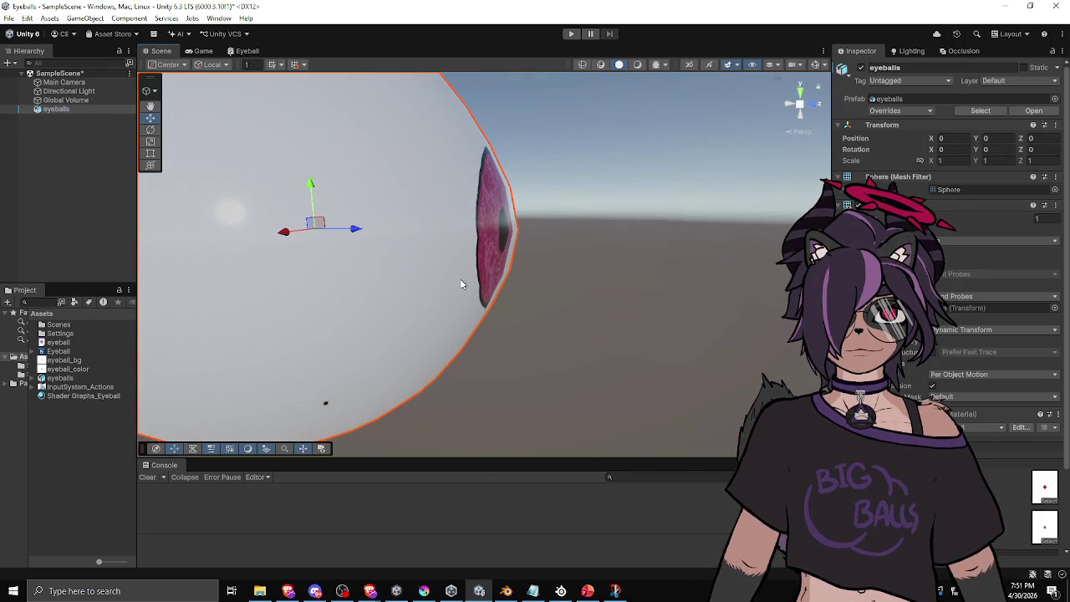
scroll(945, 251, "down", 3)
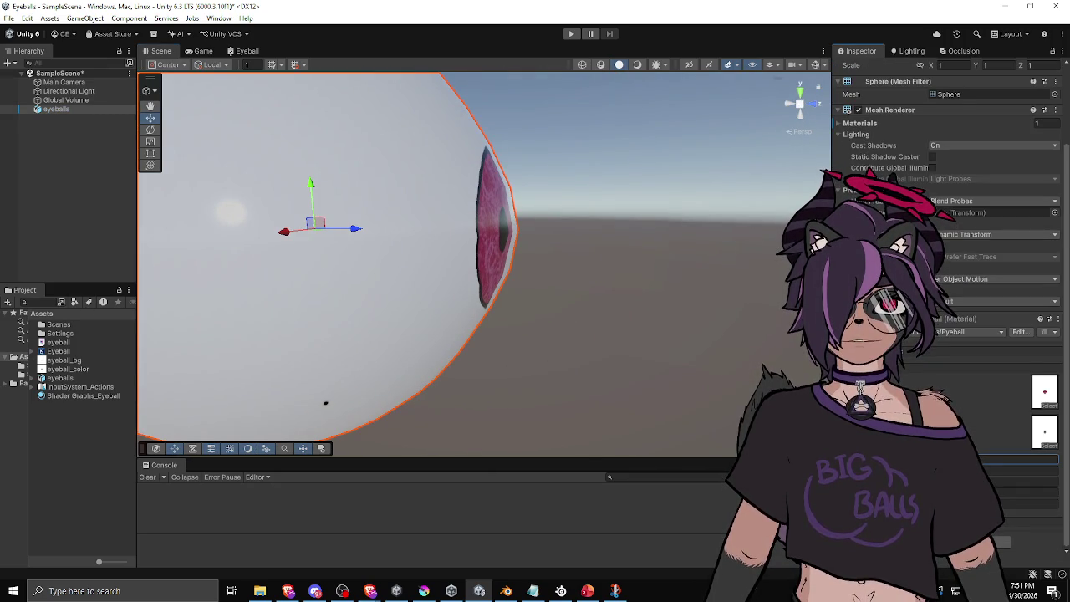
left_click_drag(518, 216, 546, 286)
mouse_move(555, 242)
left_mouse_down()
mouse_move(593, 299)
mouse_move(535, 310)
mouse_move(415, 299)
mouse_move(406, 313)
mouse_move(384, 301)
mouse_move(378, 320)
mouse_move(477, 291)
left_mouse_up()
left_click(604, 322)
scroll(949, 292, "down", 3)
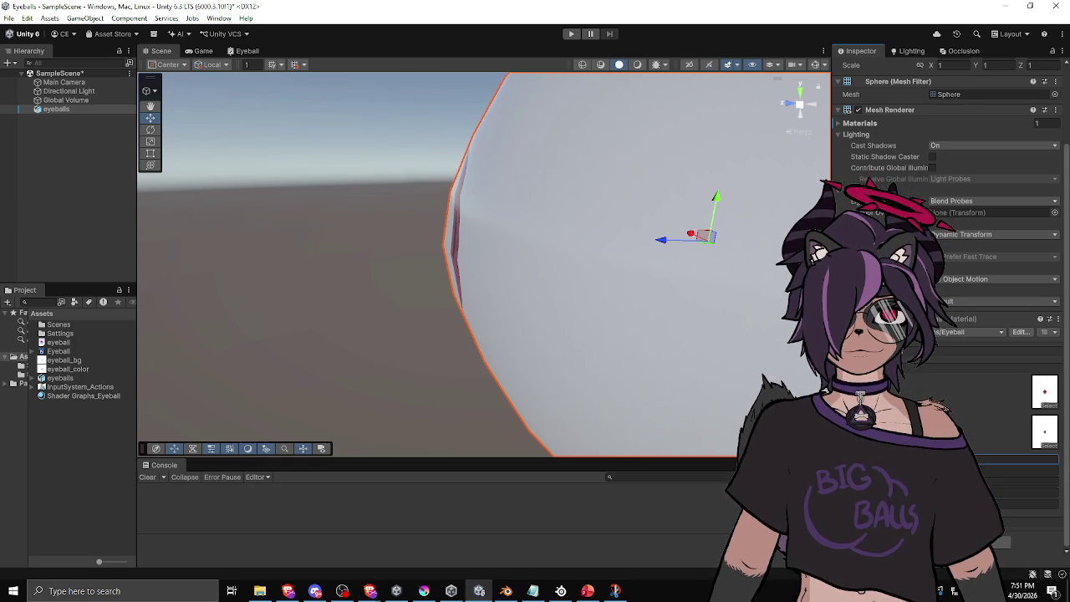
left_click(339, 319)
mouse_move(340, 319)
left_mouse_down()
mouse_move(438, 287)
mouse_move(719, 280)
left_mouse_up()
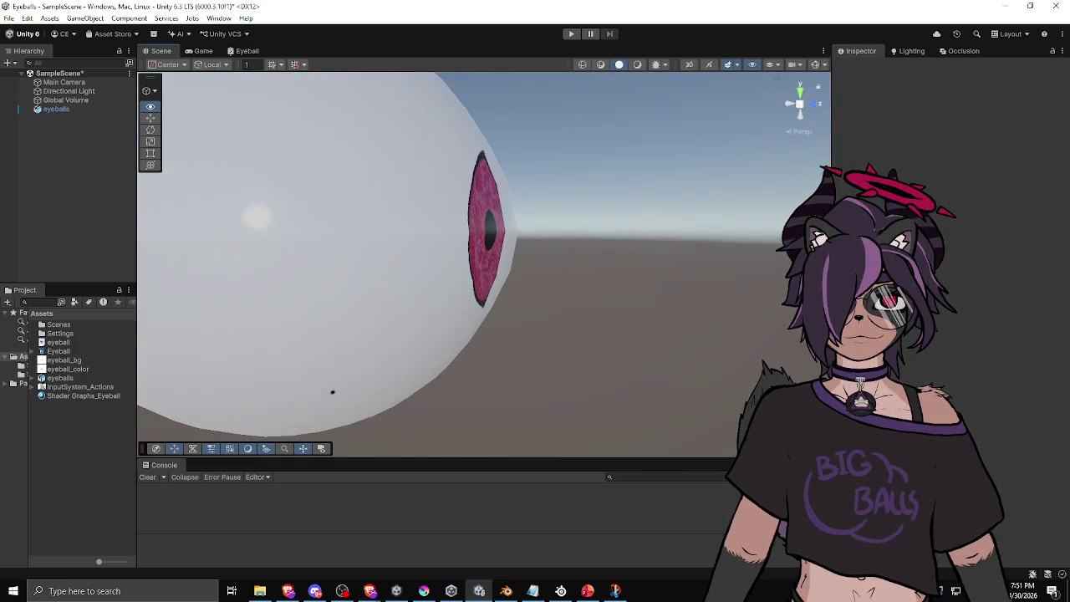
left_click(505, 250)
scroll(949, 251, "down", 3)
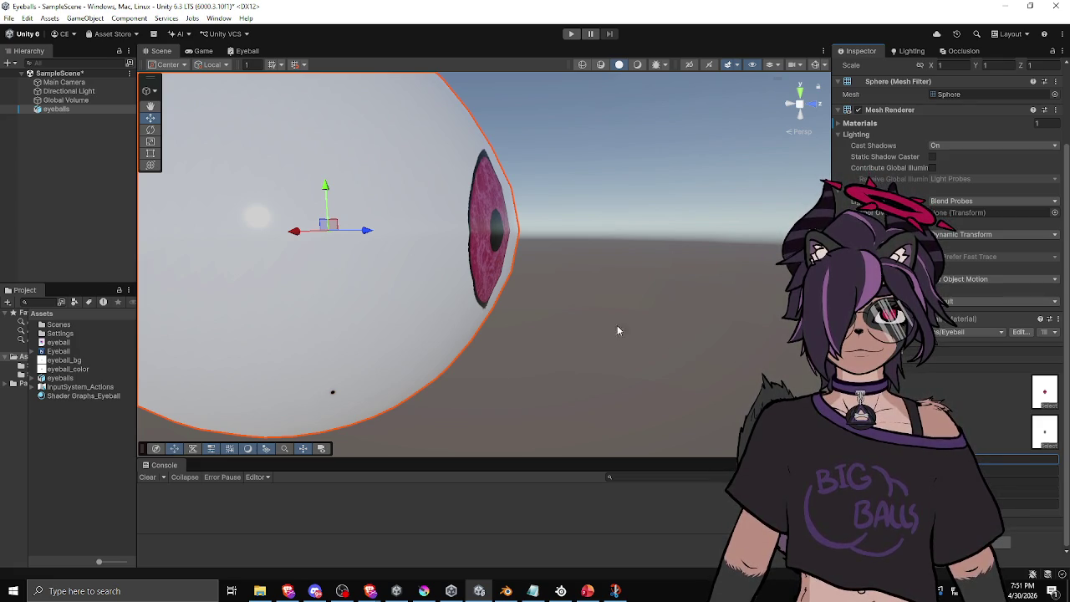
left_click(644, 315)
mouse_move(644, 315)
left_mouse_down()
mouse_move(681, 313)
mouse_move(217, 331)
mouse_move(122, 349)
mouse_move(120, 479)
mouse_move(173, 517)
mouse_move(304, 512)
left_mouse_up()
scroll(485, 251, "down", 5)
mouse_move(586, 368)
left_mouse_down()
mouse_move(632, 372)
mouse_move(323, 363)
mouse_move(243, 389)
mouse_move(354, 437)
mouse_move(661, 377)
mouse_move(240, 373)
mouse_move(186, 397)
mouse_move(454, 370)
left_mouse_up()
left_click(518, 279)
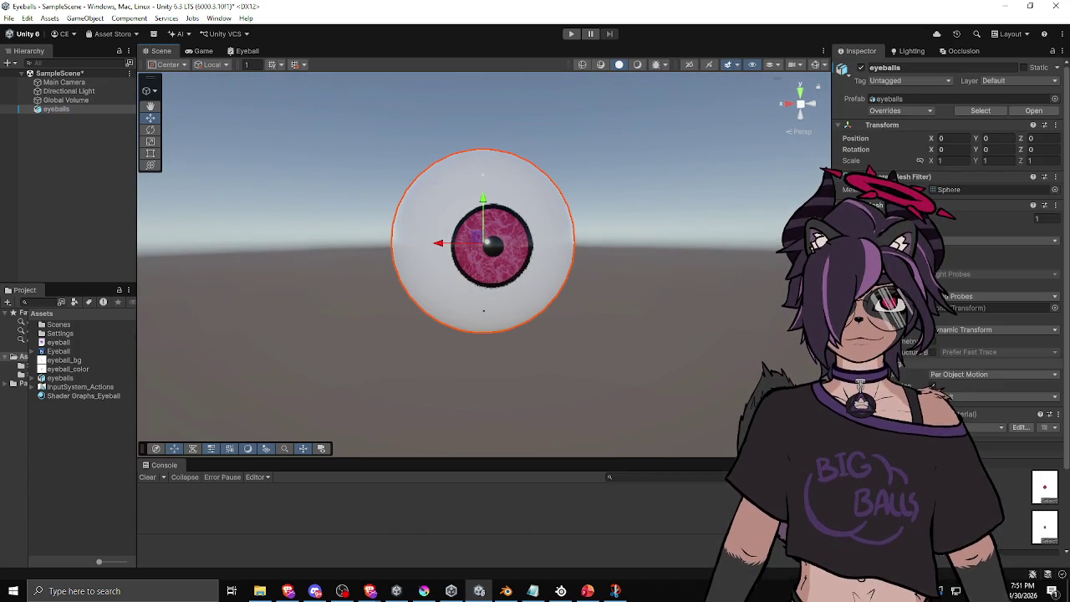
scroll(949, 250, "down", 3)
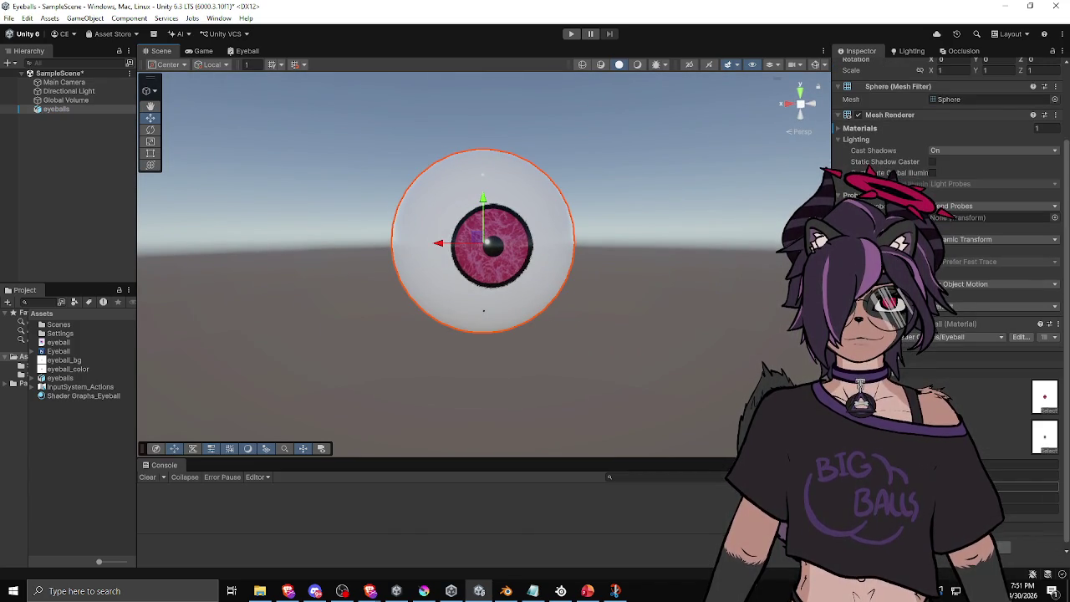
mouse_move(518, 342)
left_mouse_down()
mouse_move(602, 342)
mouse_move(721, 365)
mouse_move(229, 323)
mouse_move(440, 361)
left_mouse_up()
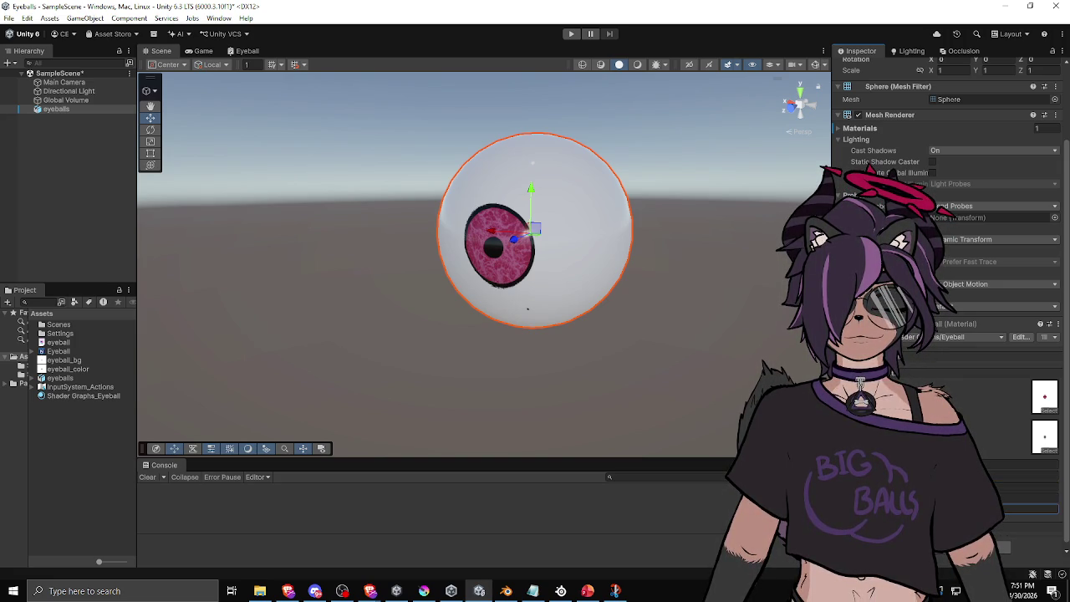
left_click_drag(384, 330, 606, 304)
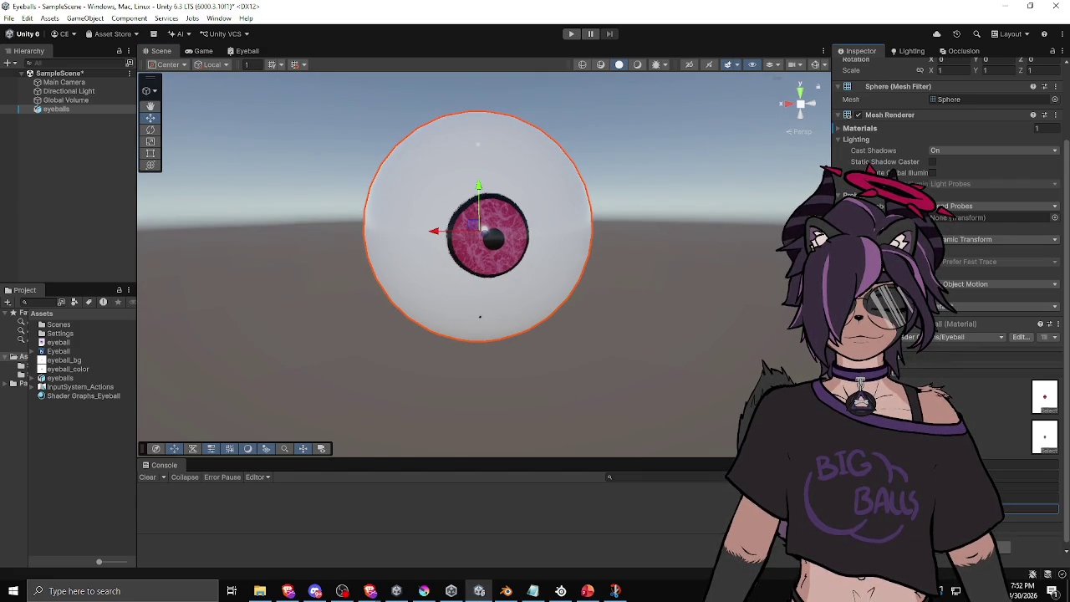
mouse_move(452, 330)
left_mouse_down()
mouse_move(545, 327)
mouse_move(669, 359)
mouse_move(547, 363)
mouse_move(427, 336)
mouse_move(199, 368)
mouse_move(206, 384)
mouse_move(177, 371)
mouse_move(159, 310)
mouse_move(708, 310)
mouse_move(603, 317)
left_mouse_up()
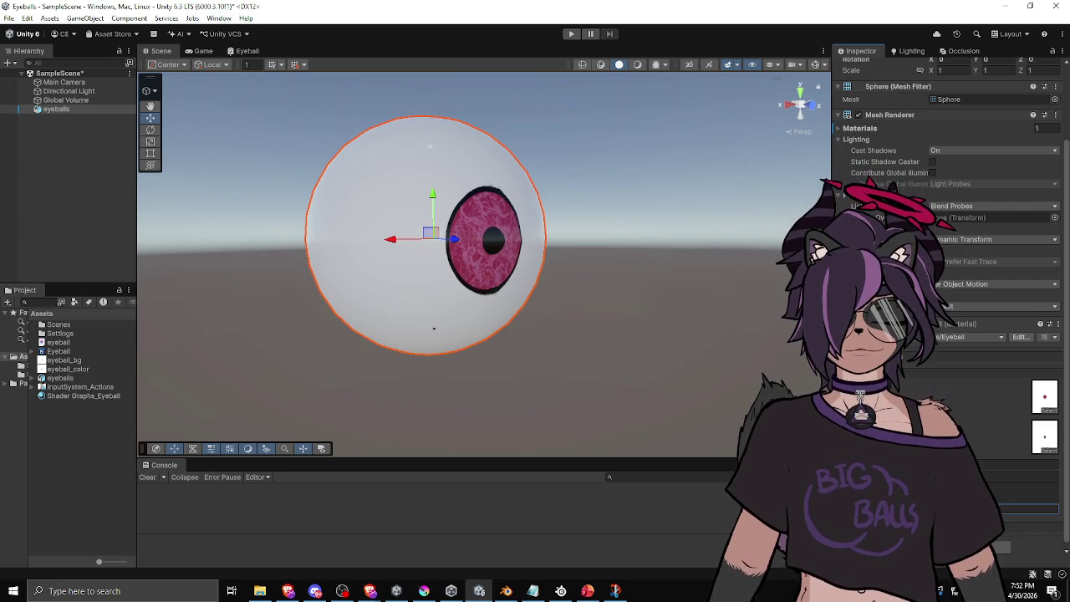
mouse_move(578, 301)
left_mouse_down()
mouse_move(284, 296)
mouse_move(366, 332)
mouse_move(340, 430)
mouse_move(401, 347)
mouse_move(454, 320)
left_mouse_up()
left_click_drag(680, 171, 491, 361)
scroll(491, 361, "up", 3)
mouse_move(523, 307)
left_mouse_down()
mouse_move(614, 385)
mouse_move(568, 384)
mouse_move(666, 258)
mouse_move(270, 259)
mouse_move(318, 260)
mouse_move(409, 321)
mouse_move(666, 296)
mouse_move(641, 275)
mouse_move(547, 259)
left_mouse_up()
left_click(548, 259)
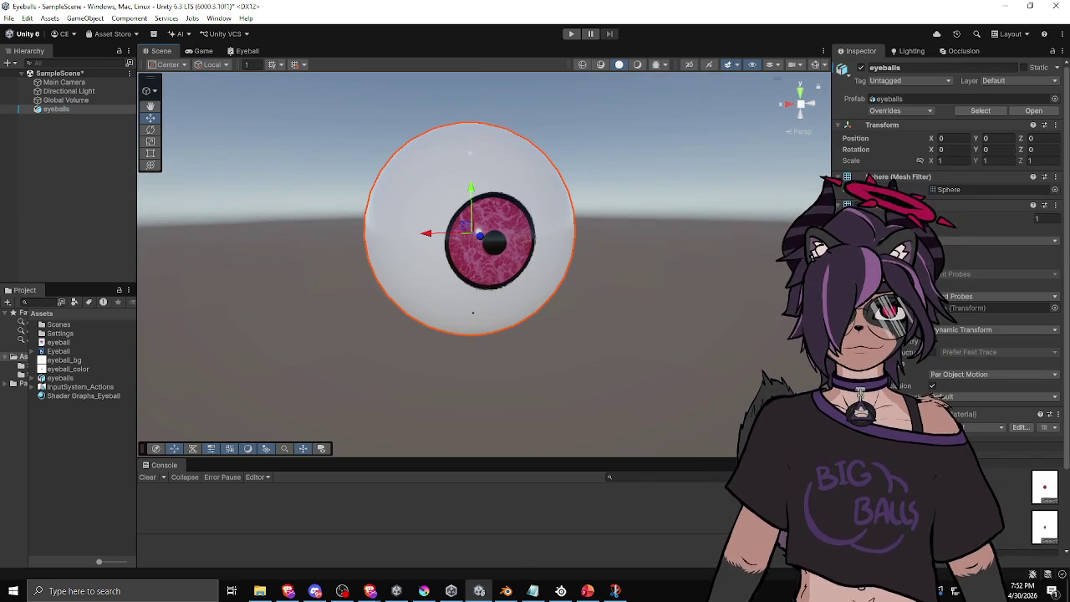
Step: Inspect the refracted iris with it turned to the right, to the left and facing the camera
scroll(954, 251, "down", 2)
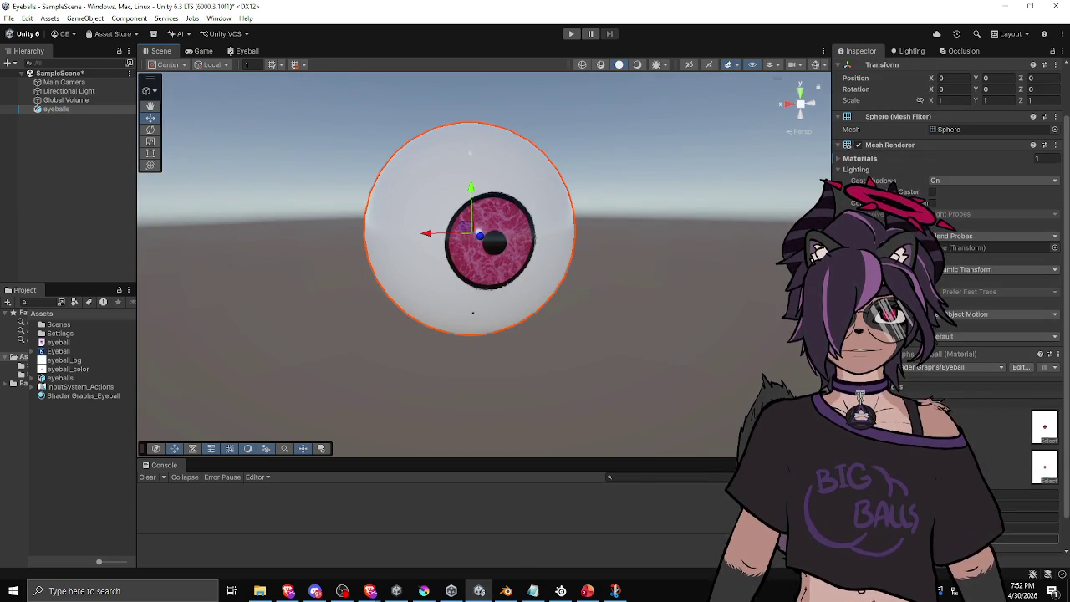
left_click(1028, 528)
mouse_move(502, 267)
left_mouse_down()
mouse_move(657, 263)
mouse_move(702, 281)
mouse_move(365, 270)
mouse_move(289, 254)
mouse_move(222, 339)
mouse_move(258, 369)
left_mouse_up()
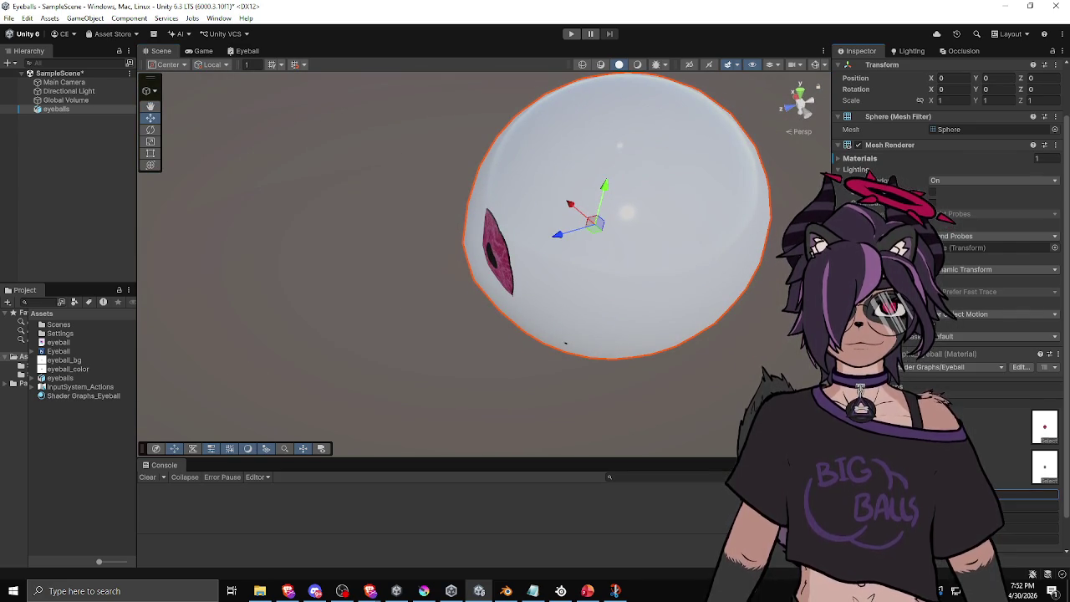
mouse_move(427, 310)
left_mouse_down()
mouse_move(610, 304)
mouse_move(754, 222)
mouse_move(454, 217)
mouse_move(677, 239)
mouse_move(715, 278)
left_mouse_up()
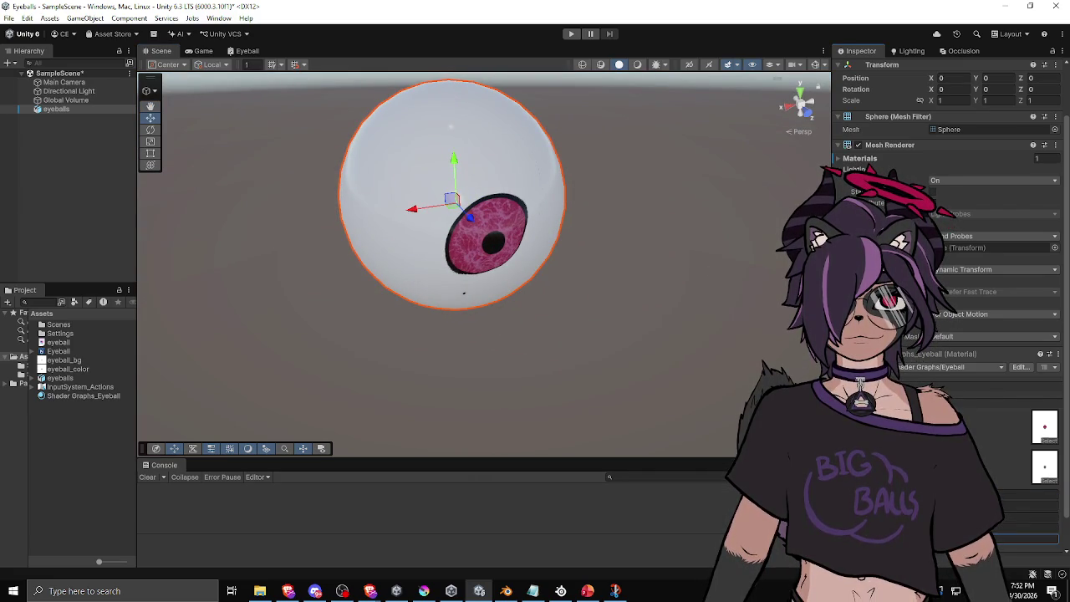
mouse_move(669, 393)
left_mouse_down()
mouse_move(592, 310)
mouse_move(544, 299)
mouse_move(243, 301)
left_mouse_up()
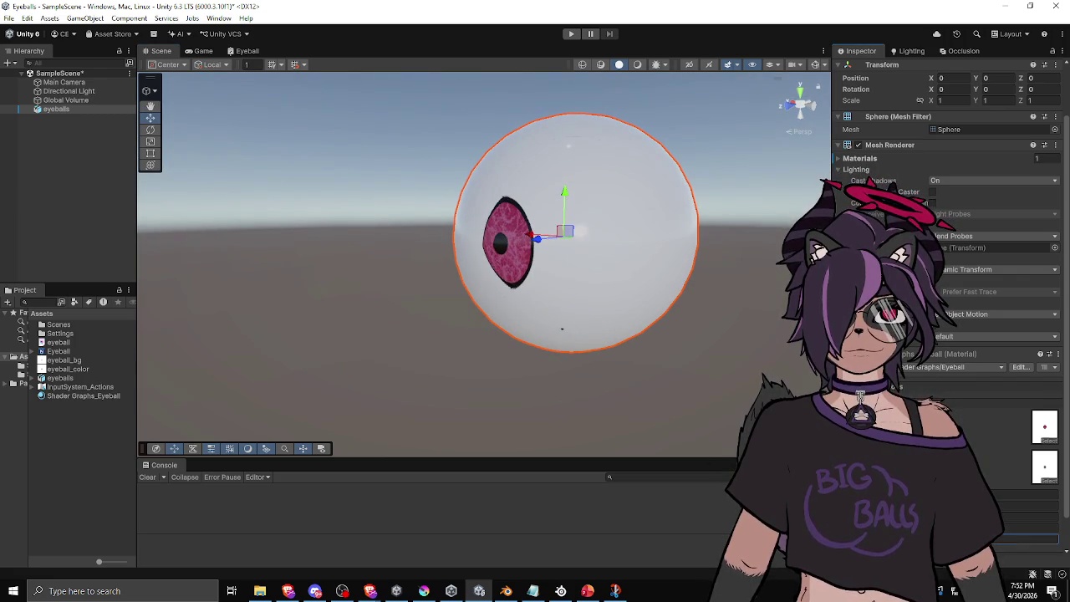
mouse_move(595, 350)
left_mouse_down()
mouse_move(676, 329)
mouse_move(654, 342)
left_mouse_up()
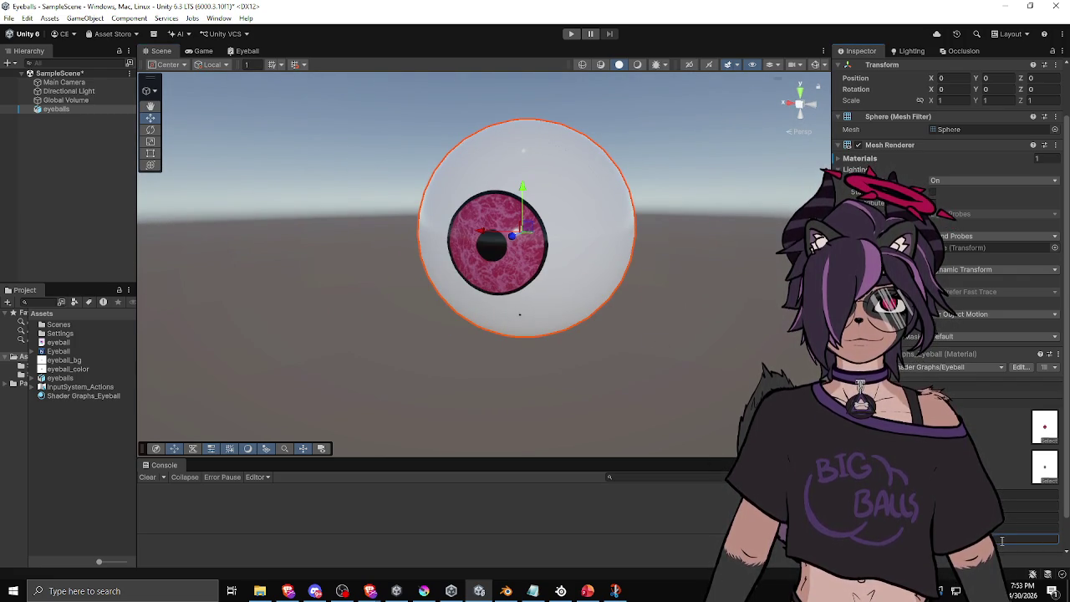
Step: View the iris from the left side and a level angle, then bring up the Eyeball shader graph
mouse_move(497, 285)
left_mouse_down()
mouse_move(735, 292)
mouse_move(353, 287)
mouse_move(325, 354)
mouse_move(337, 377)
mouse_move(427, 418)
left_mouse_up()
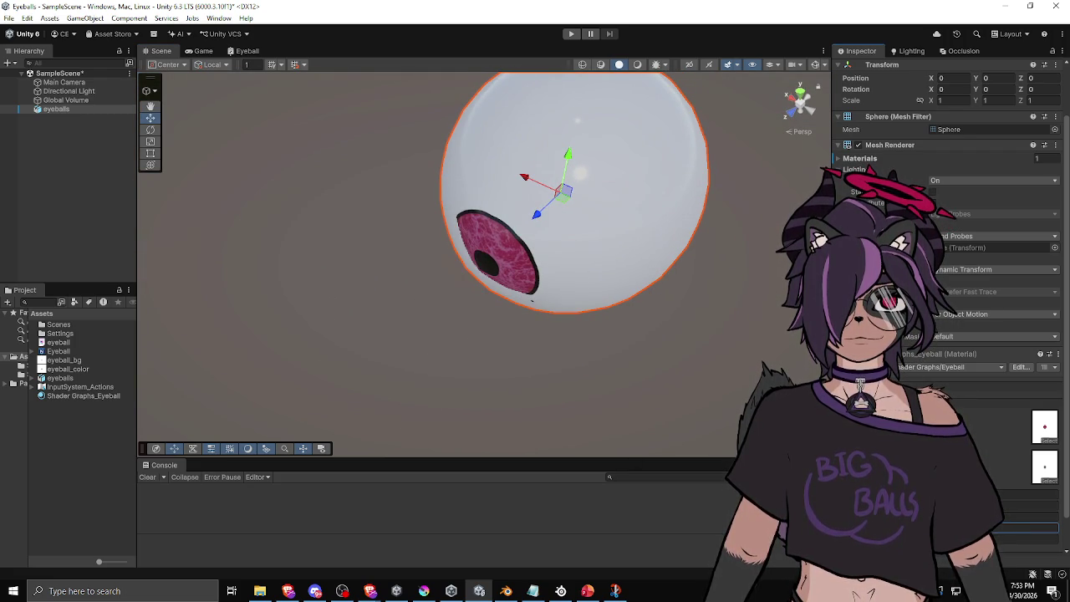
scroll(604, 413, "down", 2)
mouse_move(604, 413)
left_mouse_down()
mouse_move(657, 304)
mouse_move(787, 208)
mouse_move(588, 254)
mouse_move(545, 279)
mouse_move(640, 262)
mouse_move(425, 294)
mouse_move(557, 297)
mouse_move(569, 348)
mouse_move(621, 267)
mouse_move(632, 227)
mouse_move(700, 311)
left_mouse_up()
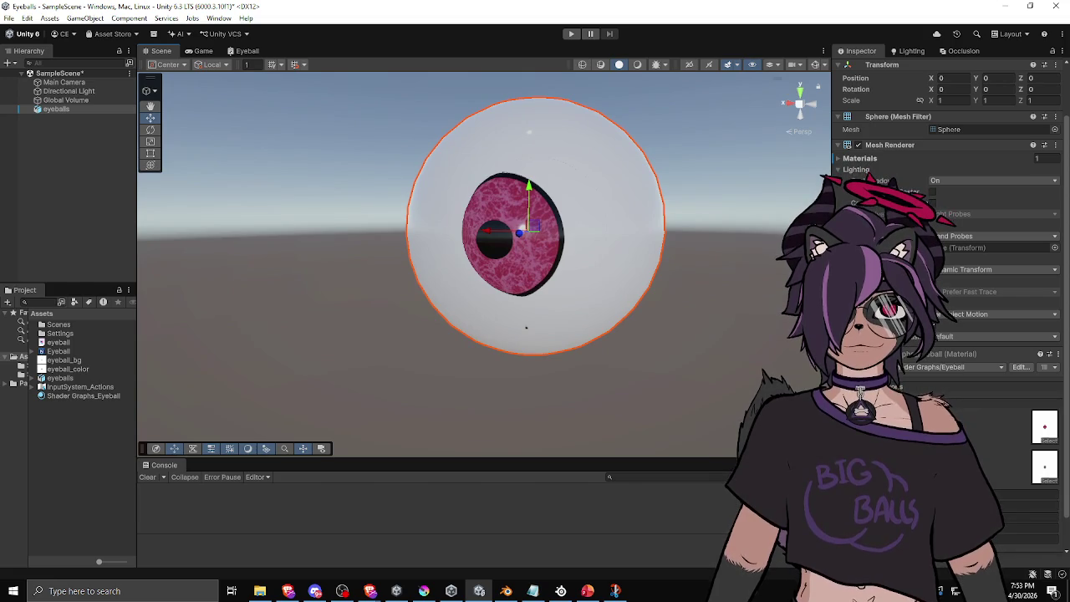
left_click(242, 52)
left_click(291, 226)
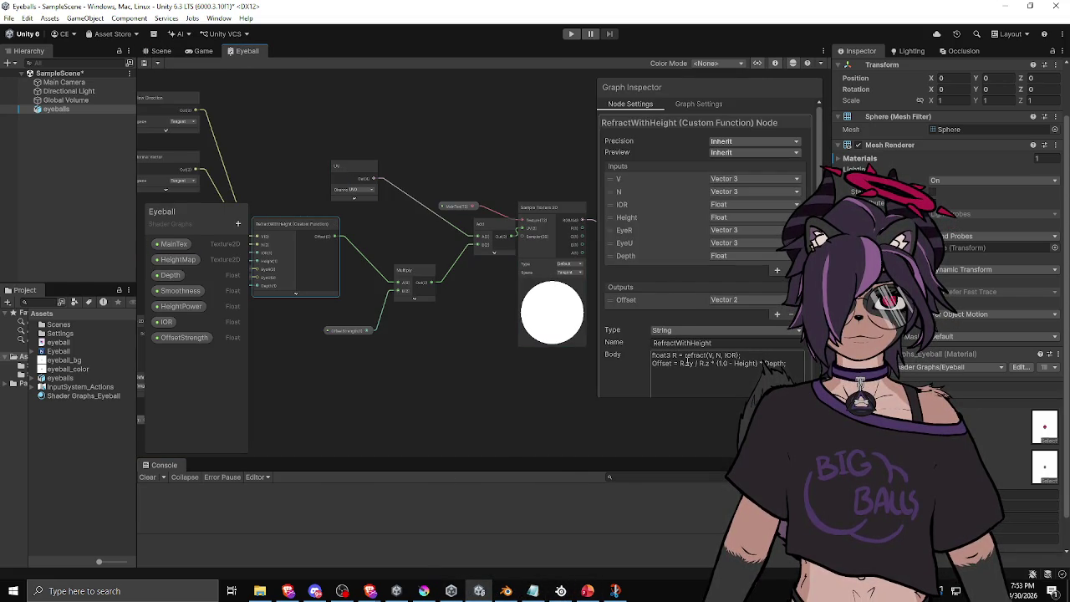
left_click(685, 362)
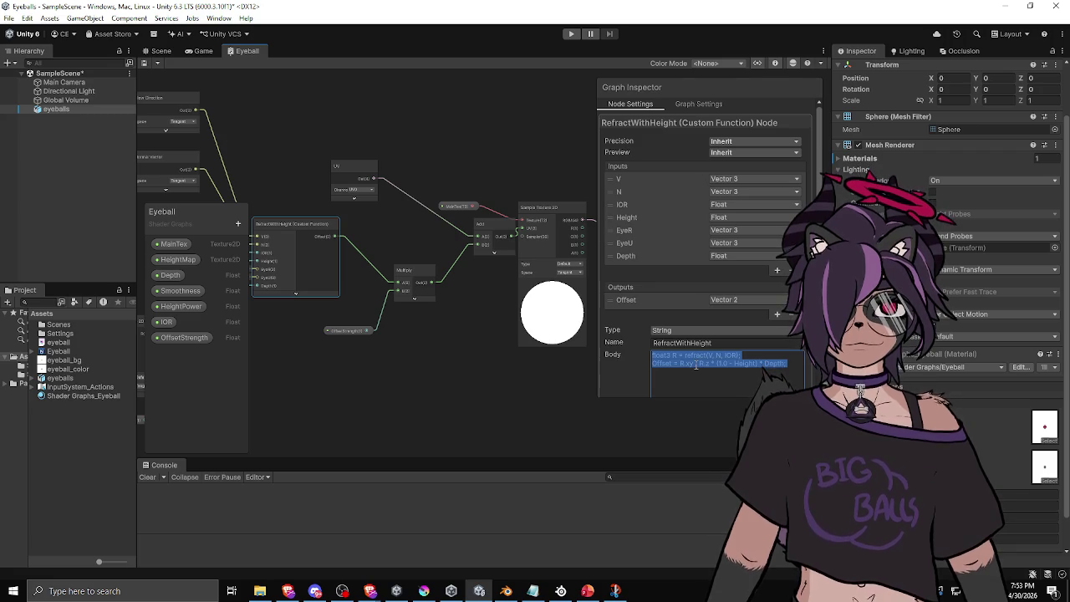
left_click(727, 363)
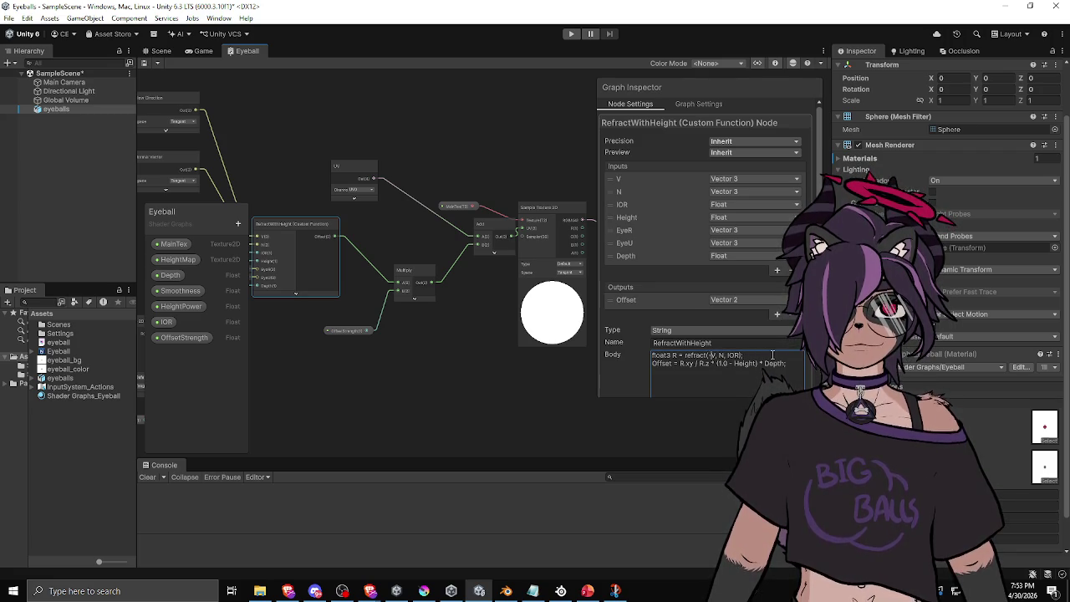
left_click(161, 50)
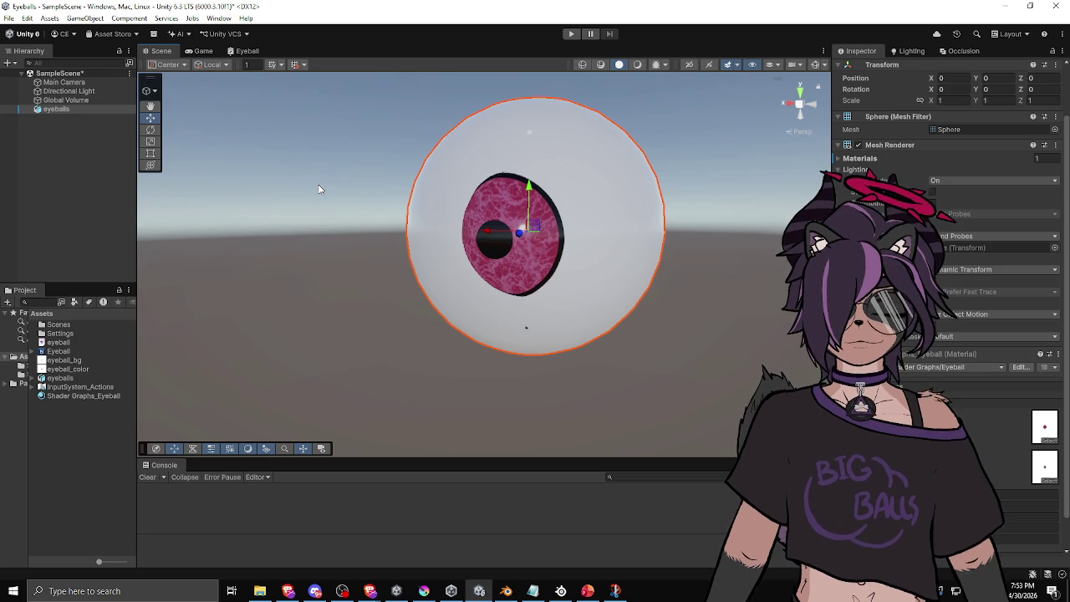
left_click(245, 51)
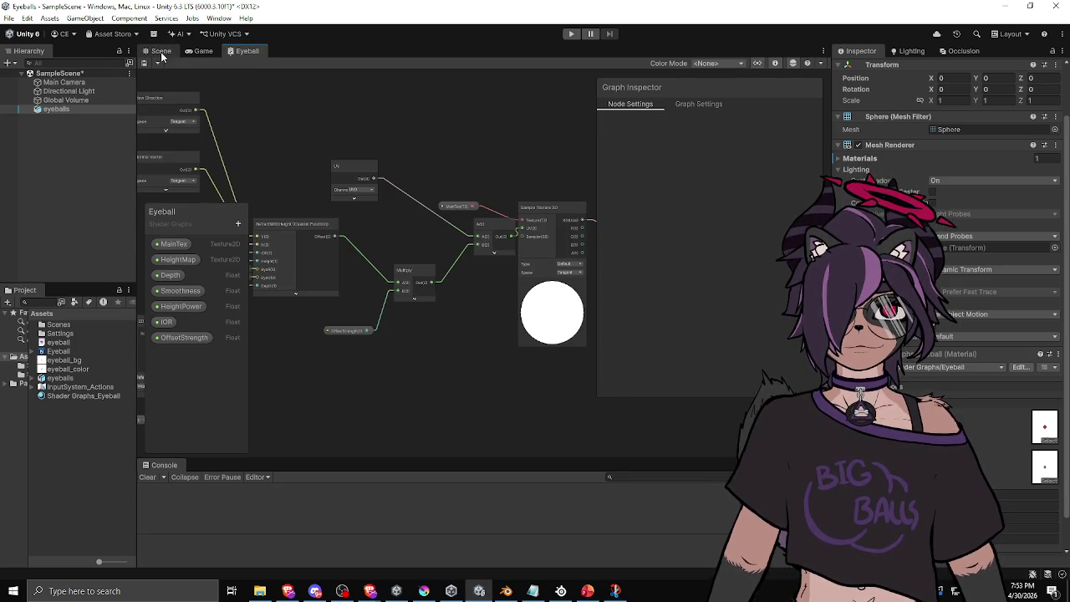
left_click(161, 52)
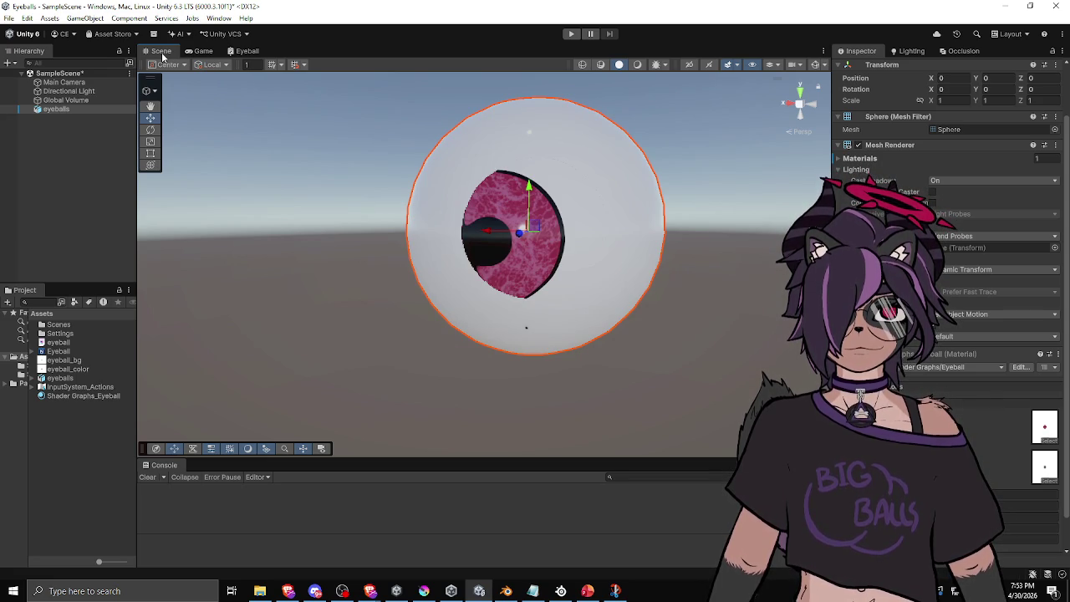
mouse_move(438, 194)
left_mouse_down("alt")
mouse_move(359, 186)
mouse_move(405, 182)
mouse_move(375, 294)
mouse_move(419, 193)
mouse_move(504, 170)
mouse_move(421, 169)
mouse_move(485, 163)
mouse_move(504, 134)
mouse_move(435, 167)
left_mouse_up("alt")
left_click(247, 50)
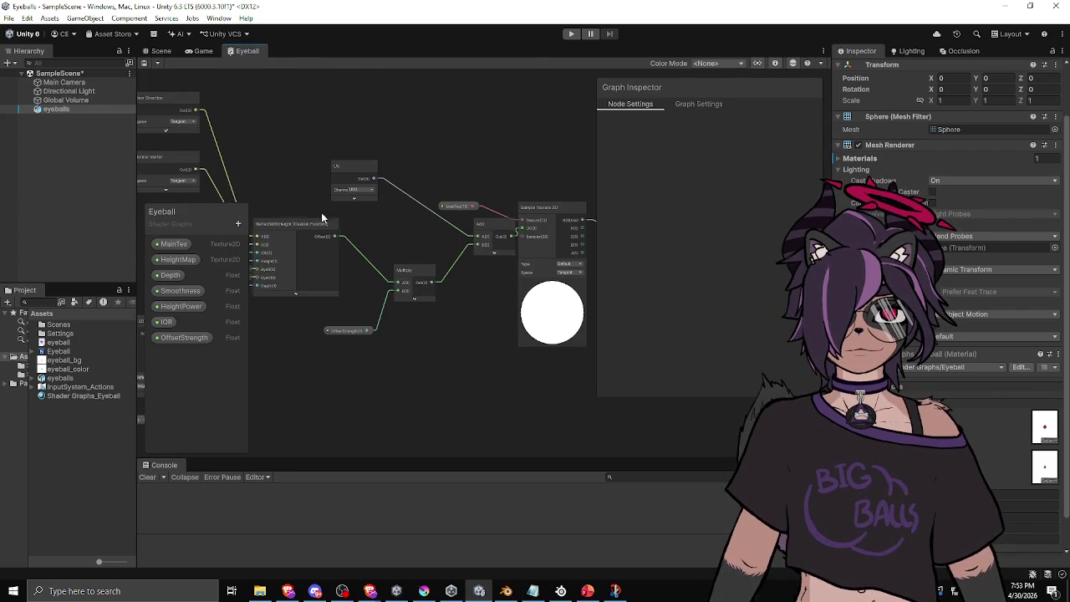
Step: In the RefractWithHeight Body, delete the '/ R.z' divisor from the Offset line
left_click(328, 234)
left_click(715, 356)
double_click(713, 355)
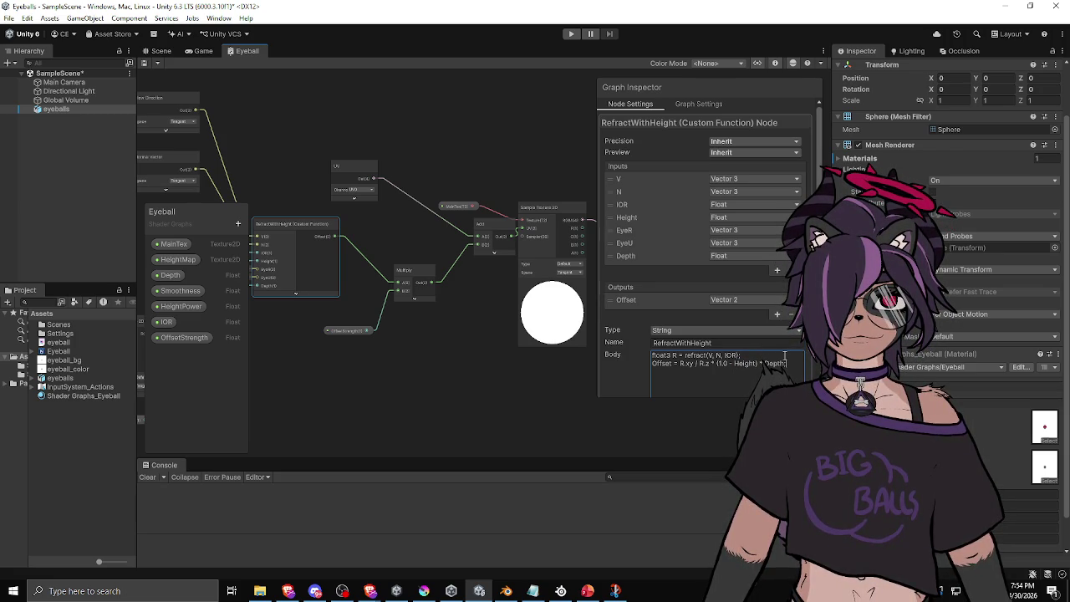
type(";")
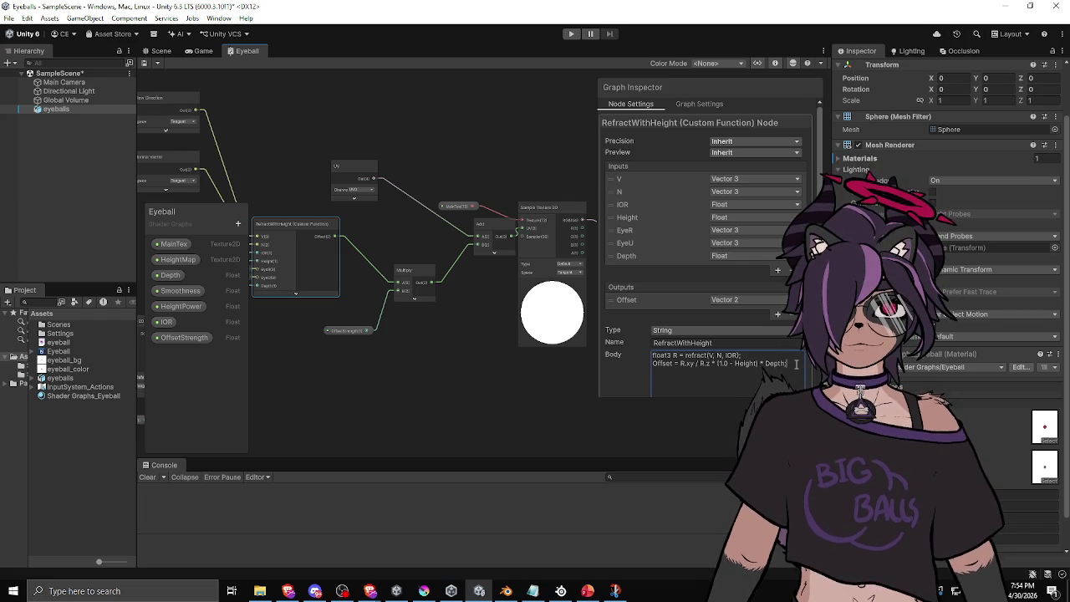
left_click(797, 364)
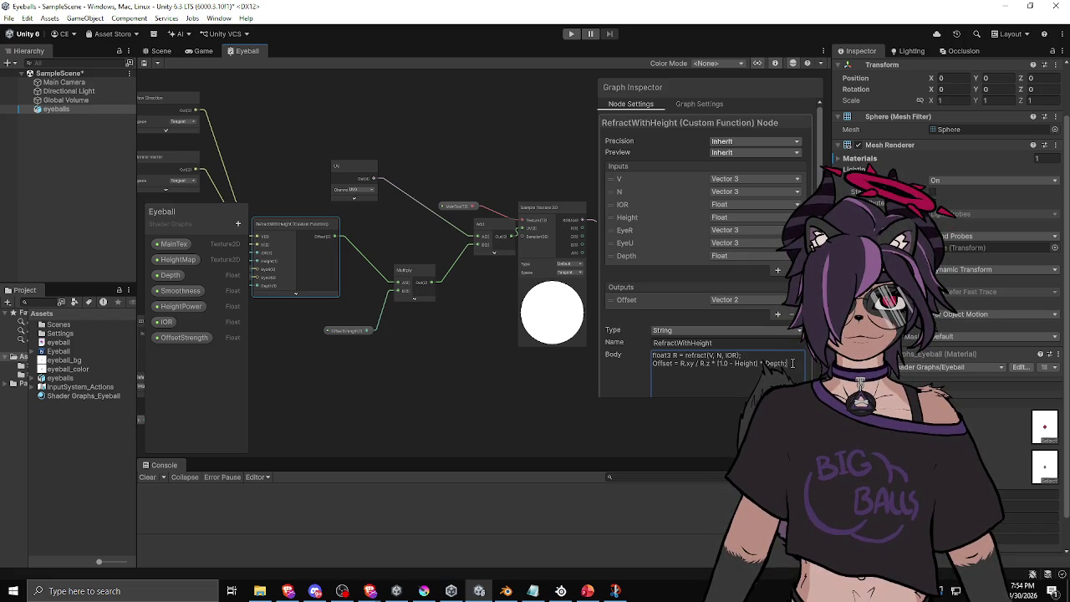
double_click(732, 356)
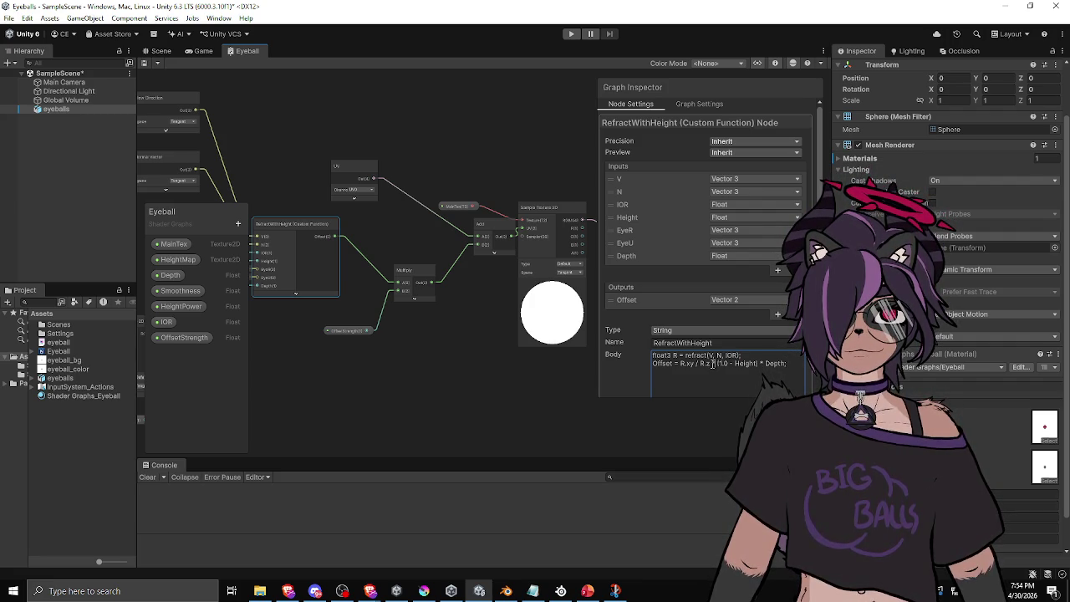
key("BackSpace")
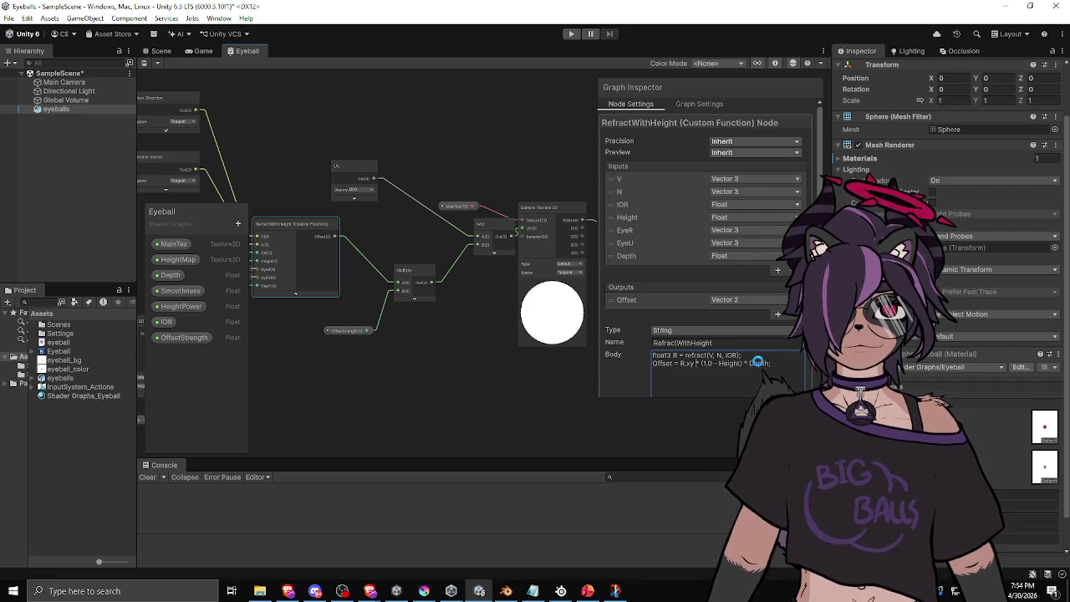
Step: Apply the code change, save the Eyeball shader graph, and return to the Scene view
left_click(708, 411)
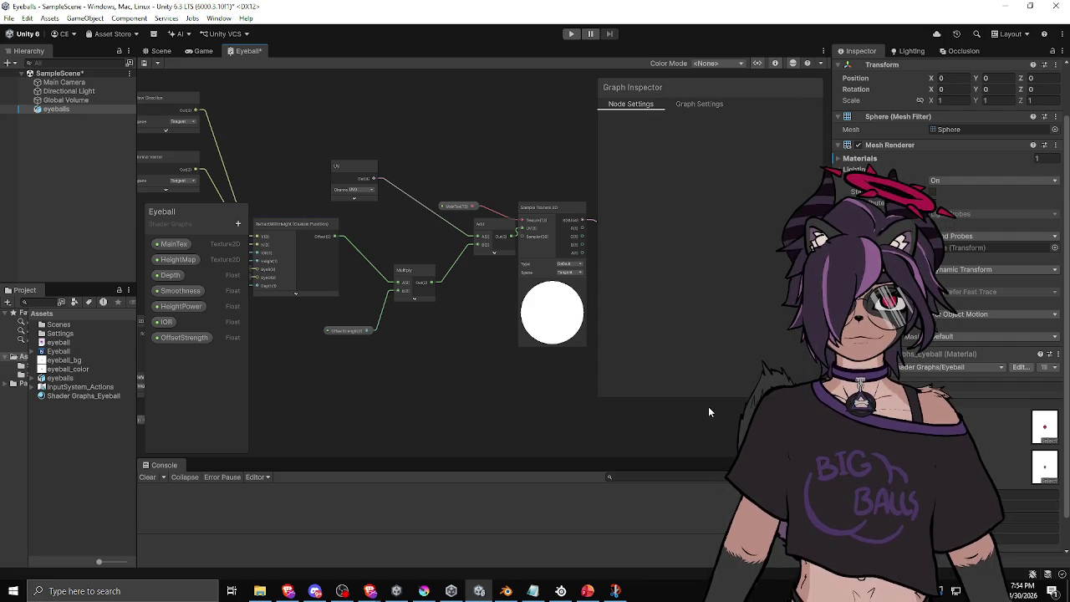
left_click(145, 62)
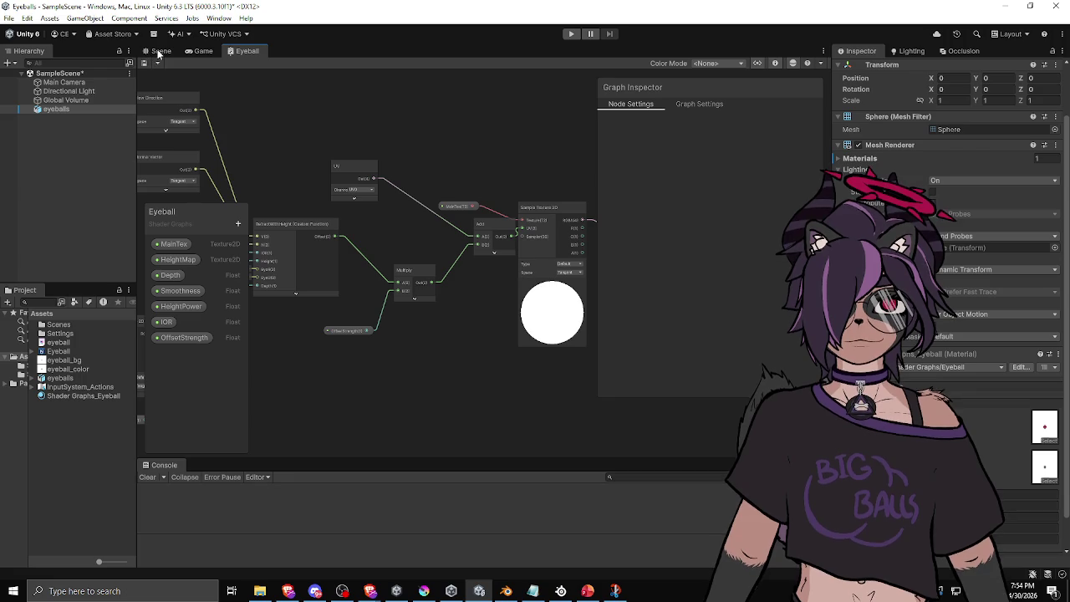
left_click(158, 51)
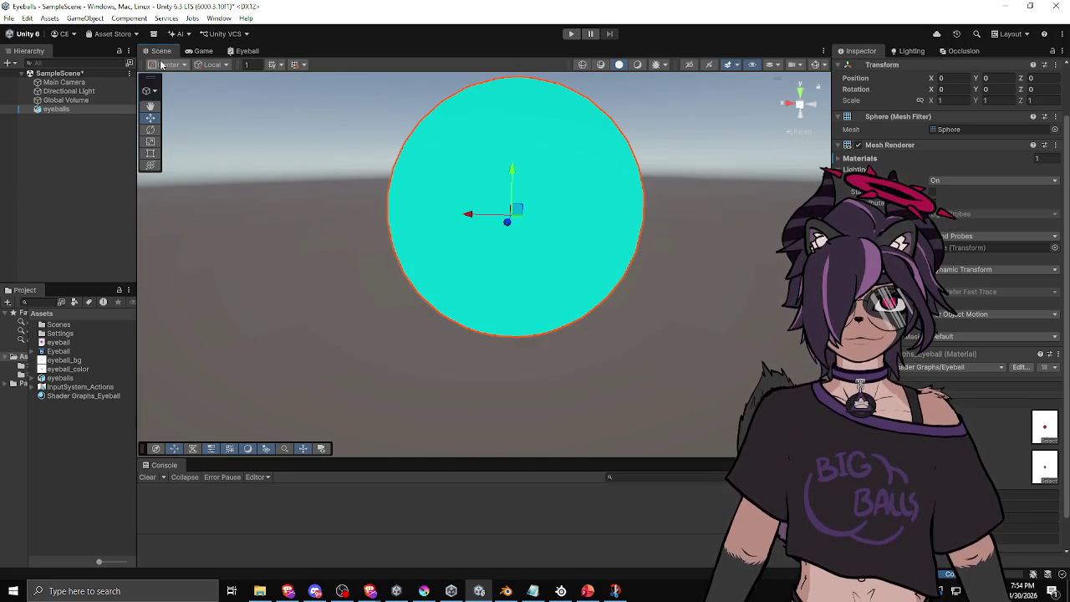
mouse_move(480, 218)
left_mouse_down()
mouse_move(390, 188)
mouse_move(342, 289)
mouse_move(408, 245)
left_mouse_up()
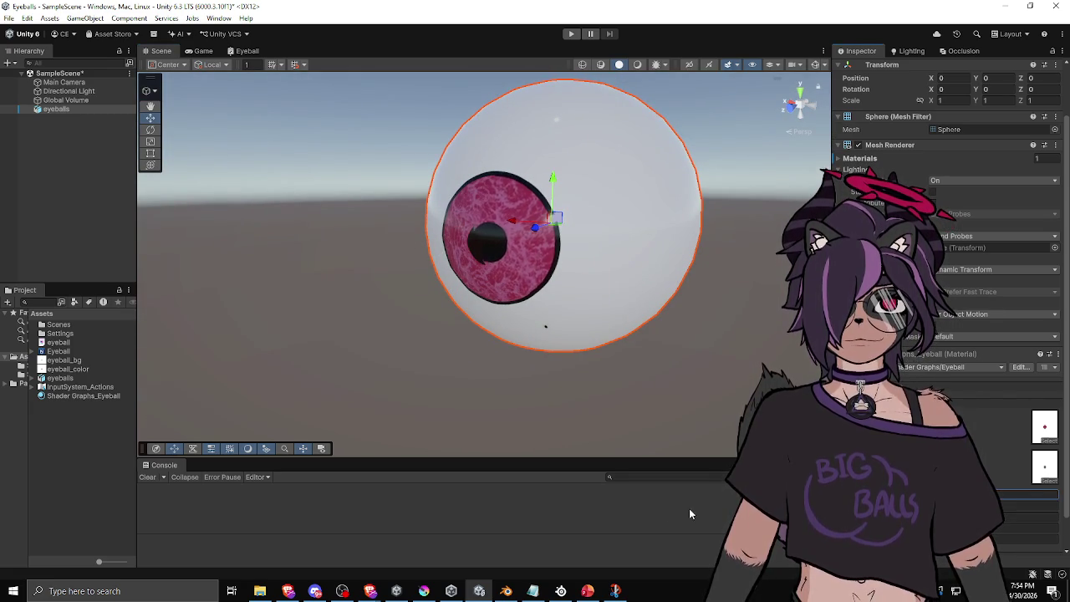
mouse_move(502, 318)
left_mouse_down()
mouse_move(536, 294)
mouse_move(586, 292)
mouse_move(519, 293)
mouse_move(612, 288)
mouse_move(469, 285)
mouse_move(449, 267)
mouse_move(463, 310)
mouse_move(578, 326)
mouse_move(617, 285)
mouse_move(484, 291)
mouse_move(568, 276)
mouse_move(665, 239)
mouse_move(609, 247)
left_mouse_up()
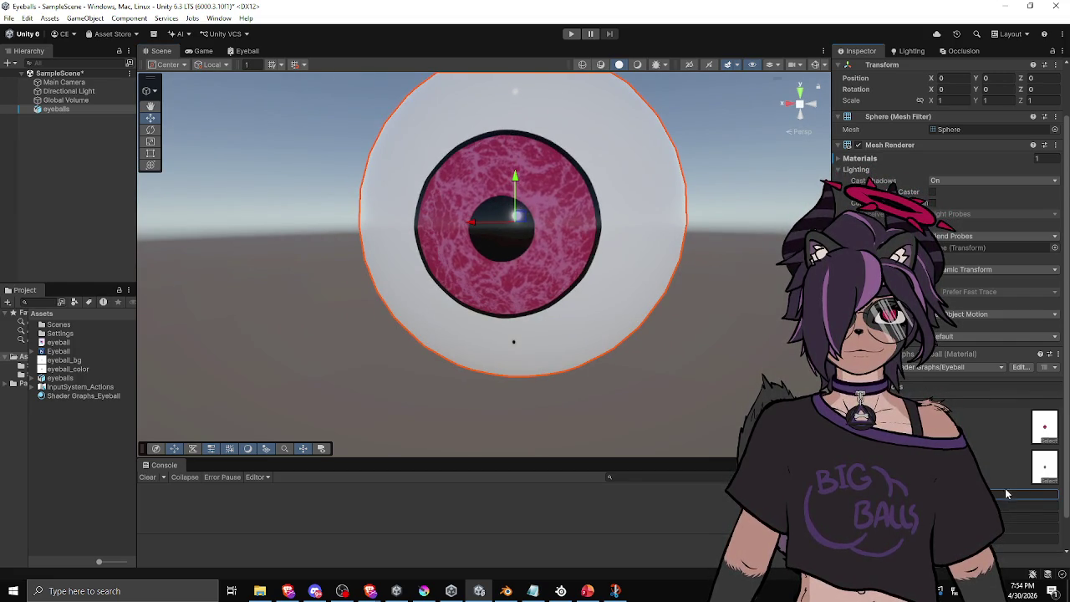
mouse_move(647, 356)
left_mouse_down()
mouse_move(615, 281)
mouse_move(597, 363)
mouse_move(614, 354)
mouse_move(581, 306)
mouse_move(535, 334)
mouse_move(586, 347)
mouse_move(612, 335)
mouse_move(556, 331)
left_mouse_up()
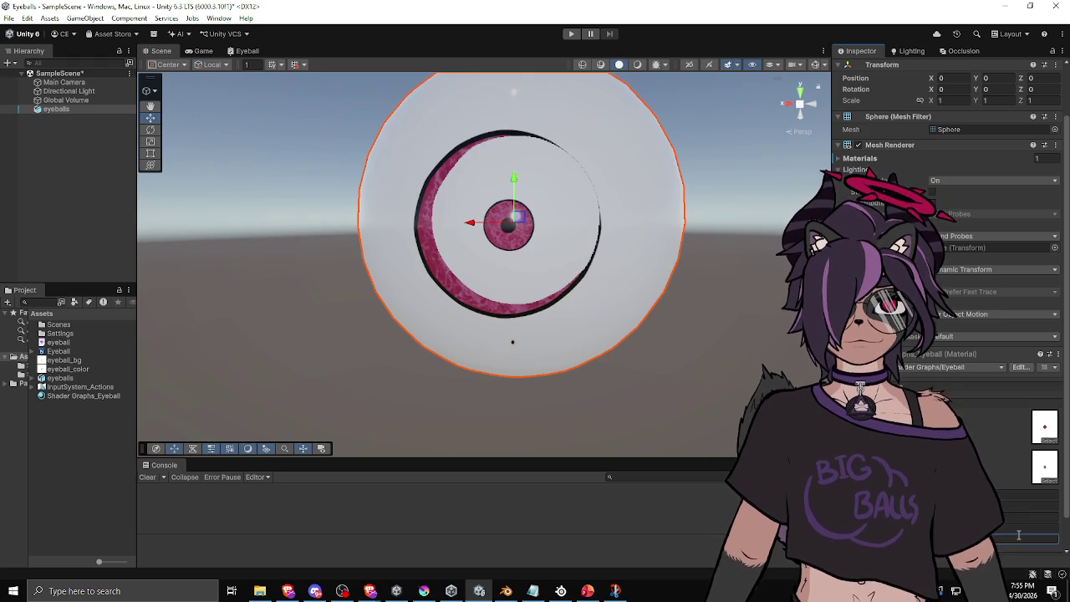
mouse_move(468, 335)
left_mouse_down()
mouse_move(446, 336)
mouse_move(459, 317)
mouse_move(357, 318)
mouse_move(397, 320)
left_mouse_up()
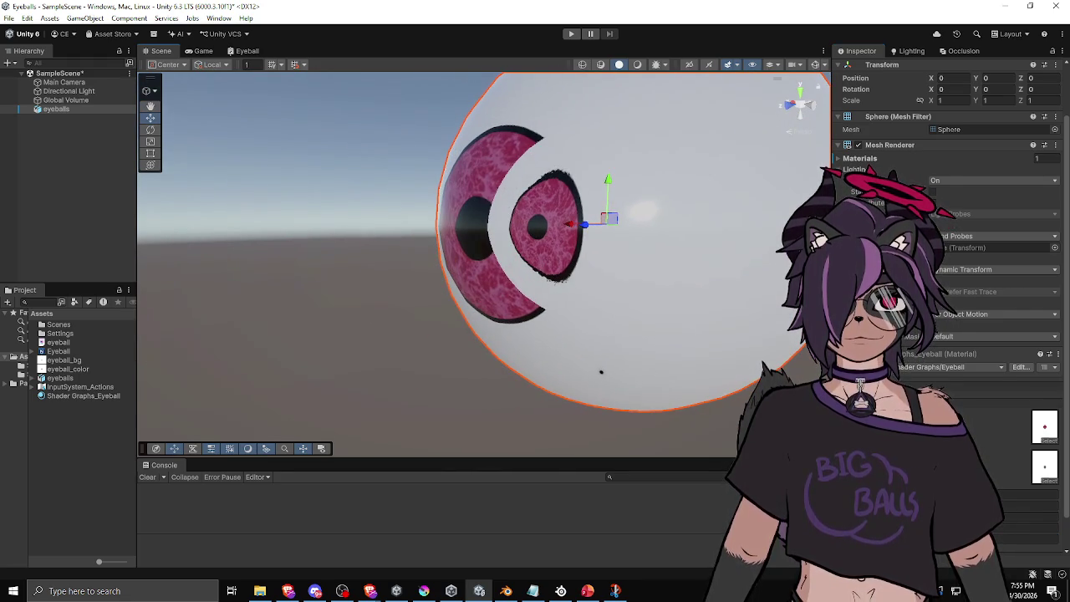
left_click(245, 51)
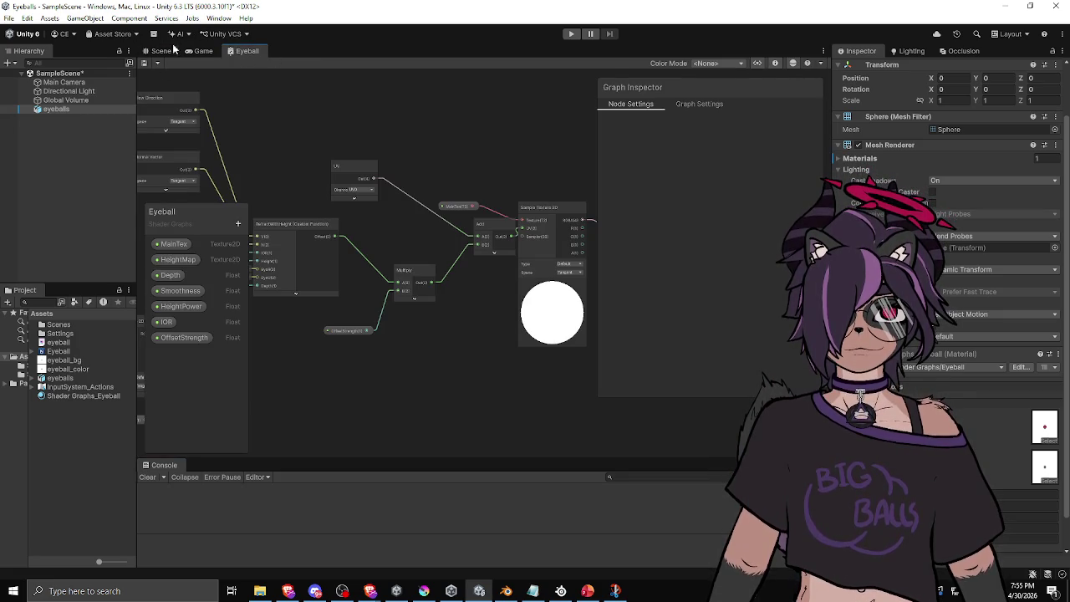
Step: Insert '/R.z' after R.xy so Offset reads (R.xy/R.z) * (1.0 - Height) * Depth, and apply it
left_click(294, 233)
left_click(694, 370)
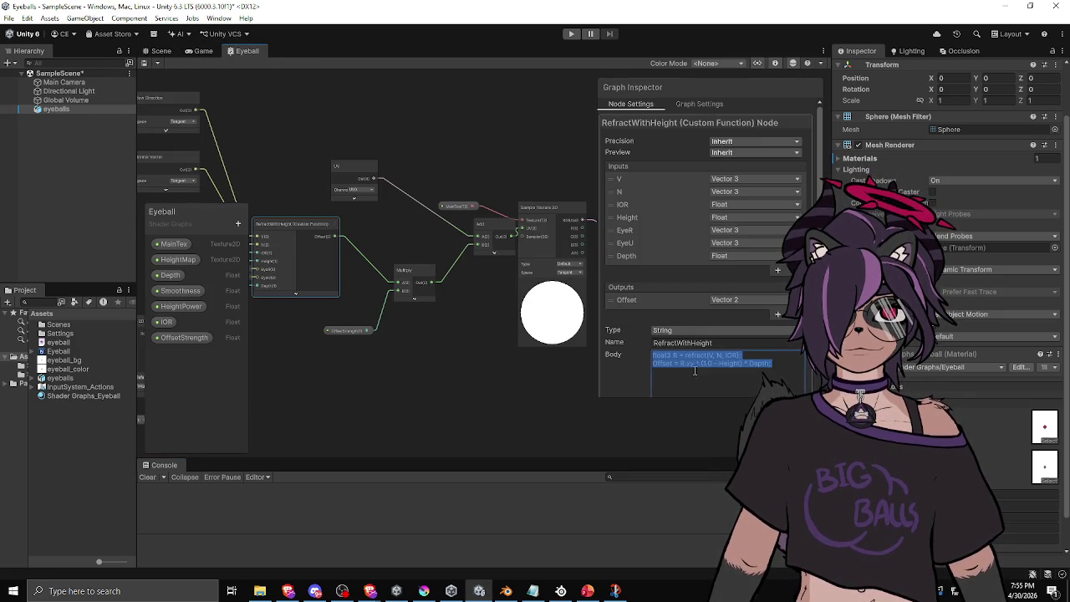
left_click(696, 365)
type("/R.x")
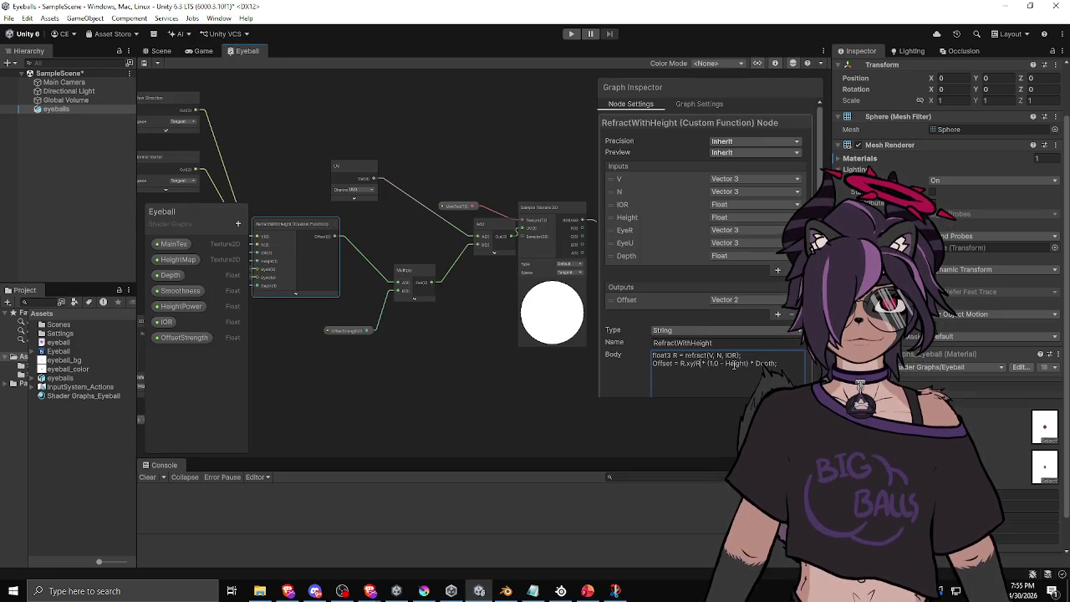
key("BackSpace")
type("z) * ")
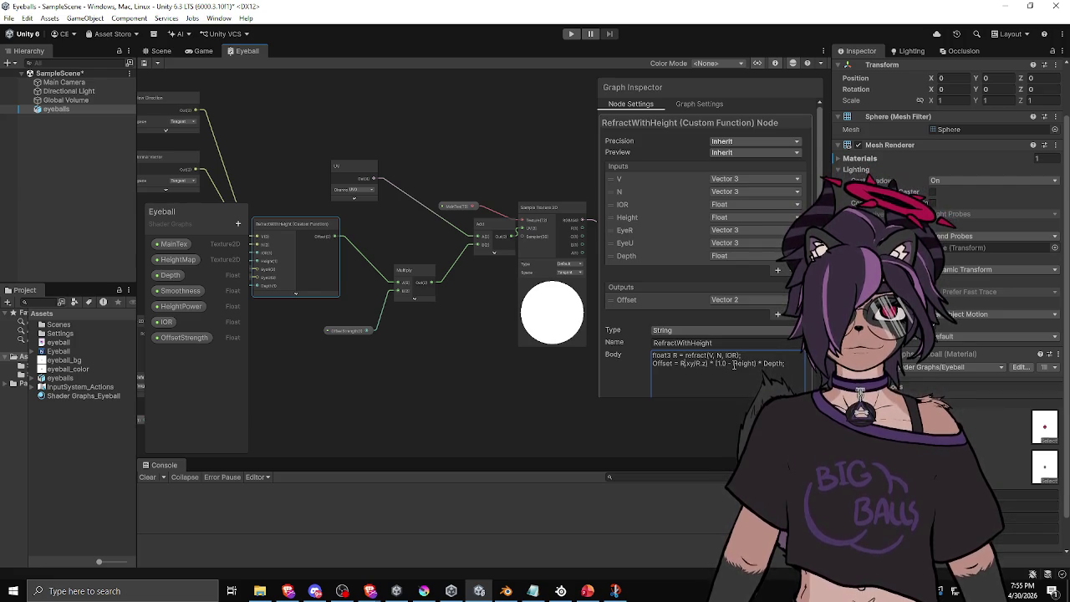
type("(")
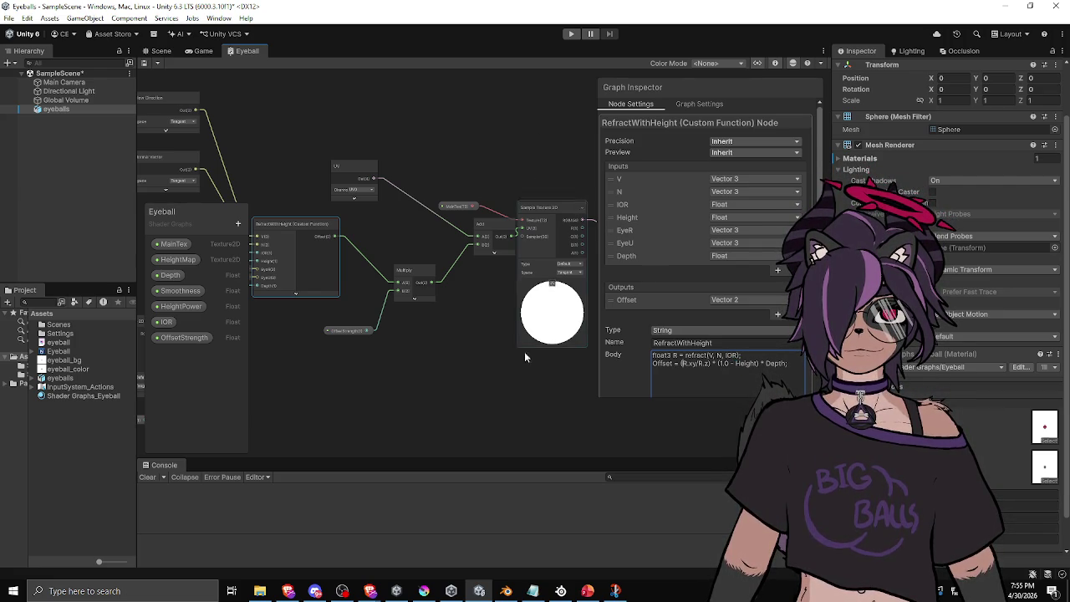
left_click(512, 403)
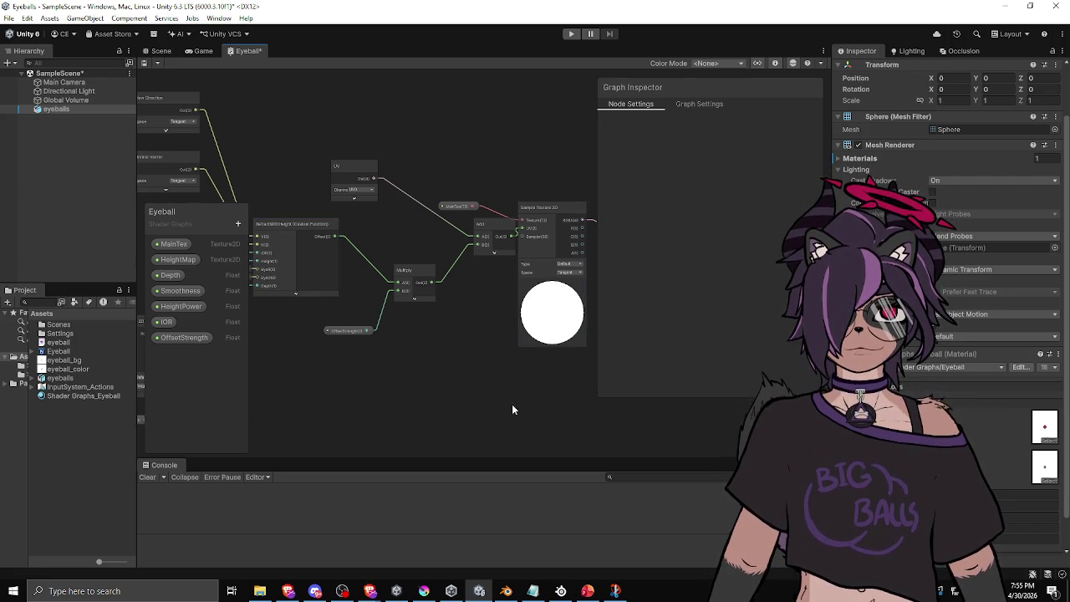
Step: Return to the Scene and orbit the recompiled eyeball to view the iris at an angle and head-on
left_click(161, 51)
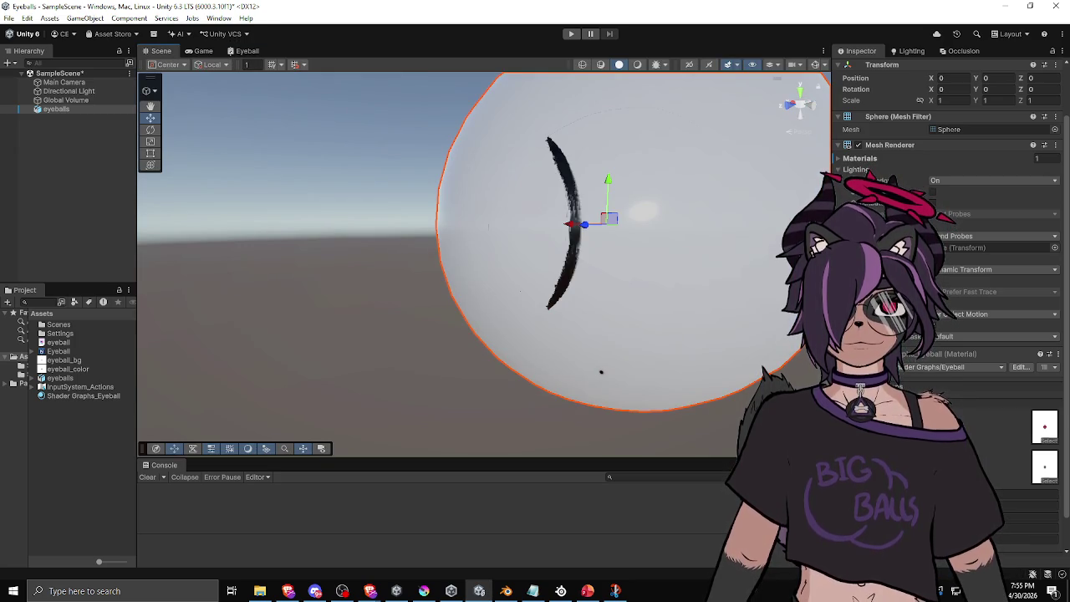
mouse_move(651, 305)
left_mouse_down()
mouse_move(521, 327)
mouse_move(537, 287)
mouse_move(597, 333)
left_mouse_up()
scroll(950, 301, "down", 2)
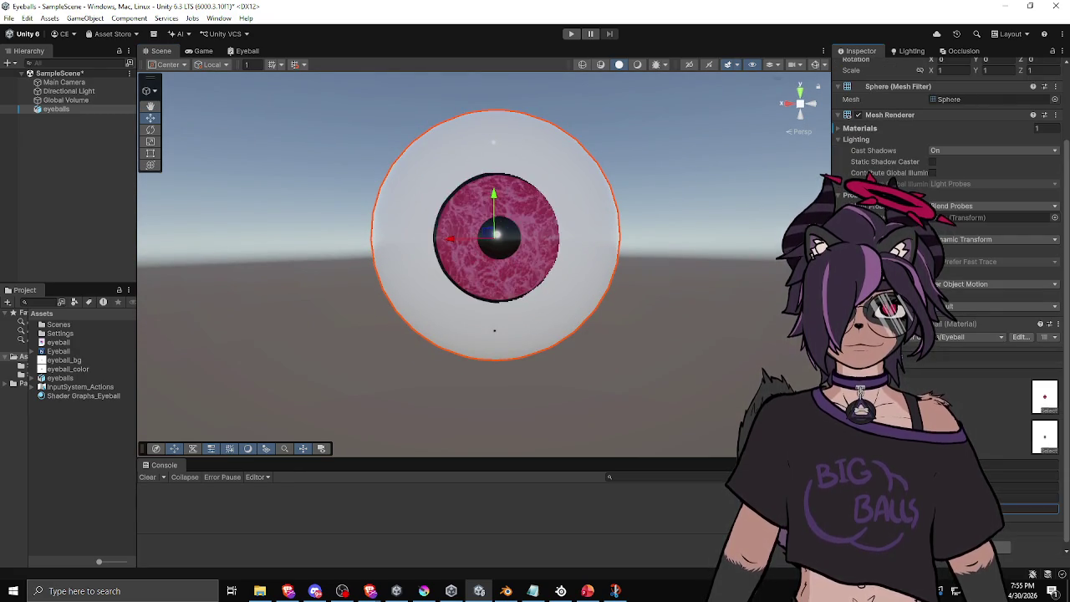
mouse_move(542, 383)
left_mouse_down()
mouse_move(585, 378)
mouse_move(376, 376)
mouse_move(369, 459)
mouse_move(463, 377)
mouse_move(602, 352)
mouse_move(636, 192)
mouse_move(554, 60)
mouse_move(548, 251)
left_mouse_up()
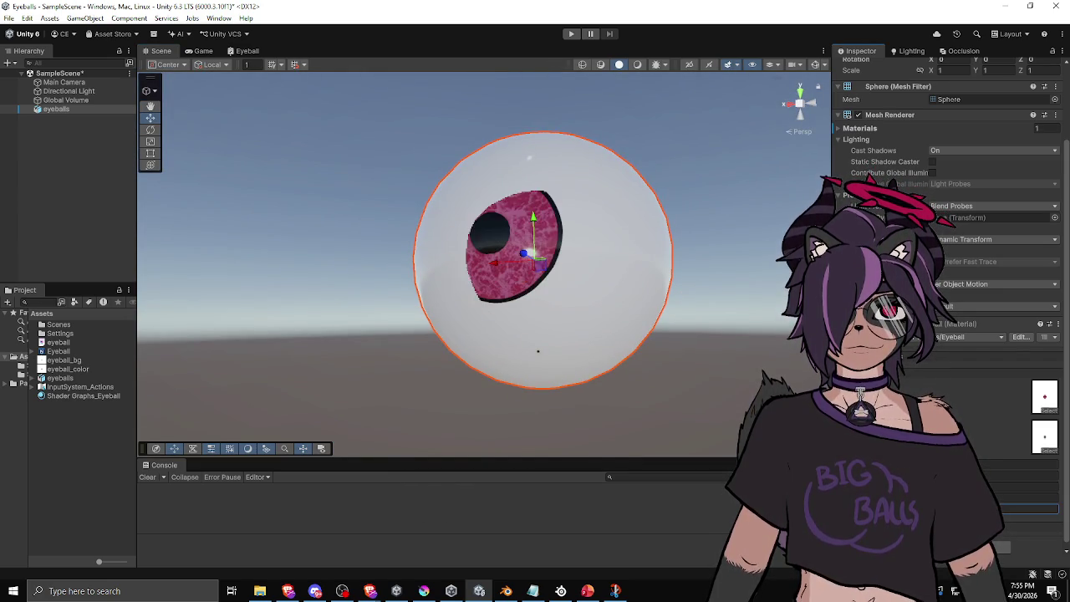
mouse_move(627, 309)
left_mouse_down()
mouse_move(650, 371)
mouse_move(626, 353)
mouse_move(647, 339)
mouse_move(658, 359)
mouse_move(638, 351)
mouse_move(660, 354)
left_mouse_up()
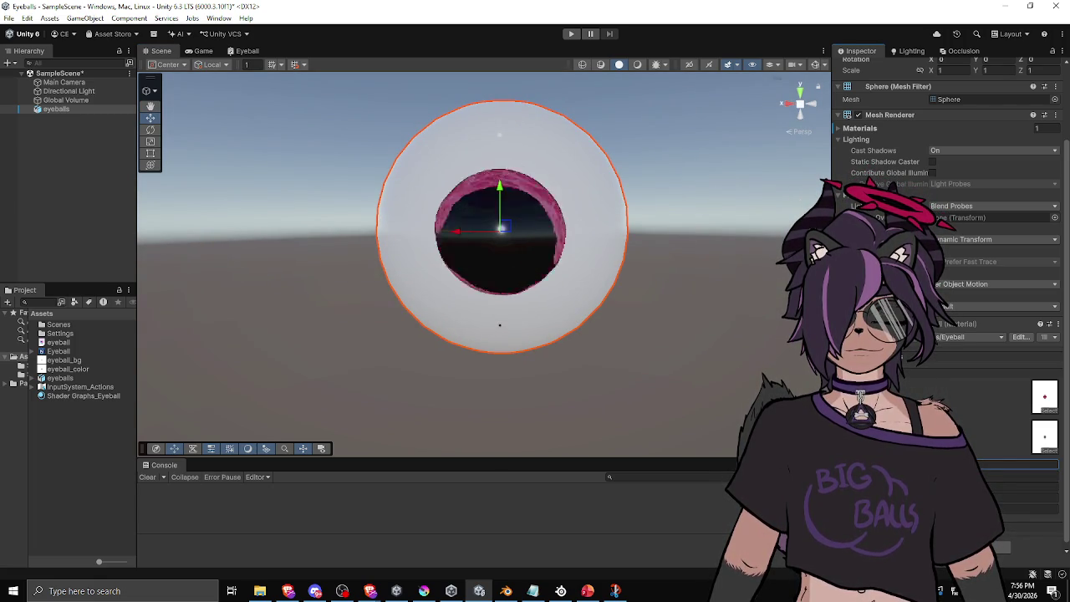
mouse_move(435, 251)
left_mouse_down()
mouse_move(402, 251)
mouse_move(439, 249)
mouse_move(422, 250)
left_mouse_up()
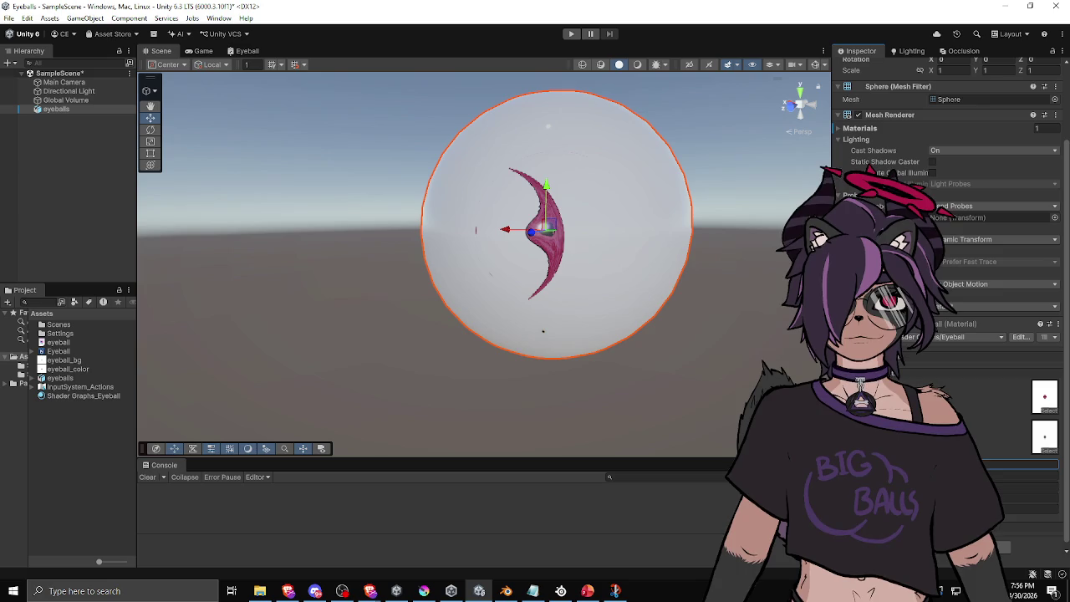
Step: Orbit farther out through front, side and top-down views of the iris, then centre the sphere
mouse_move(502, 342)
left_mouse_down()
mouse_move(639, 339)
mouse_move(454, 348)
mouse_move(456, 335)
left_mouse_up()
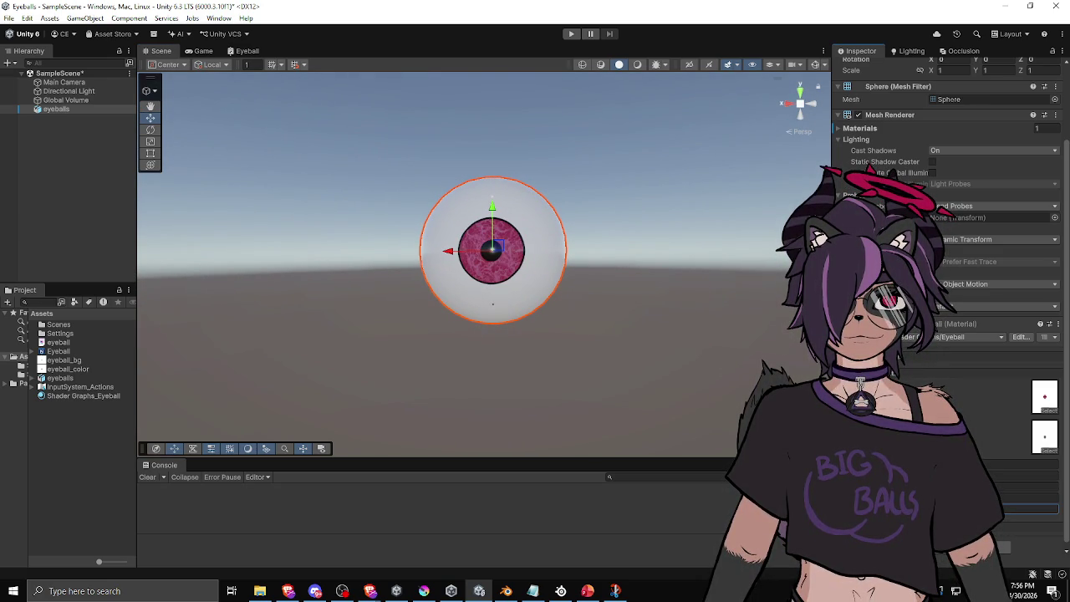
mouse_move(584, 370)
left_mouse_down()
mouse_move(608, 363)
mouse_move(441, 375)
mouse_move(502, 365)
left_mouse_up()
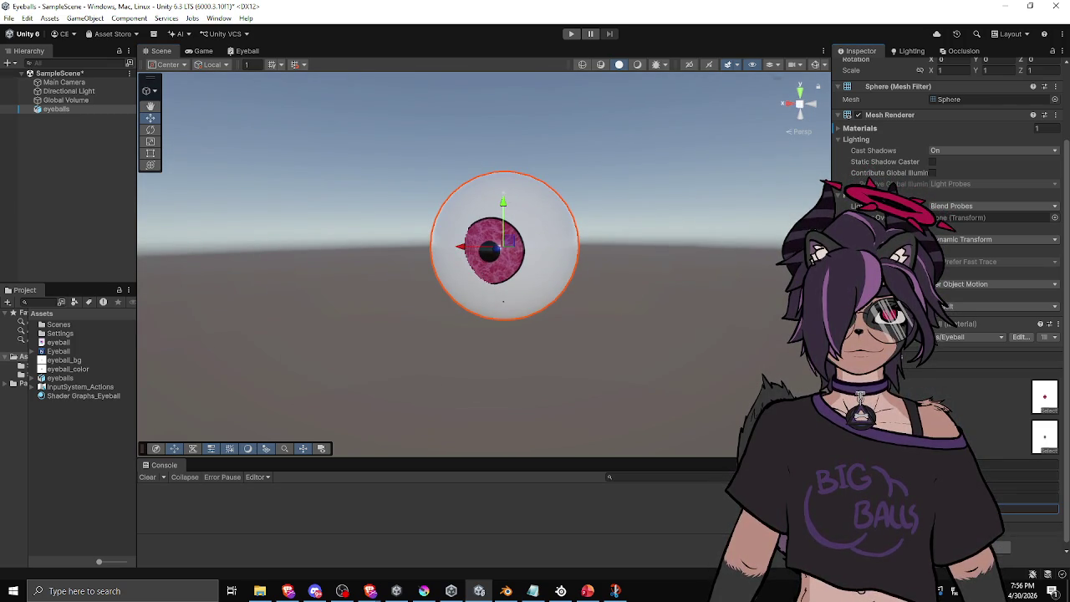
mouse_move(544, 251)
left_mouse_down()
mouse_move(645, 246)
mouse_move(355, 266)
mouse_move(616, 283)
mouse_move(557, 342)
mouse_move(666, 403)
left_mouse_up()
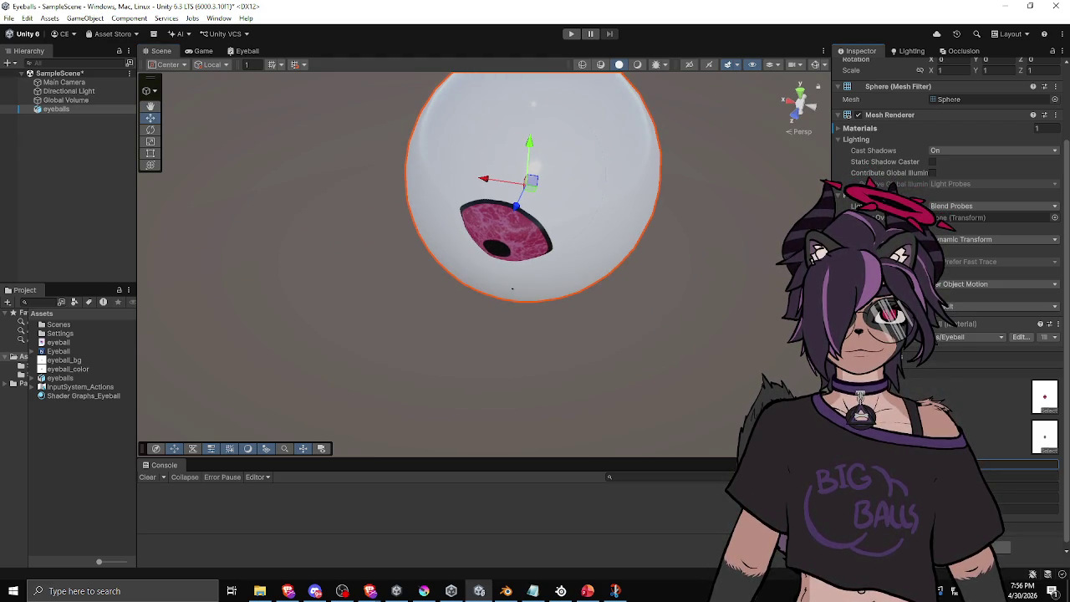
mouse_move(516, 429)
left_mouse_down()
mouse_move(587, 232)
mouse_move(276, 180)
mouse_move(225, 210)
mouse_move(349, 263)
mouse_move(431, 261)
left_mouse_up()
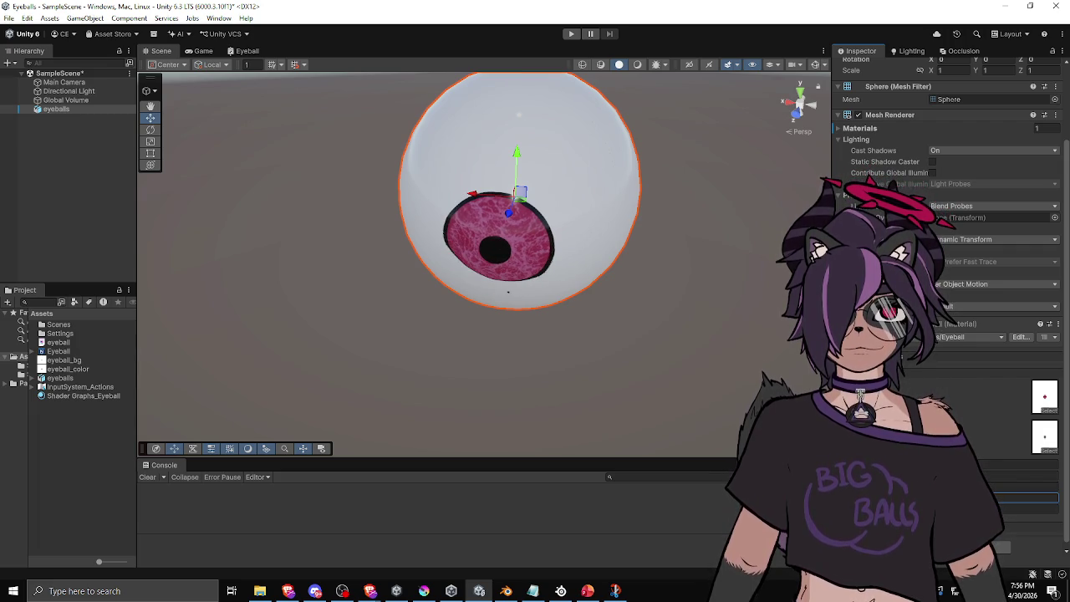
mouse_move(503, 385)
left_mouse_down()
mouse_move(627, 298)
mouse_move(669, 249)
mouse_move(383, 265)
mouse_move(452, 262)
mouse_move(458, 336)
left_mouse_up()
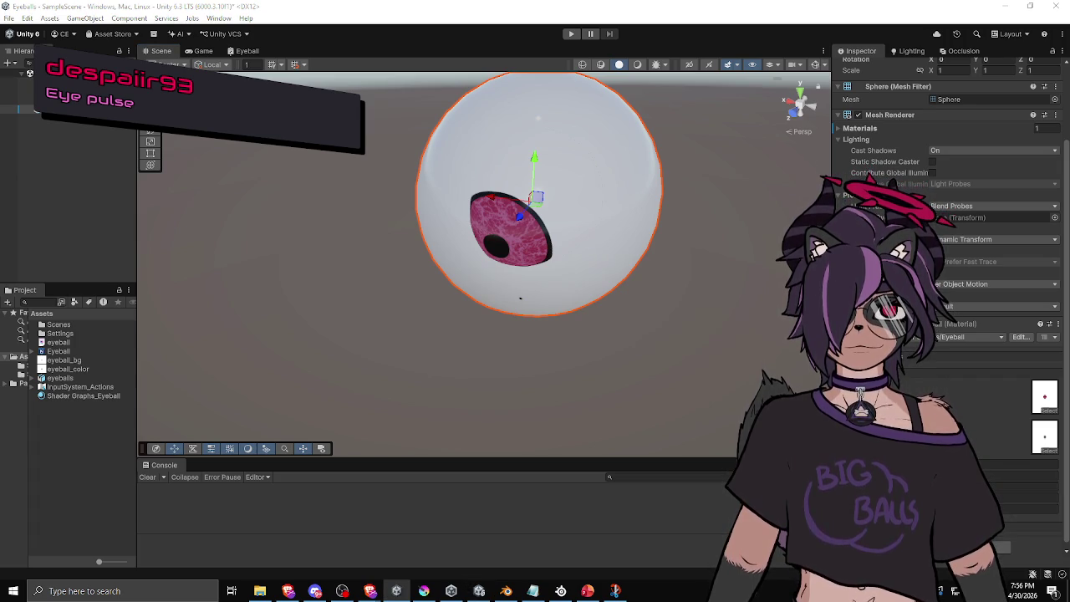
mouse_move(605, 351)
left_mouse_down()
mouse_move(657, 253)
mouse_move(585, 299)
mouse_move(459, 299)
mouse_move(543, 295)
left_mouse_up()
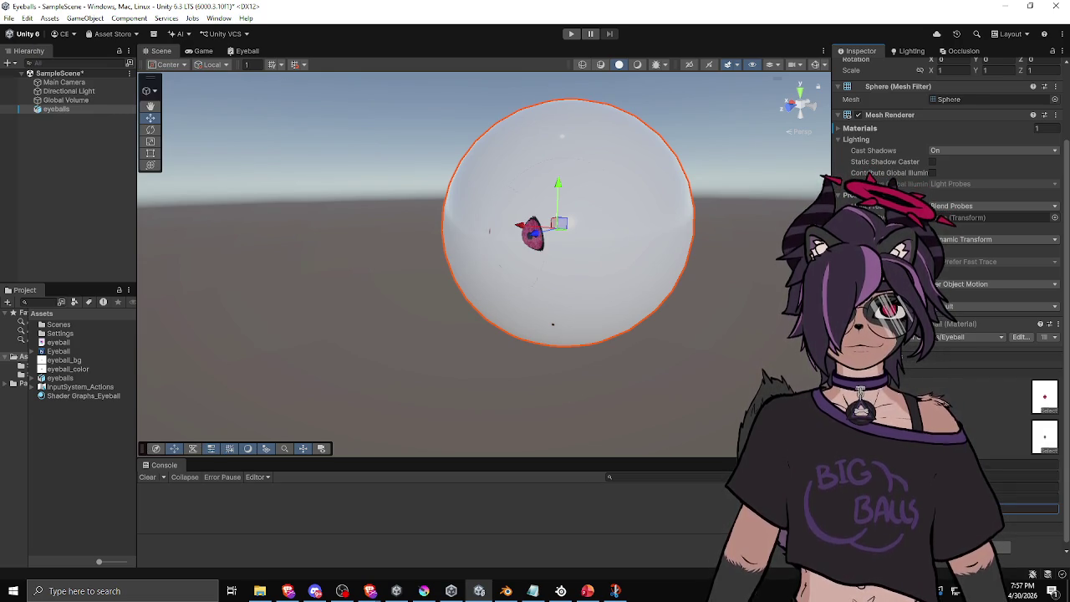
mouse_move(370, 304)
left_mouse_down()
mouse_move(590, 281)
mouse_move(600, 255)
left_mouse_up()
left_click(662, 304)
mouse_move(547, 335)
left_mouse_down()
mouse_move(547, 303)
mouse_move(446, 324)
mouse_move(353, 375)
mouse_move(370, 411)
mouse_move(438, 410)
mouse_move(503, 283)
left_mouse_up()
left_click(502, 283)
scroll(945, 251, "down", 3)
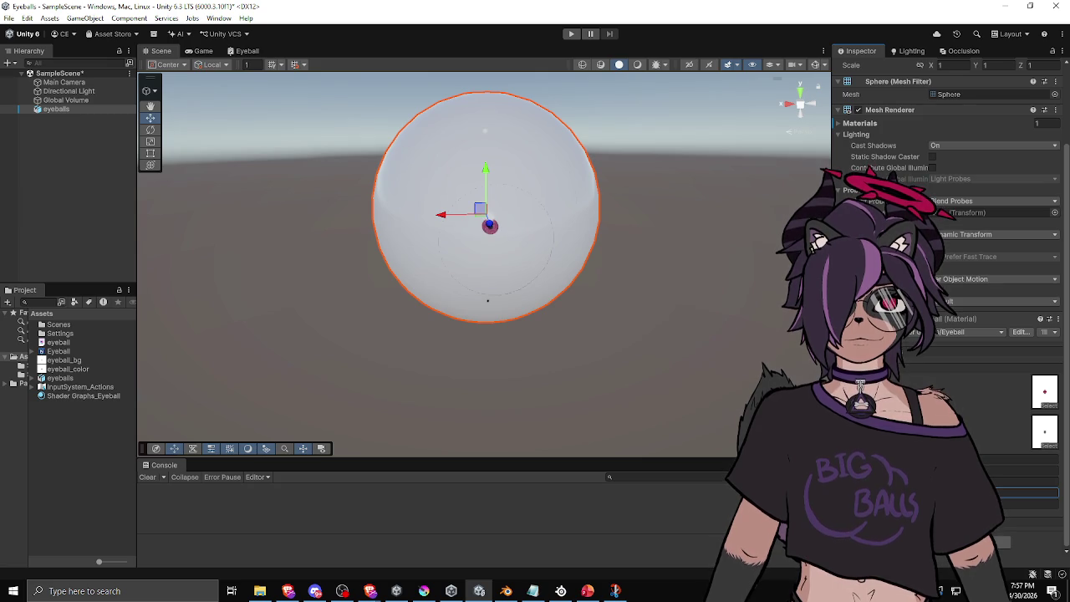
mouse_move(387, 278)
left_mouse_down()
mouse_move(223, 258)
mouse_move(326, 255)
left_mouse_up()
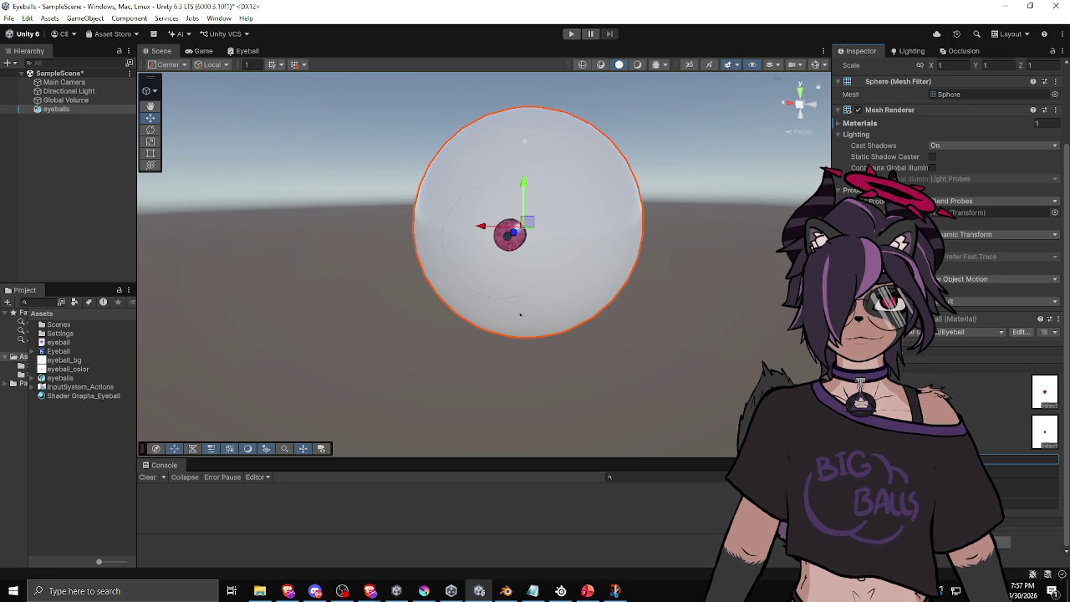
mouse_move(520, 315)
left_mouse_down()
mouse_move(576, 349)
mouse_move(410, 335)
mouse_move(474, 394)
mouse_move(456, 401)
left_mouse_up()
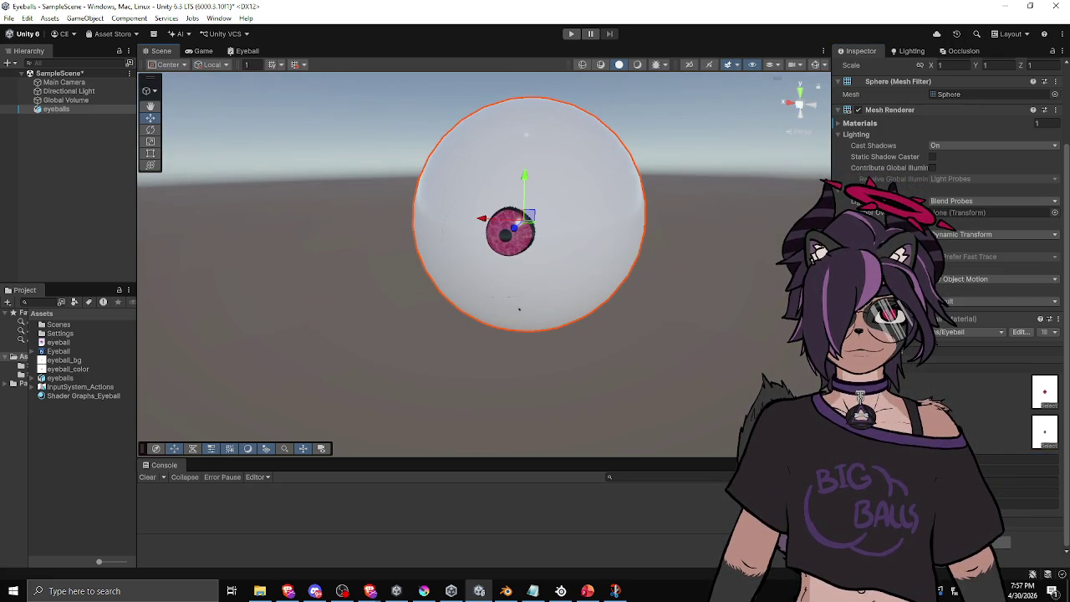
mouse_move(518, 310)
left_mouse_down()
mouse_move(555, 337)
mouse_move(680, 327)
mouse_move(314, 316)
mouse_move(330, 235)
mouse_move(426, 151)
mouse_move(659, 306)
left_mouse_up()
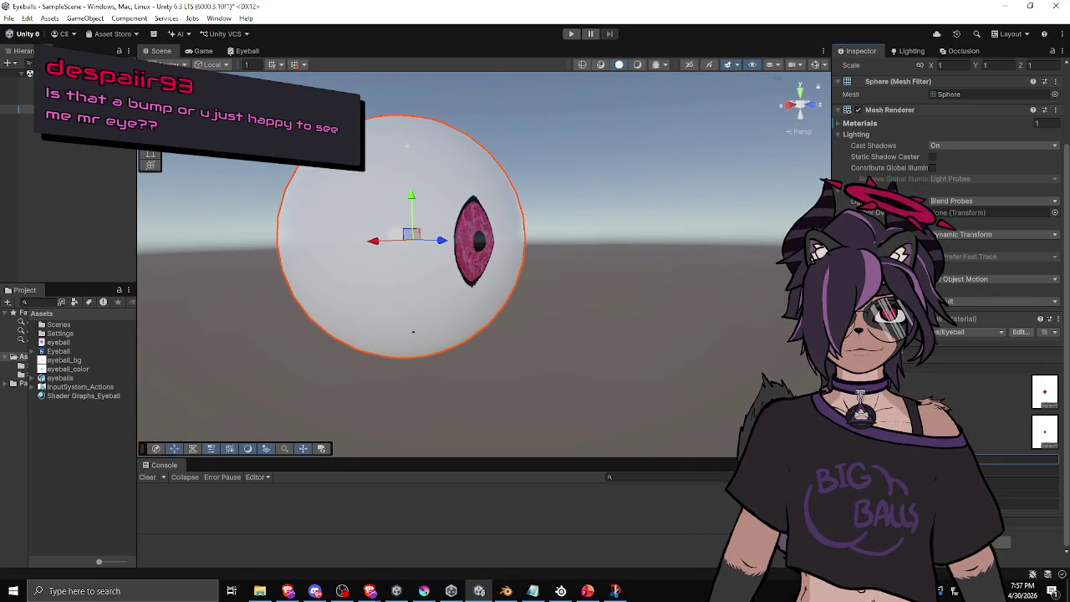
mouse_move(576, 326)
left_mouse_down()
mouse_move(351, 363)
mouse_move(450, 298)
mouse_move(688, 239)
mouse_move(528, 306)
mouse_move(567, 274)
mouse_move(465, 328)
mouse_move(367, 347)
mouse_move(310, 328)
mouse_move(441, 321)
mouse_move(443, 346)
mouse_move(704, 347)
mouse_move(757, 372)
mouse_move(727, 356)
mouse_move(752, 354)
left_mouse_up()
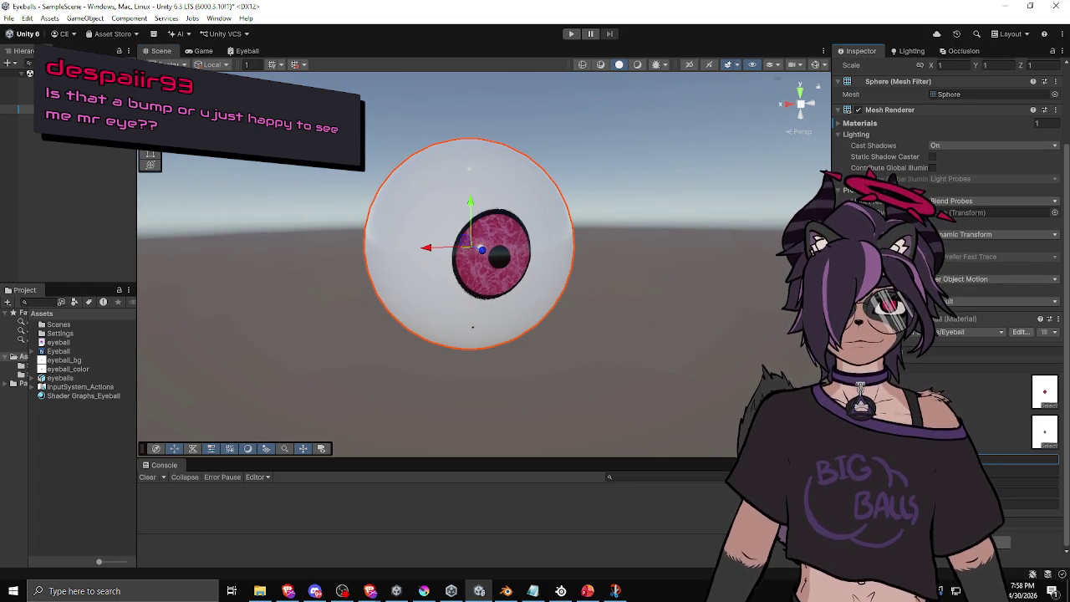
mouse_move(447, 355)
left_mouse_down()
mouse_move(597, 351)
mouse_move(339, 351)
mouse_move(377, 368)
mouse_move(166, 397)
mouse_move(376, 372)
left_mouse_up()
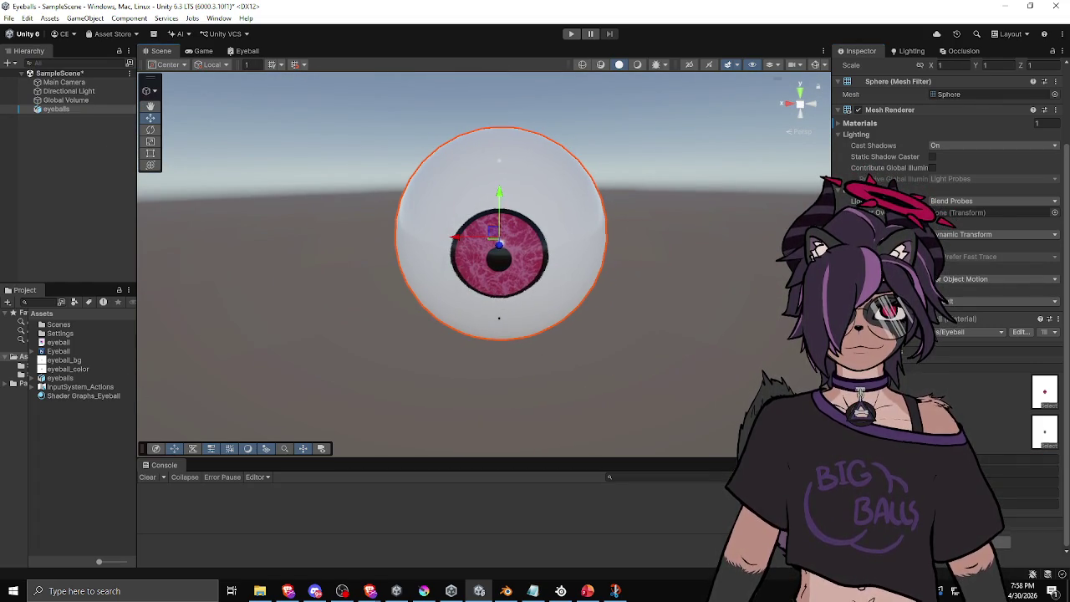
mouse_move(528, 357)
left_mouse_down()
mouse_move(636, 359)
mouse_move(351, 359)
mouse_move(519, 351)
mouse_move(415, 332)
mouse_move(555, 370)
left_mouse_up()
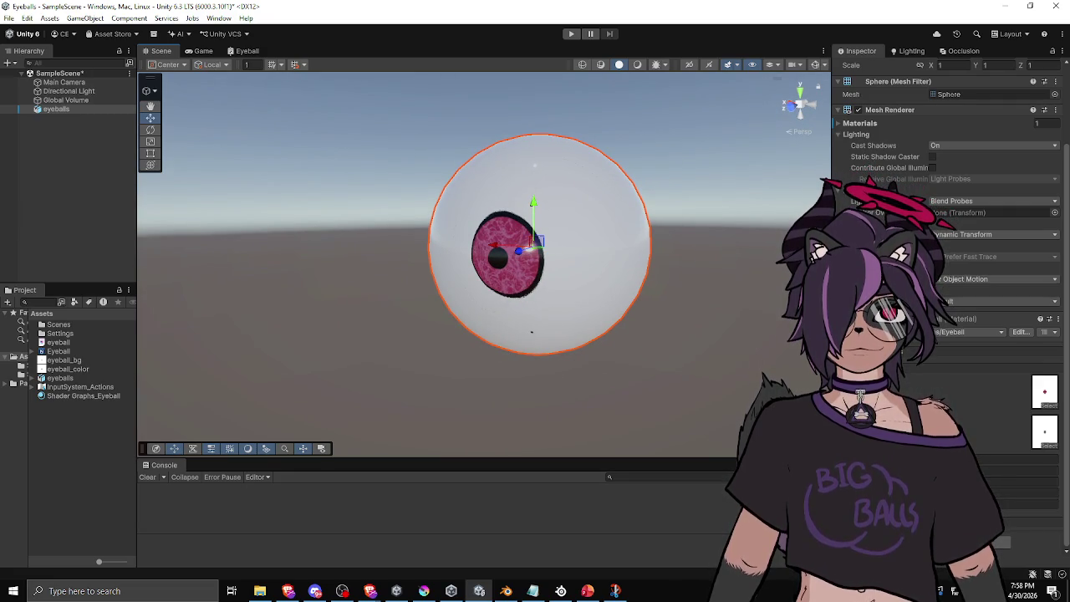
mouse_move(556, 369)
left_mouse_down()
mouse_move(702, 364)
mouse_move(390, 359)
mouse_move(359, 399)
mouse_move(427, 467)
left_mouse_up()
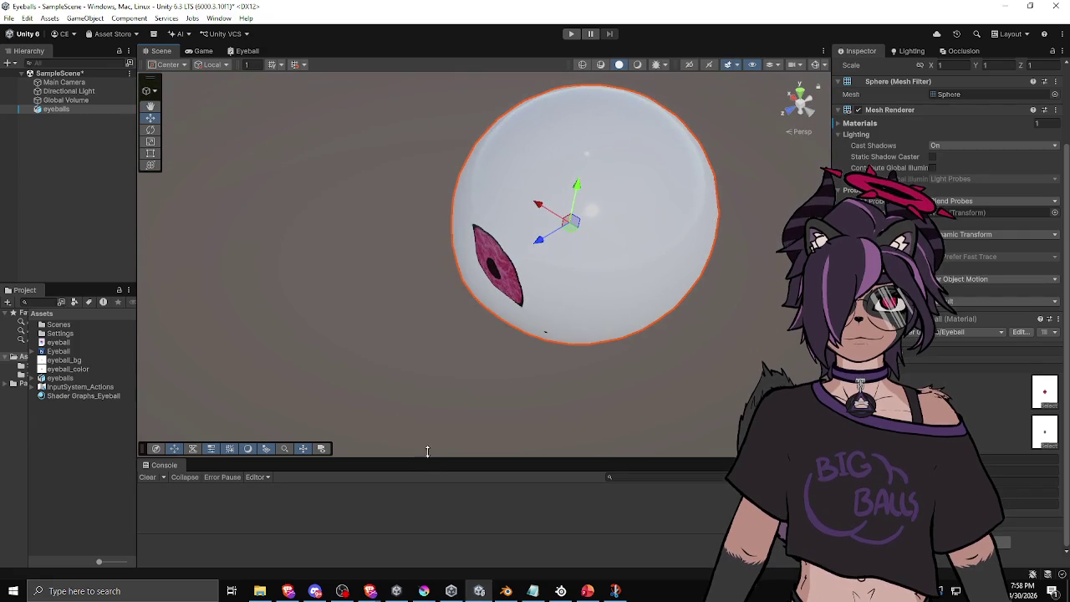
left_click(433, 372)
mouse_move(433, 372)
left_mouse_down()
mouse_move(650, 402)
mouse_move(800, 202)
mouse_move(423, 163)
mouse_move(394, 282)
mouse_move(392, 377)
mouse_move(685, 293)
mouse_move(736, 250)
mouse_move(719, 276)
mouse_move(693, 268)
mouse_move(486, 305)
left_mouse_up()
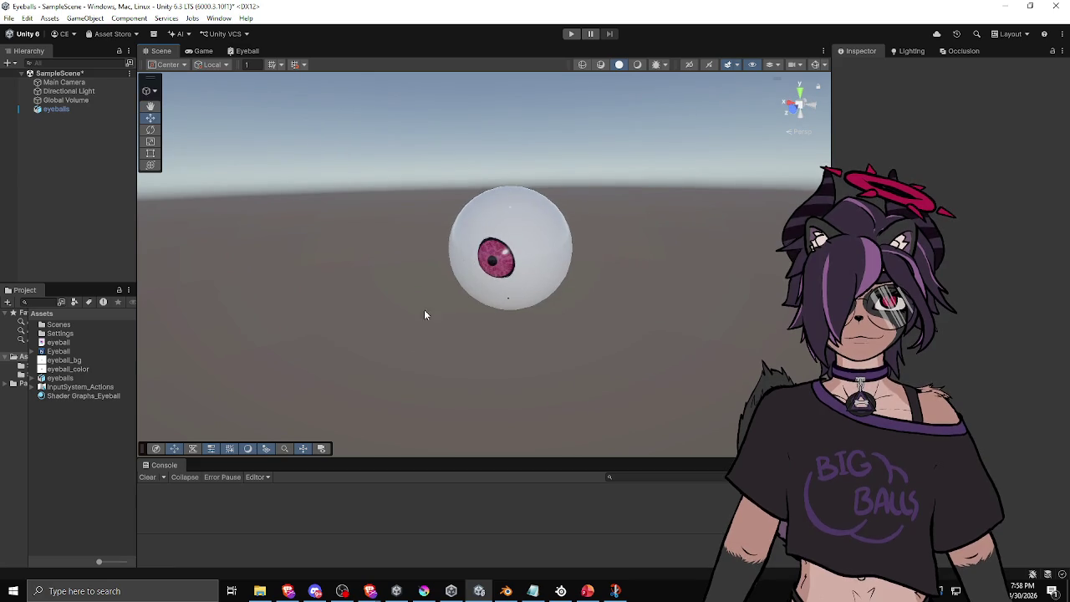
scroll(486, 306, "up", 3)
left_click(496, 279)
scroll(949, 251, "down", 3)
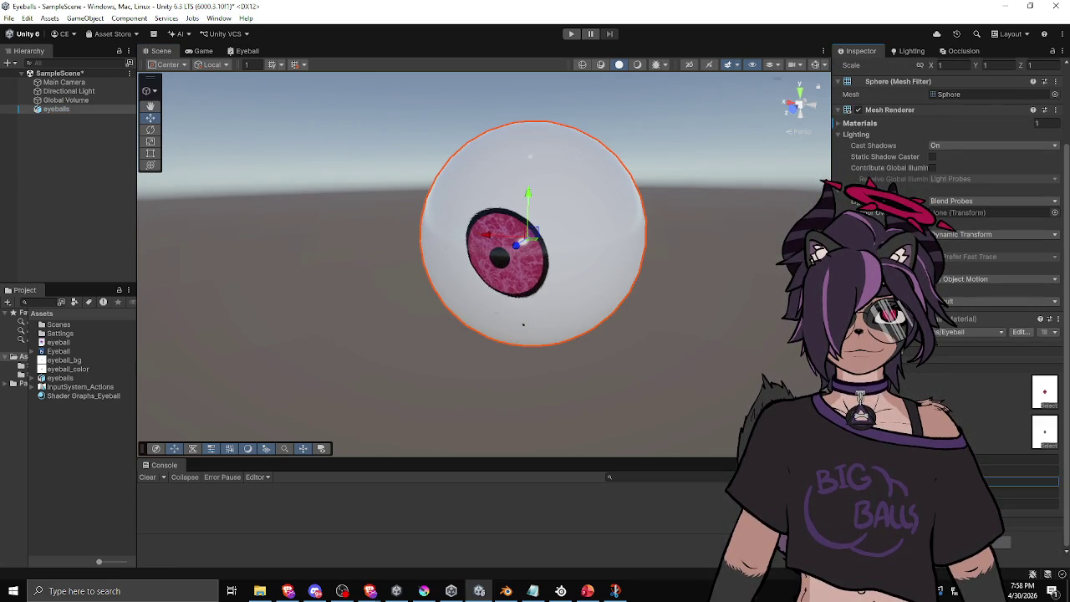
mouse_move(585, 326)
left_mouse_down()
mouse_move(636, 330)
mouse_move(597, 333)
left_mouse_up()
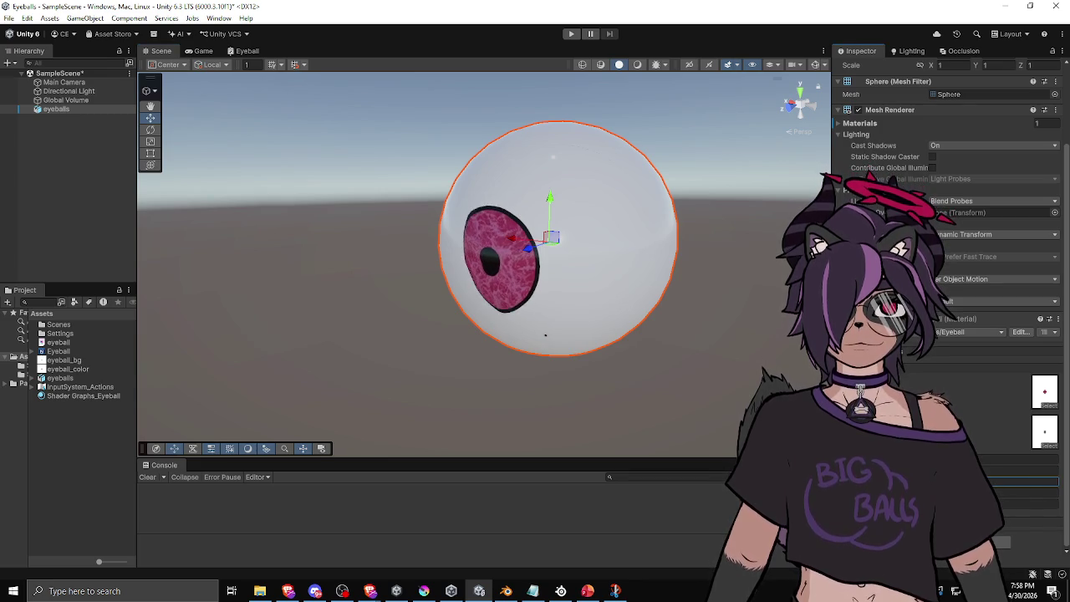
mouse_move(636, 372)
left_mouse_down()
mouse_move(708, 370)
mouse_move(549, 372)
mouse_move(674, 370)
mouse_move(683, 382)
mouse_move(332, 388)
mouse_move(402, 485)
mouse_move(462, 518)
mouse_move(641, 306)
mouse_move(394, 289)
mouse_move(312, 397)
mouse_move(323, 442)
left_mouse_up()
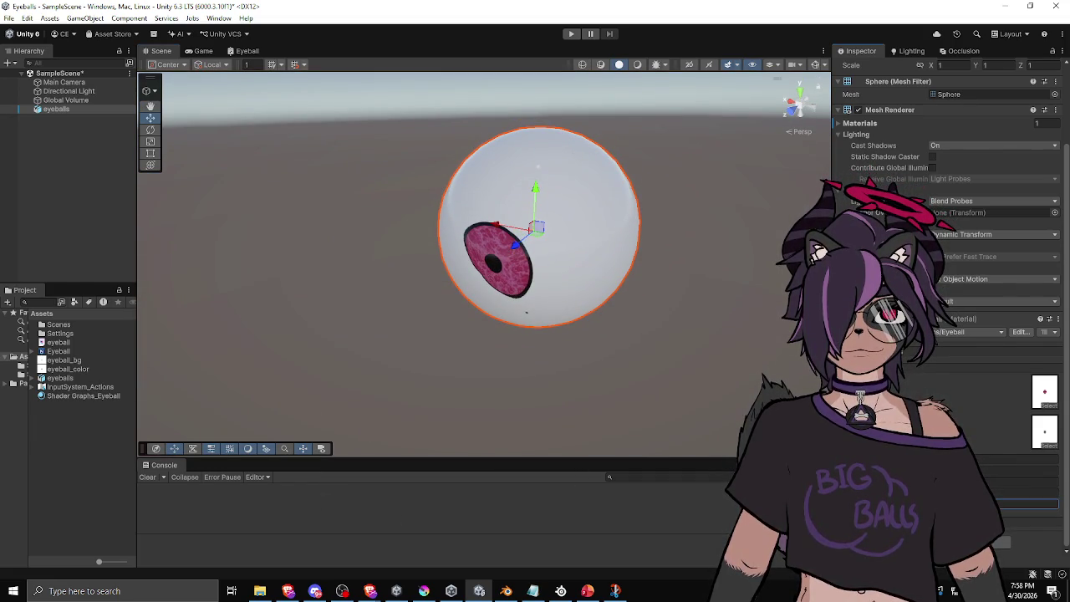
mouse_move(502, 368)
left_mouse_down()
mouse_move(1019, 343)
mouse_move(351, 342)
mouse_move(700, 337)
left_mouse_up()
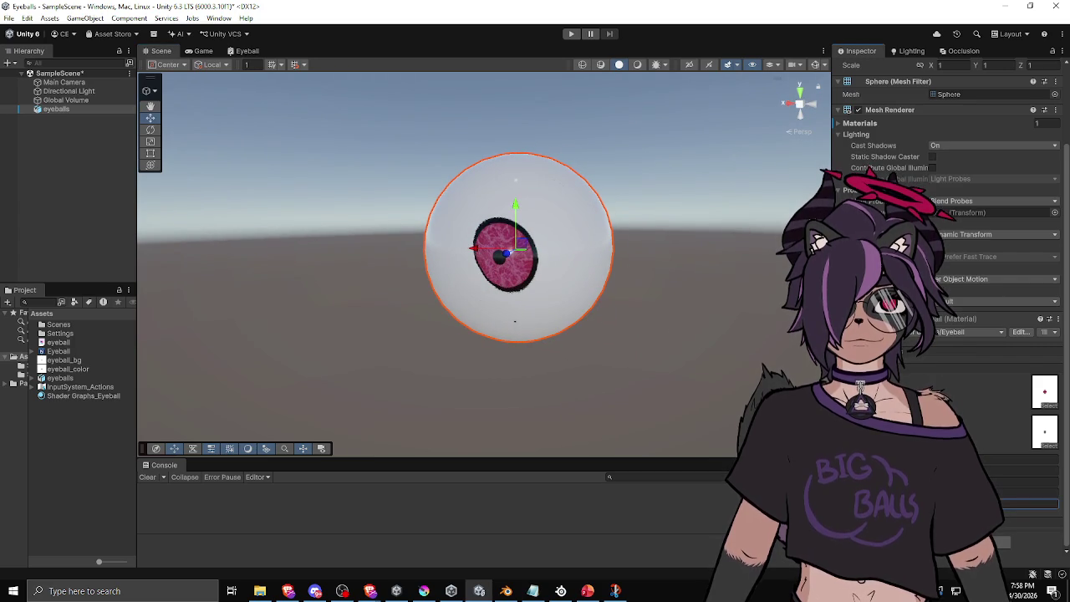
left_click(1027, 503)
mouse_move(346, 342)
left_mouse_down()
mouse_move(521, 363)
mouse_move(259, 377)
mouse_move(276, 351)
left_mouse_up()
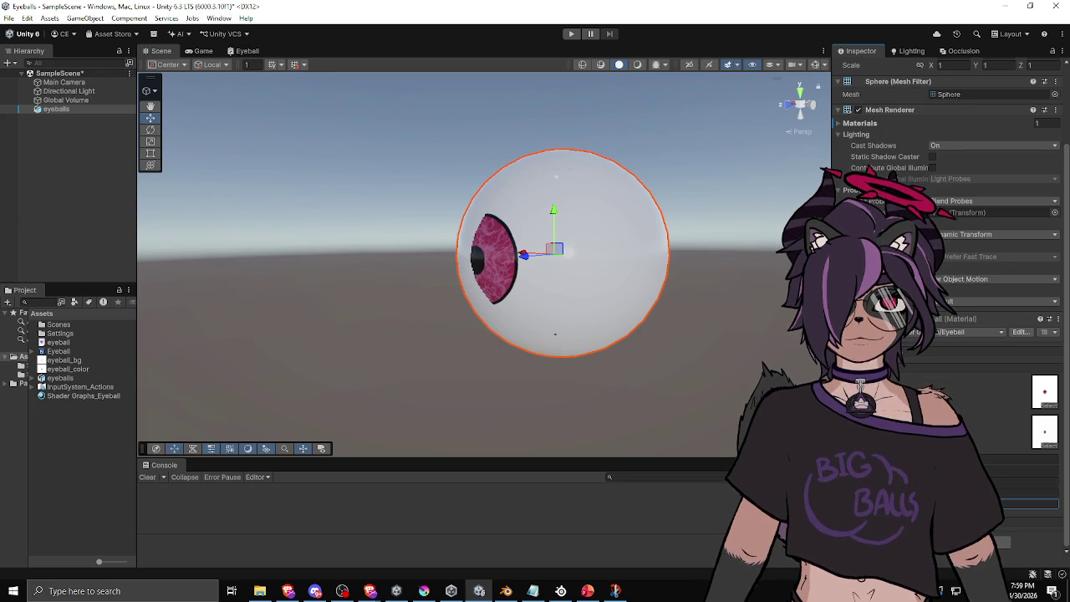
mouse_move(586, 316)
left_mouse_down()
mouse_move(648, 317)
mouse_move(583, 414)
mouse_move(365, 376)
mouse_move(389, 354)
mouse_move(430, 244)
left_mouse_up()
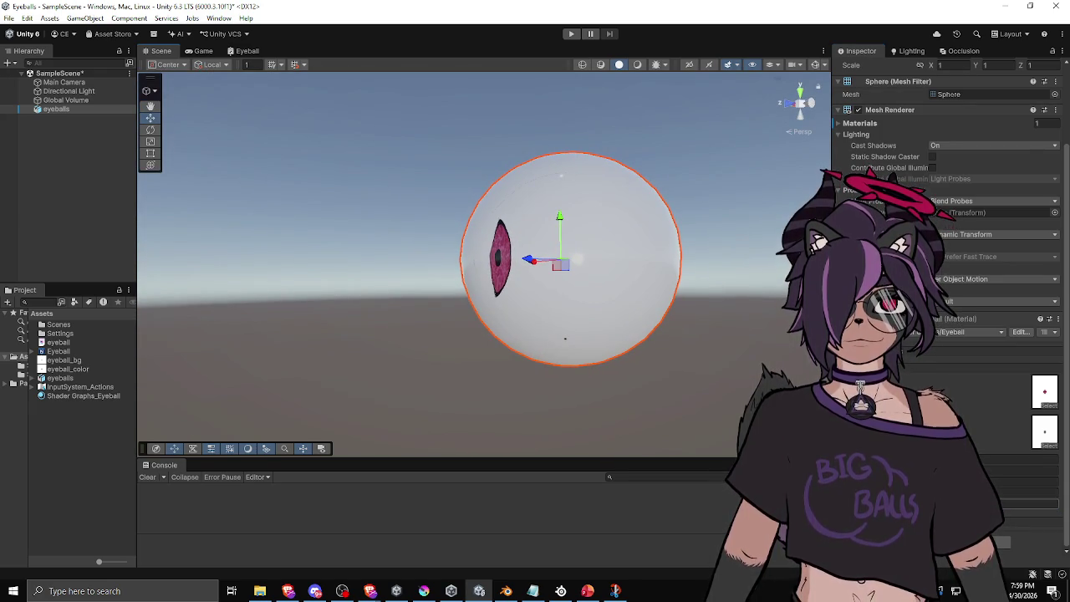
mouse_move(612, 423)
left_mouse_down()
mouse_move(578, 418)
mouse_move(610, 370)
mouse_move(583, 397)
left_mouse_up()
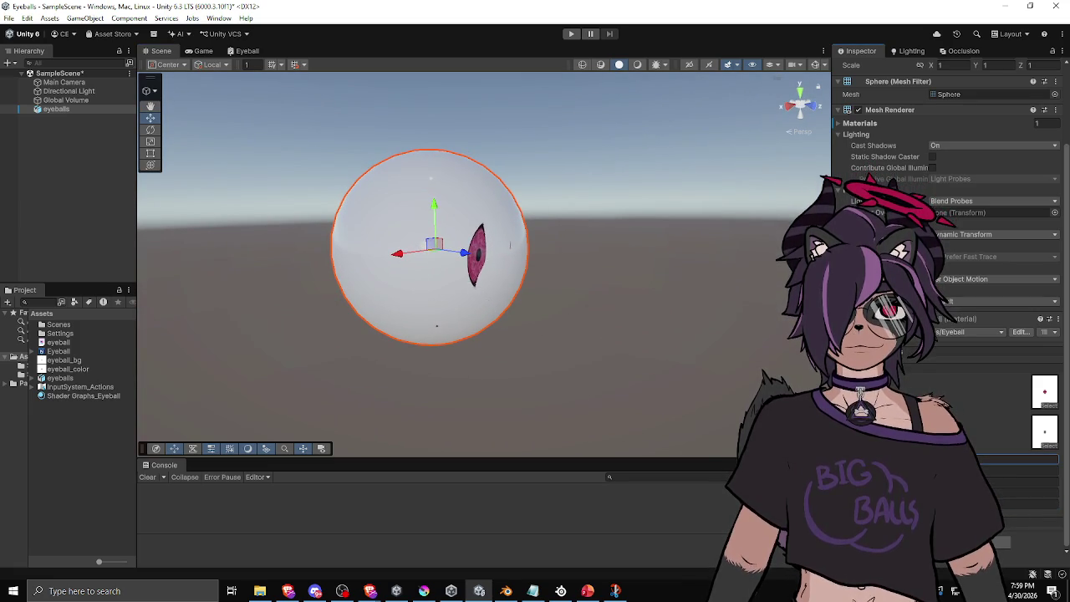
mouse_move(669, 338)
left_mouse_down()
mouse_move(505, 352)
mouse_move(373, 340)
mouse_move(531, 347)
left_mouse_up()
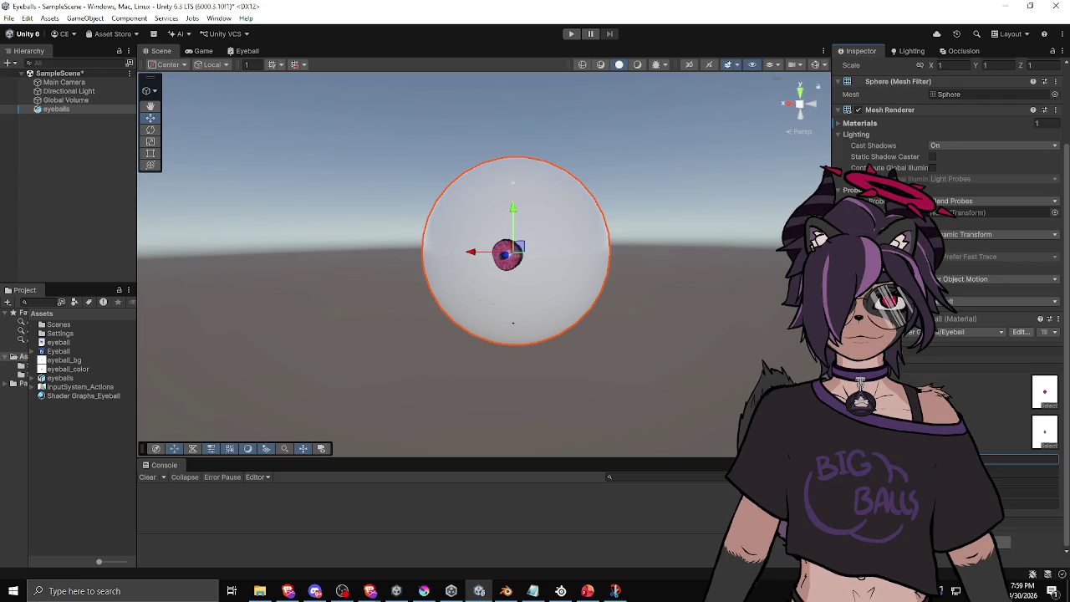
mouse_move(504, 341)
left_mouse_down()
mouse_move(635, 376)
mouse_move(710, 354)
left_mouse_up()
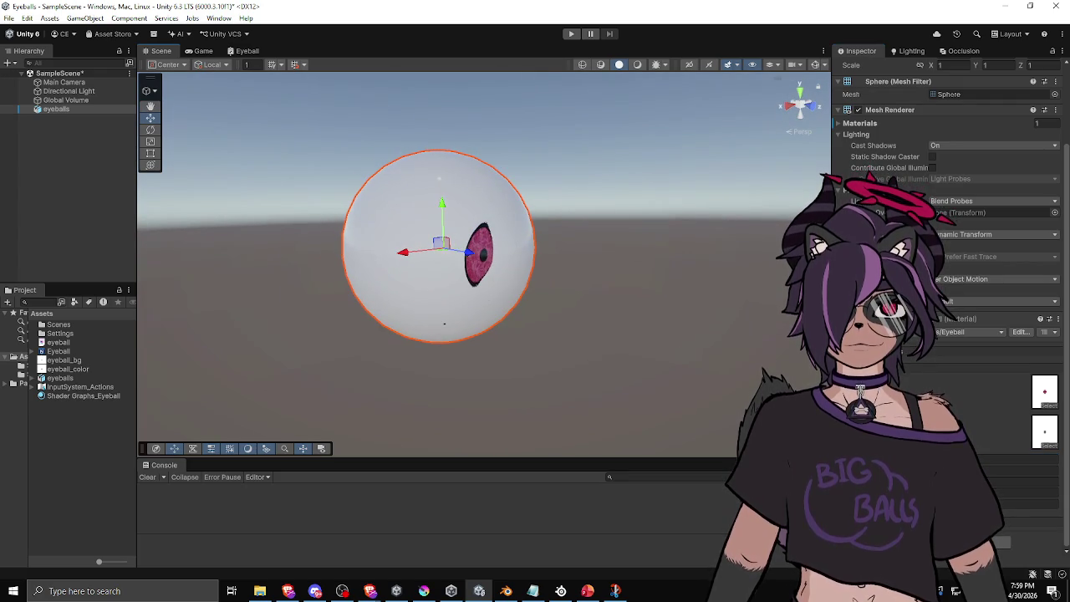
mouse_move(562, 250)
left_mouse_down()
mouse_move(203, 234)
mouse_move(209, 242)
left_mouse_up()
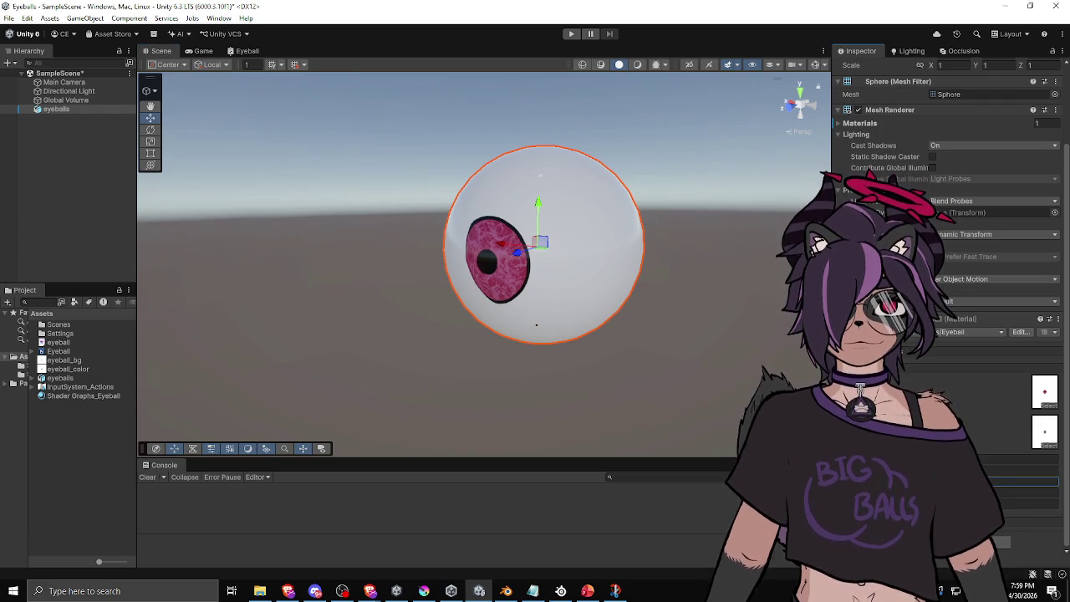
mouse_move(357, 327)
left_mouse_down()
mouse_move(695, 327)
mouse_move(752, 298)
mouse_move(754, 309)
mouse_move(557, 363)
mouse_move(443, 430)
mouse_move(306, 357)
mouse_move(325, 340)
left_mouse_up()
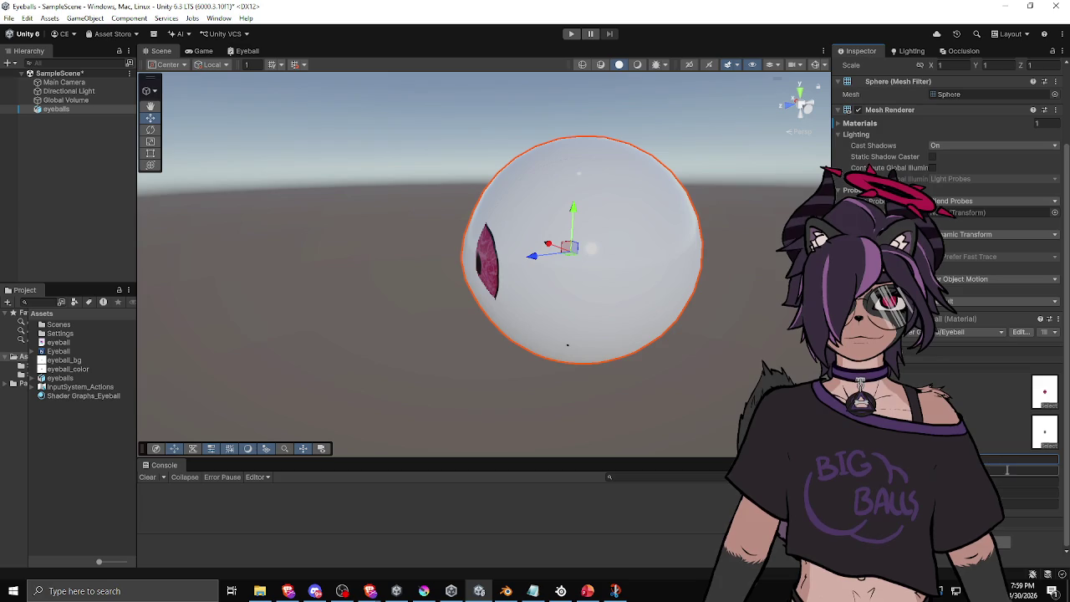
mouse_move(795, 251)
left_mouse_down()
mouse_move(635, 237)
mouse_move(706, 242)
mouse_move(694, 243)
mouse_move(729, 142)
mouse_move(641, 246)
mouse_move(650, 296)
mouse_move(698, 296)
mouse_move(727, 263)
left_mouse_up()
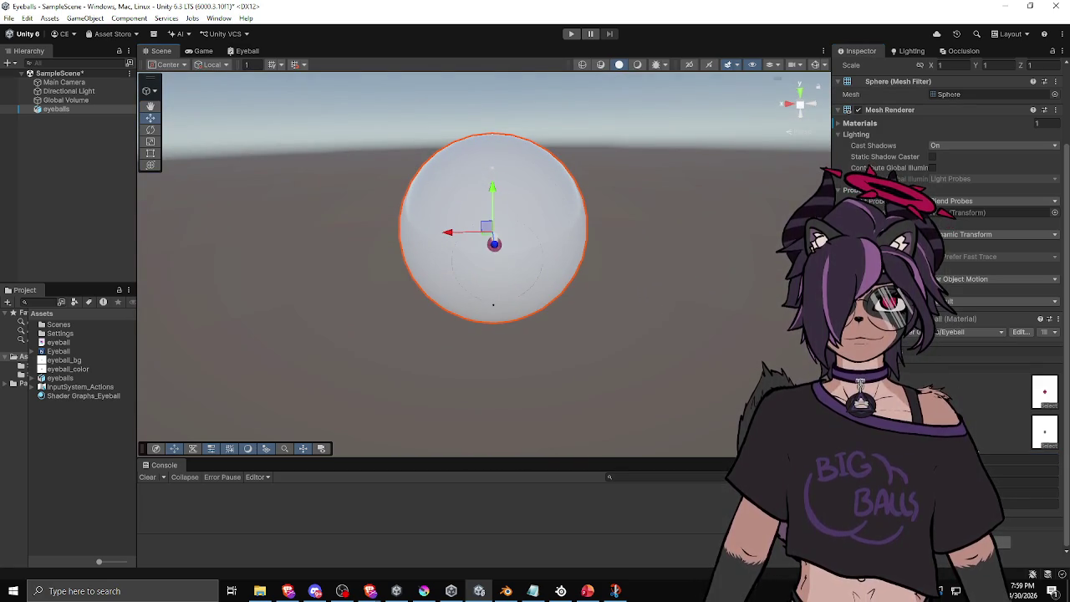
mouse_move(495, 241)
left_mouse_down()
mouse_move(490, 286)
mouse_move(580, 234)
mouse_move(660, 234)
mouse_move(662, 275)
mouse_move(304, 265)
mouse_move(282, 242)
mouse_move(373, 247)
left_mouse_up()
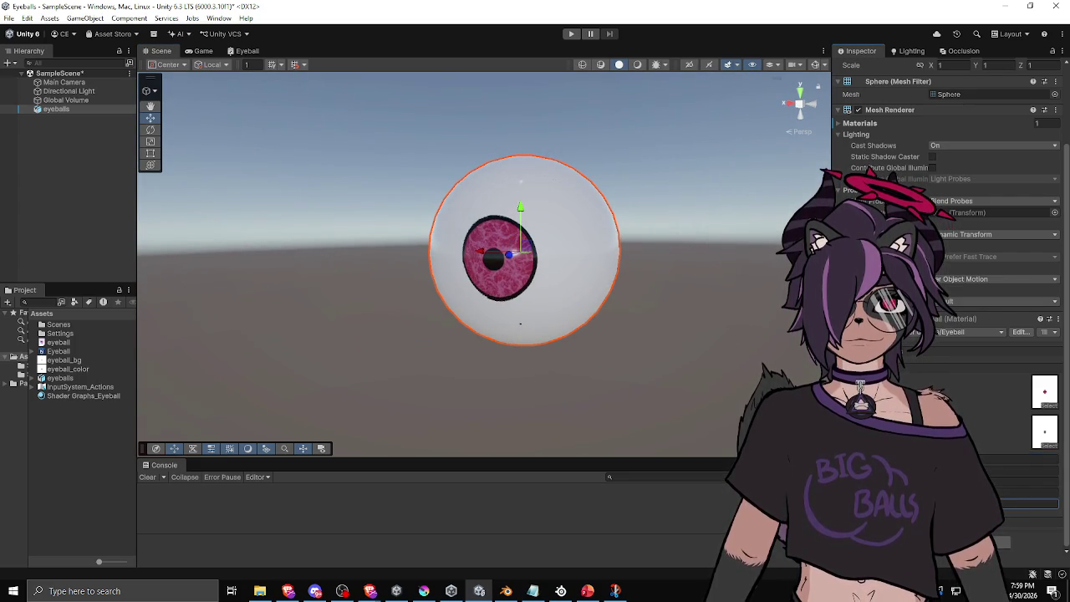
mouse_move(501, 318)
left_mouse_down()
mouse_move(677, 327)
mouse_move(365, 327)
left_mouse_up()
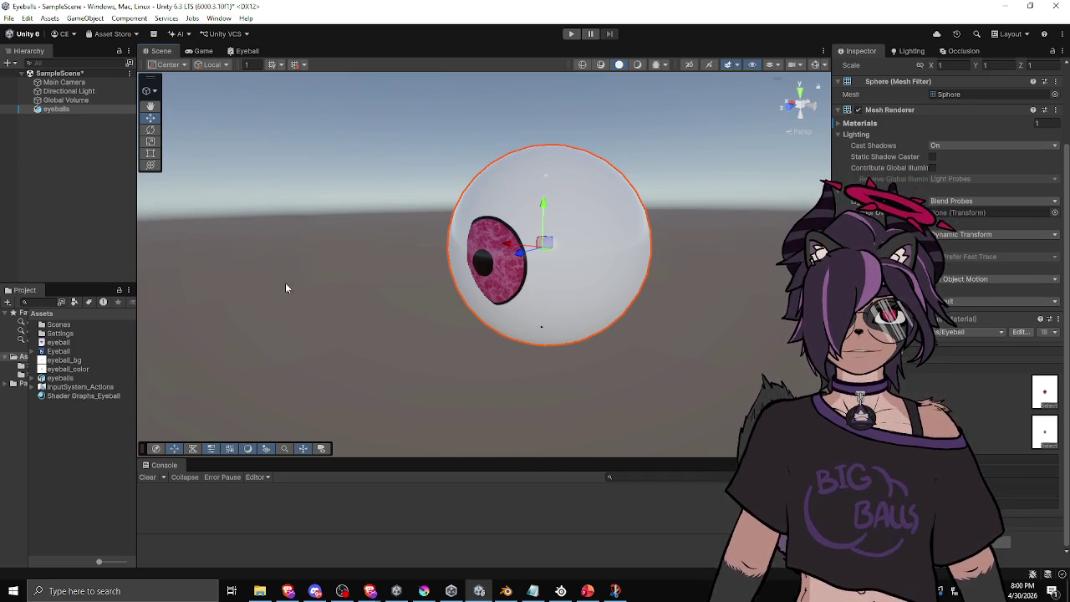
mouse_move(500, 280)
left_mouse_down()
mouse_move(563, 304)
mouse_move(650, 291)
left_mouse_up()
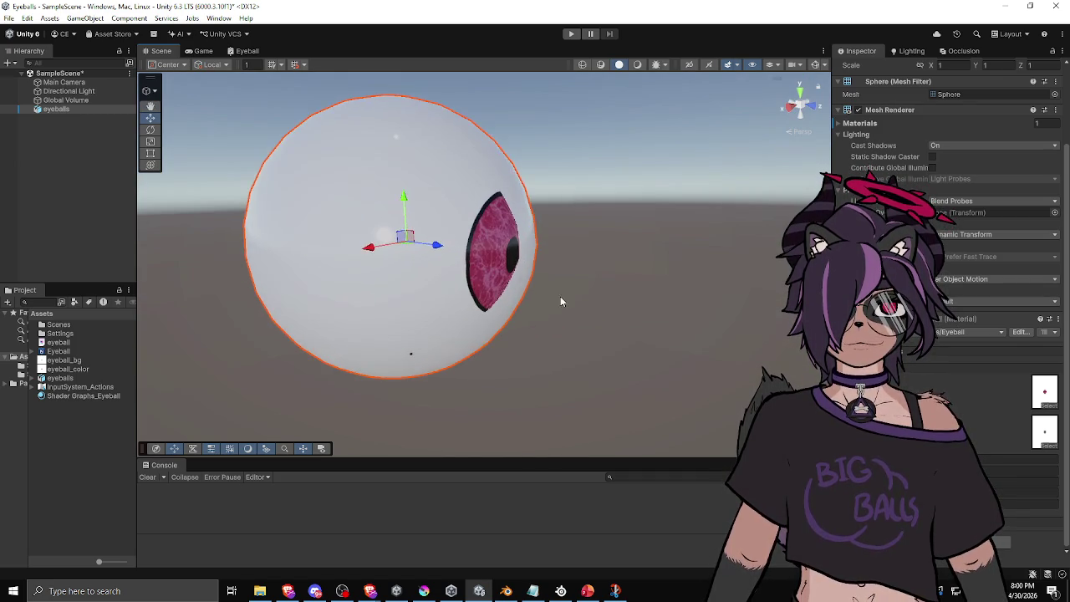
Step: Select the eyeball, orbit beneath it against the sky, then bring up the Eyeball shader graph editor
left_click(474, 361)
mouse_move(475, 361)
left_mouse_down()
mouse_move(490, 353)
mouse_move(454, 371)
left_mouse_up()
left_click(454, 368)
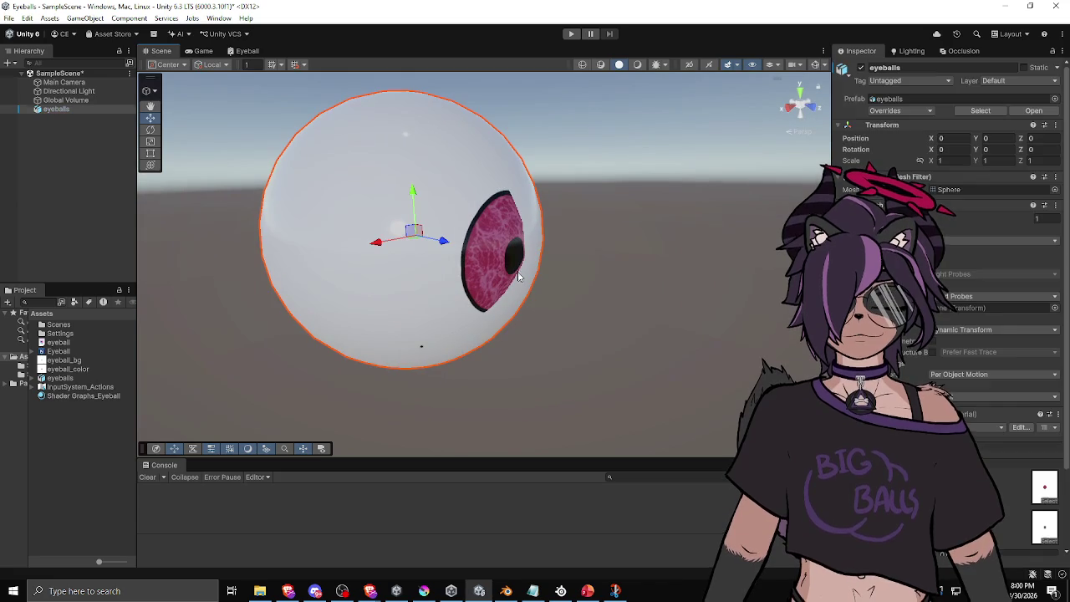
scroll(953, 251, "down", 3)
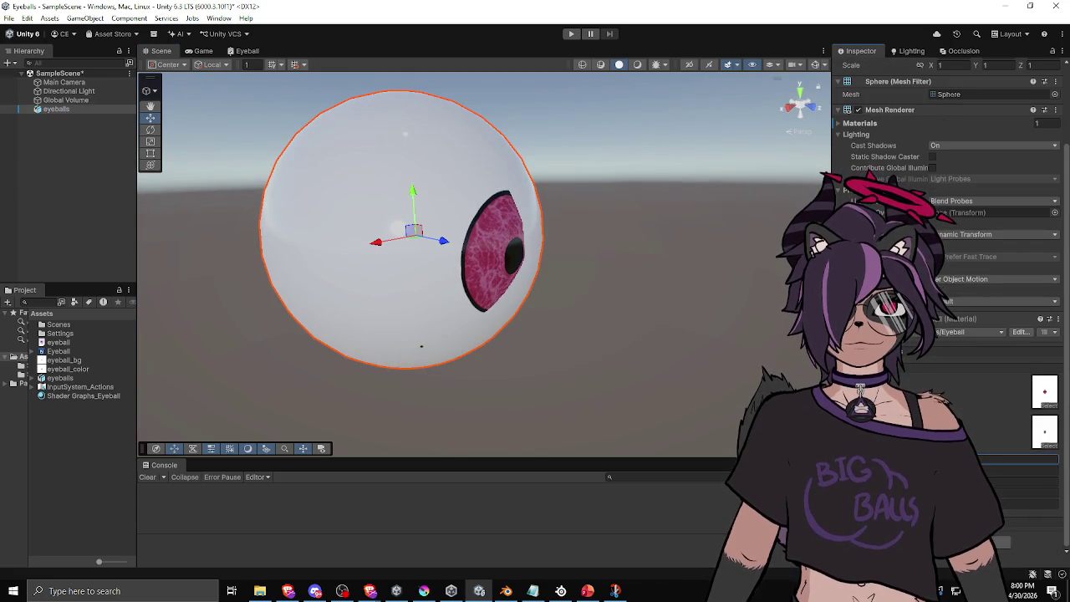
mouse_move(535, 351)
left_mouse_down()
mouse_move(557, 361)
mouse_move(396, 210)
mouse_move(273, 216)
mouse_move(133, 370)
mouse_move(124, 396)
left_mouse_up()
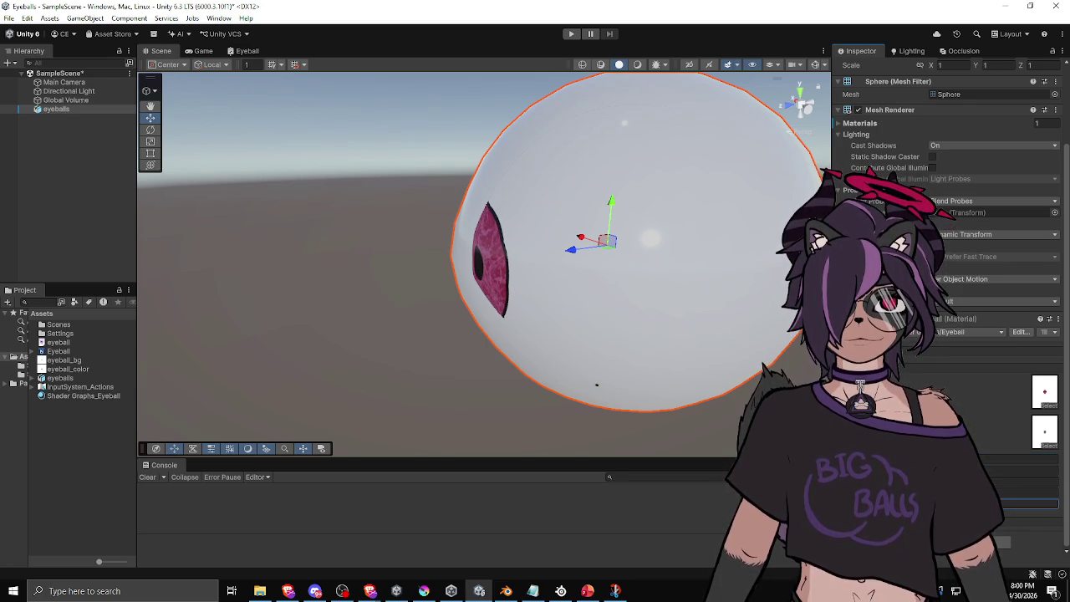
mouse_move(535, 251)
left_mouse_down()
mouse_move(736, 235)
mouse_move(765, 149)
mouse_move(502, 173)
mouse_move(449, 253)
mouse_move(540, 369)
mouse_move(674, 359)
mouse_move(700, 401)
mouse_move(657, 342)
mouse_move(736, 321)
mouse_move(583, 348)
mouse_move(339, 349)
mouse_move(304, 307)
mouse_move(449, 293)
mouse_move(724, 301)
mouse_move(404, 328)
mouse_move(644, 332)
left_mouse_up()
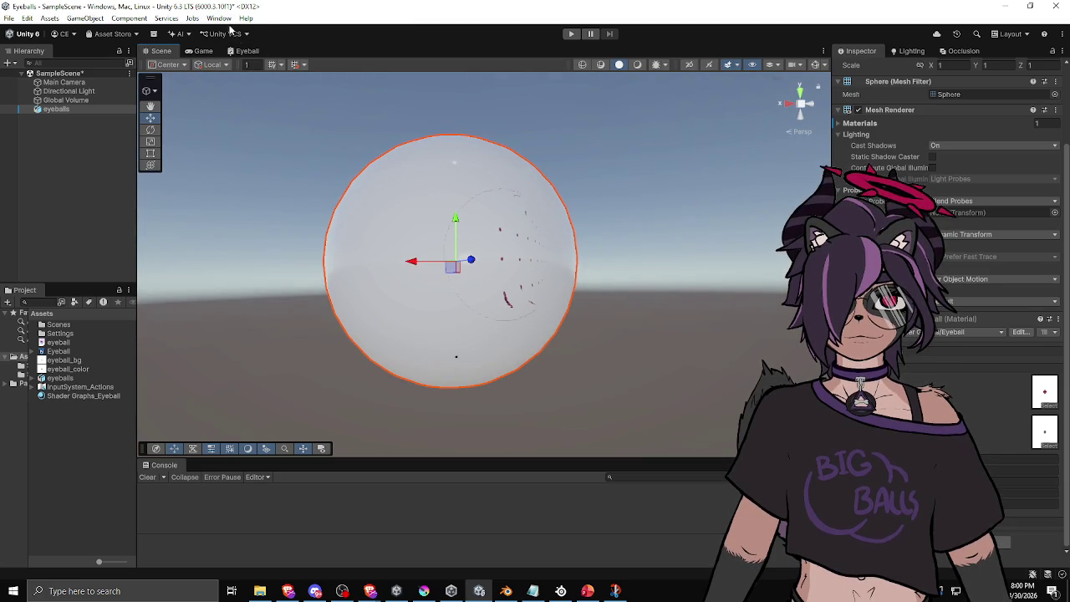
left_click(248, 51)
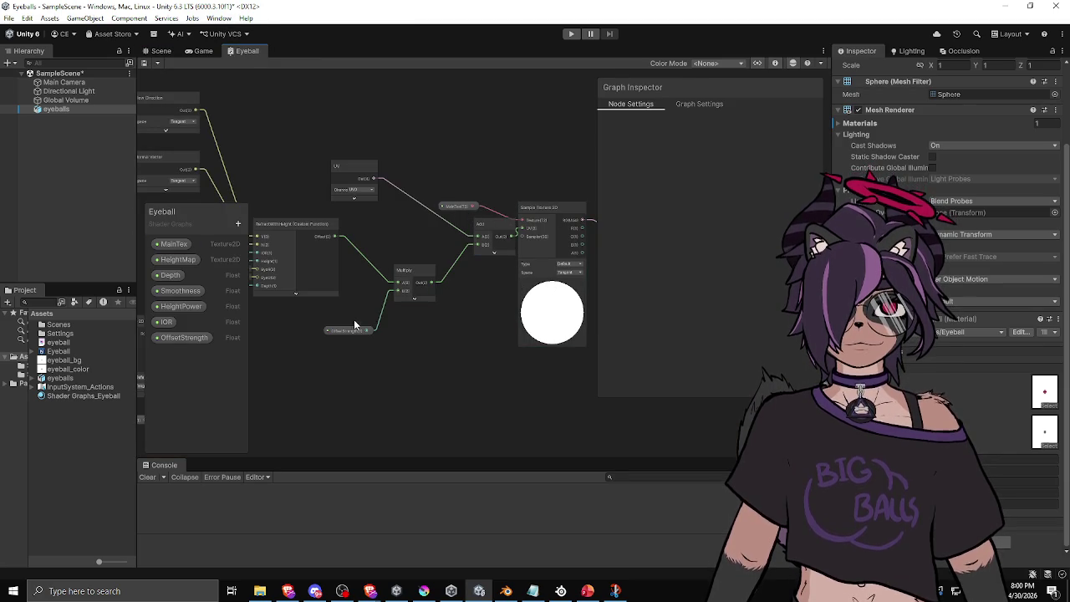